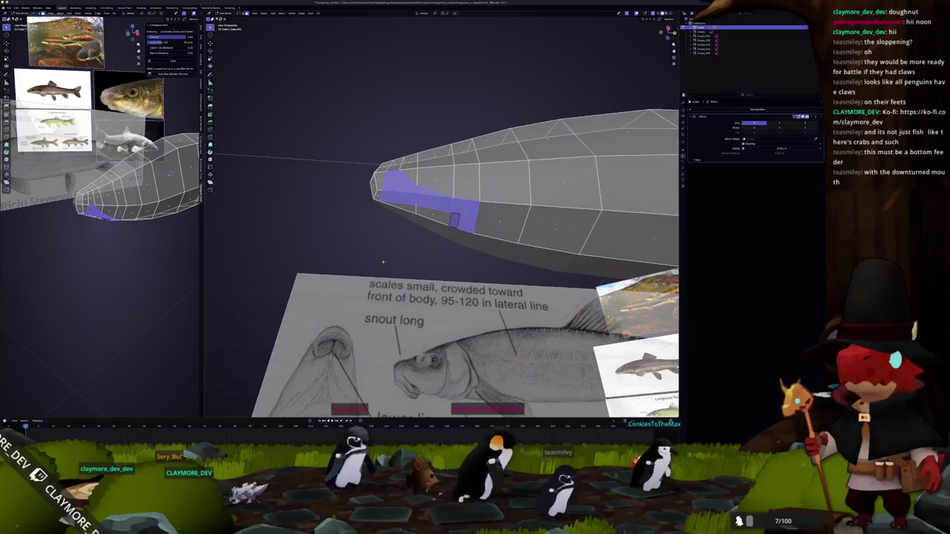
Move the lower-lip faces along Z to match the drawing's mouth, then check in side view
mouse_move(441, 241)
middle_down()
mouse_move(436, 269)
mouse_move(439, 208)
middle_up()
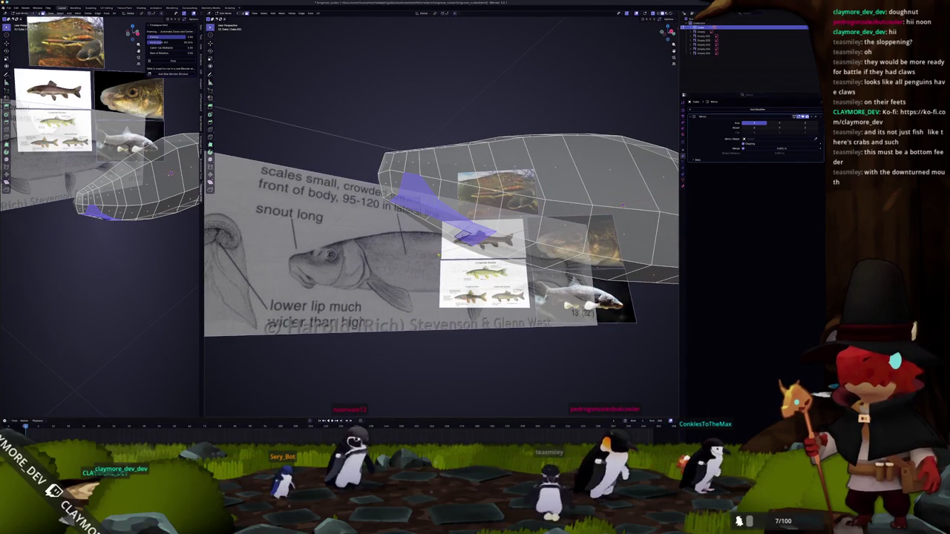
key(g)
key(z)
mouse_move(440, 208)
middle_down()
mouse_move(490, 259)
mouse_move(475, 245)
mouse_move(577, 226)
mouse_move(394, 212)
mouse_move(452, 208)
middle_up()
key(KP_3)
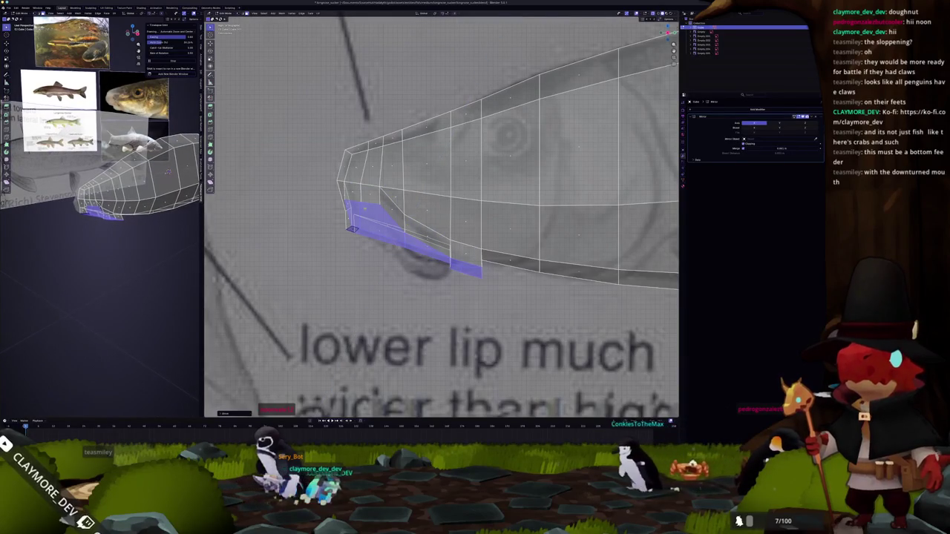
Select the mouth-corner edge and the lip's back-end edge under the snout, checking with X-ray
click(352, 229)
middle_drag(352, 229, 395, 217)
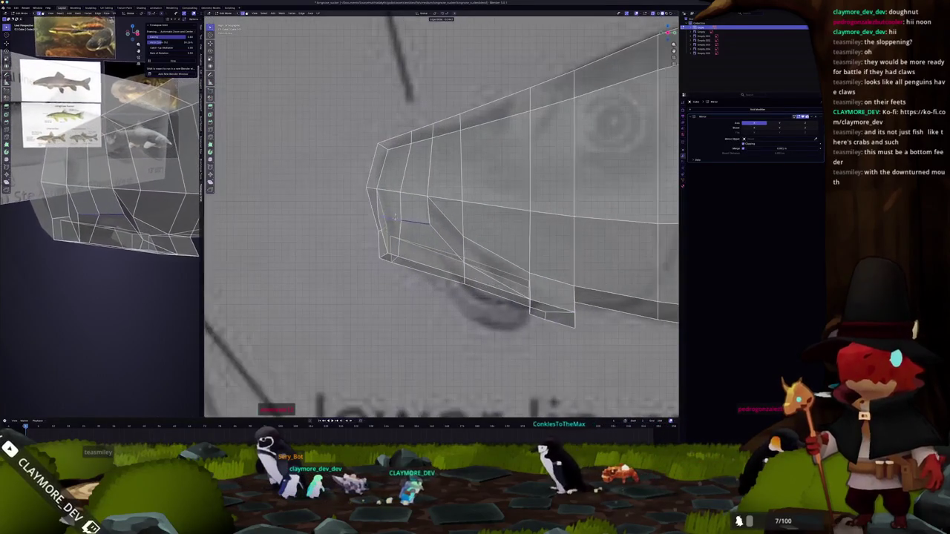
click(385, 199)
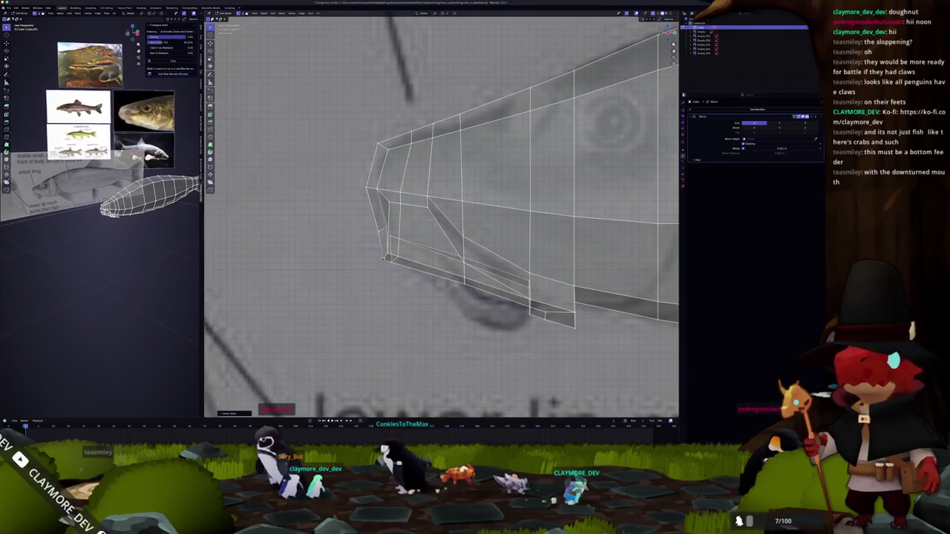
click(384, 255)
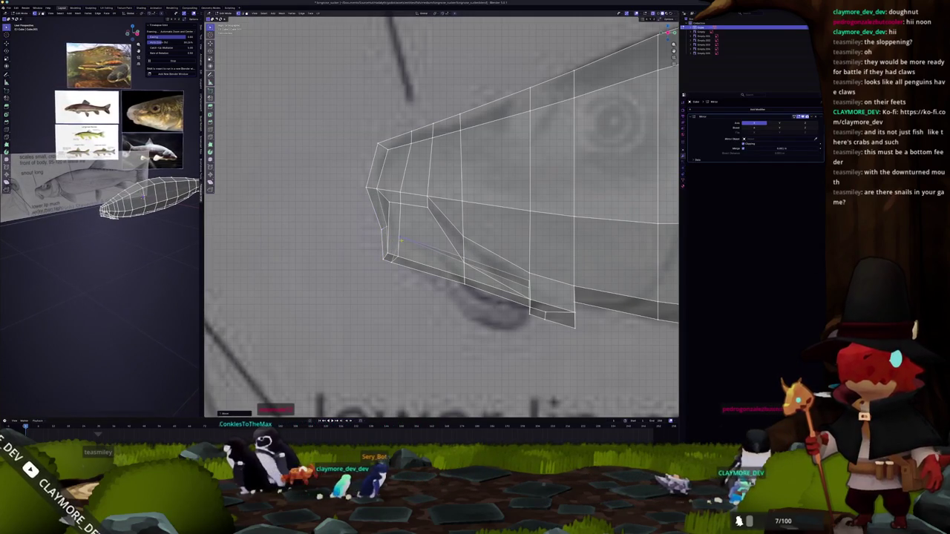
scroll(442, 215, up, 1)
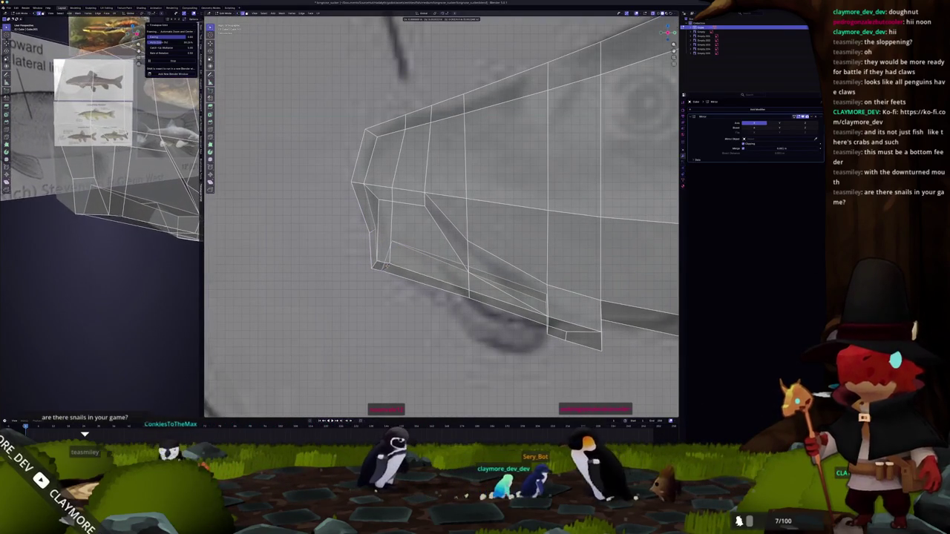
shift+middle_drag(439, 279, 455, 296)
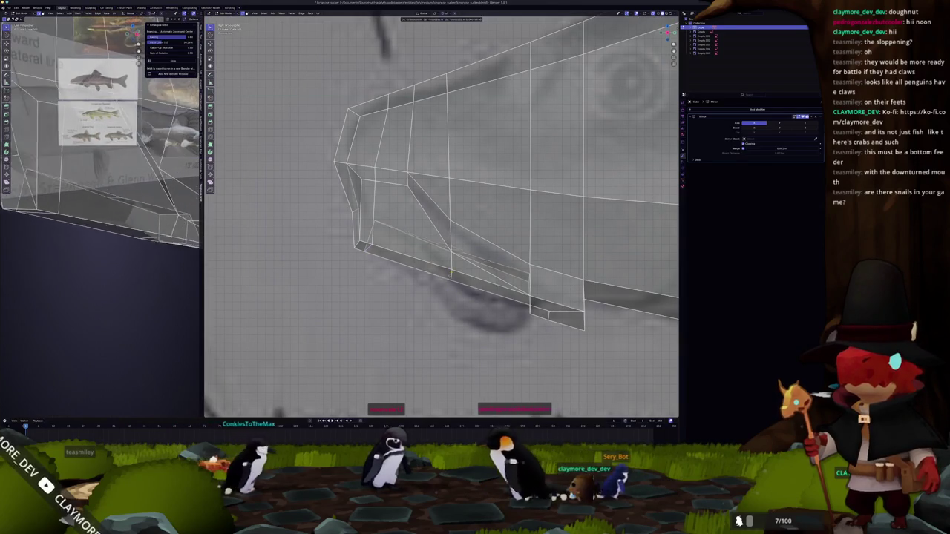
key(alt+z)
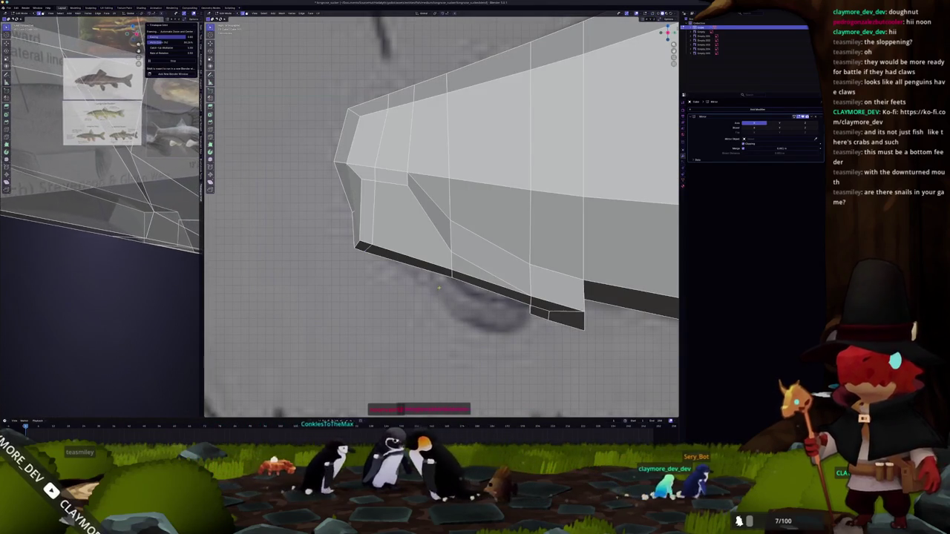
key(alt+z)
Slide one lower-lip face forward toward the nose, then deselect and view it solid in perspective
key(g)
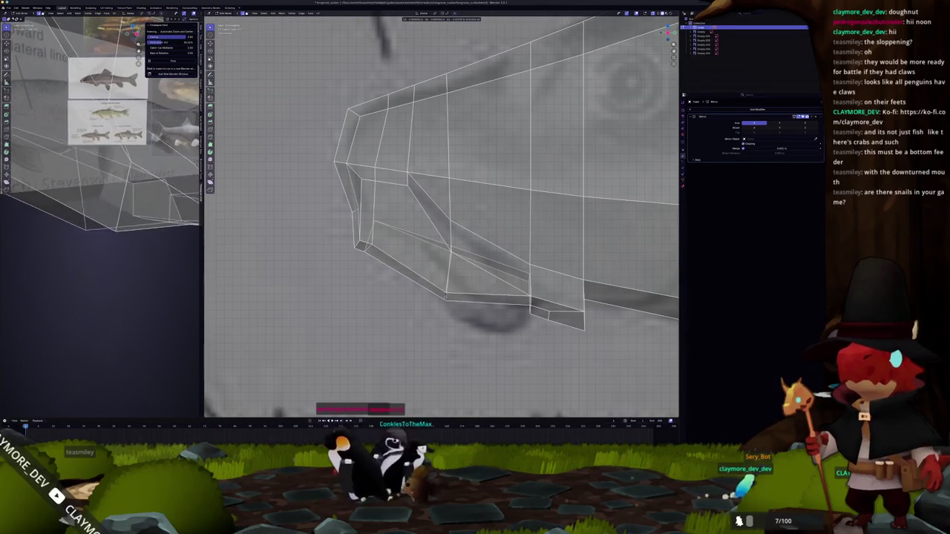
shift+middle_drag(484, 302, 434, 269)
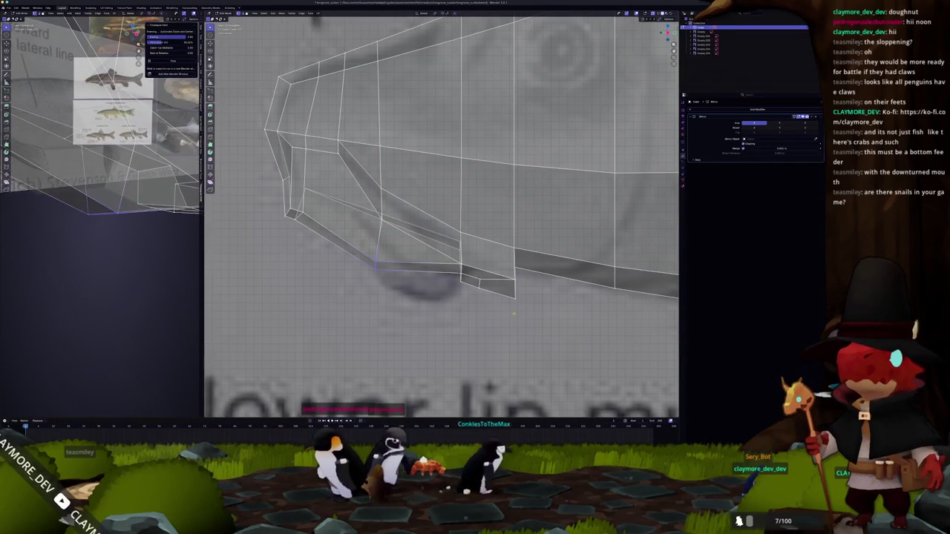
drag(443, 225, 443, 226)
key(g)
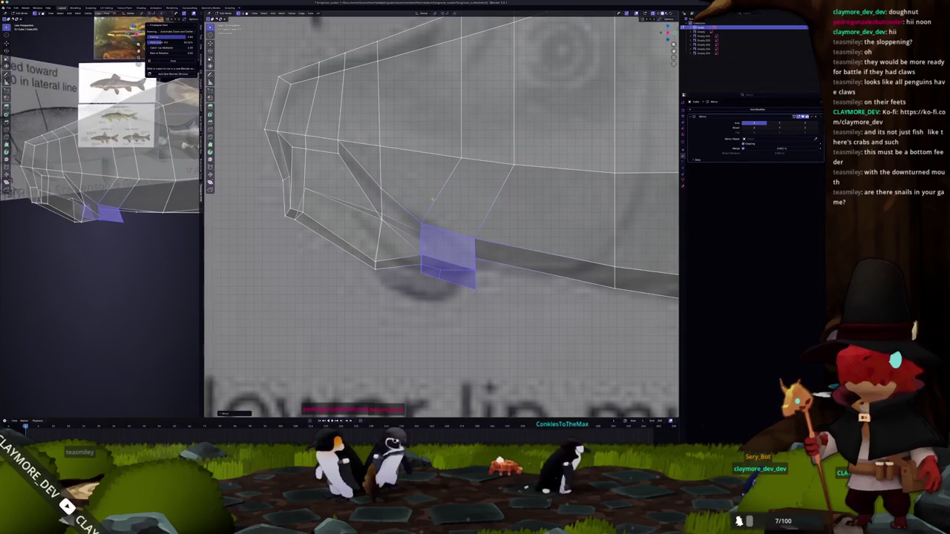
scroll(425, 204, down, 2)
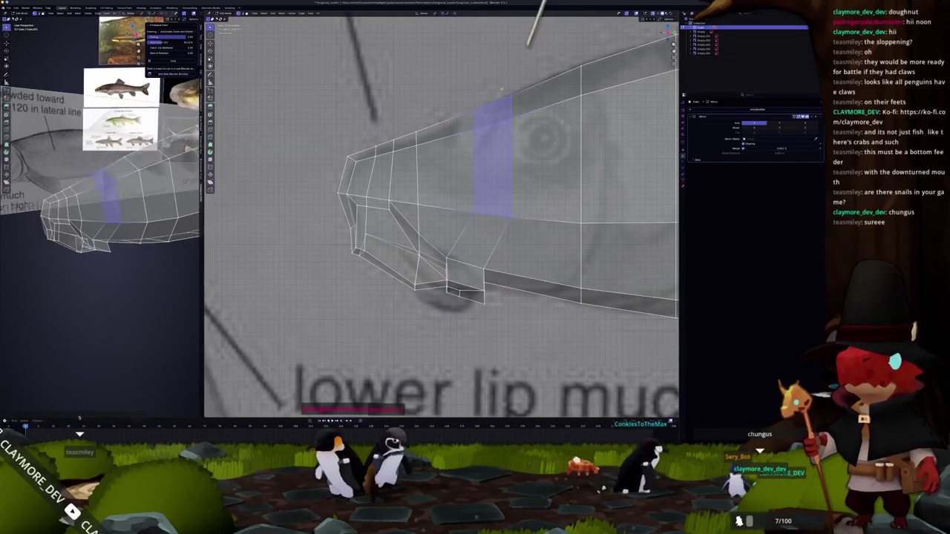
key(alt+a)
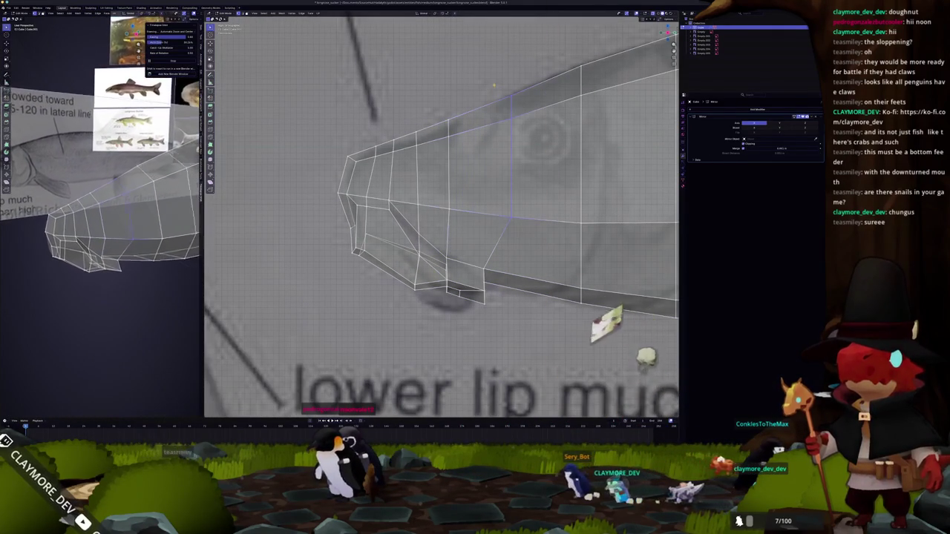
scroll(466, 305, up, 1)
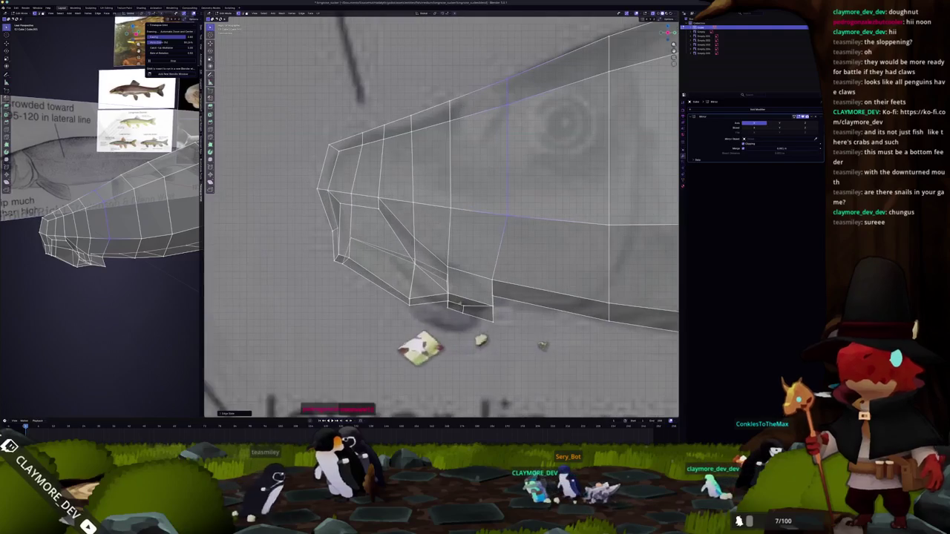
mouse_move(458, 299)
middle_down()
mouse_move(446, 307)
mouse_move(447, 246)
mouse_move(449, 281)
mouse_move(615, 331)
mouse_move(345, 331)
middle_up()
key(alt+z)
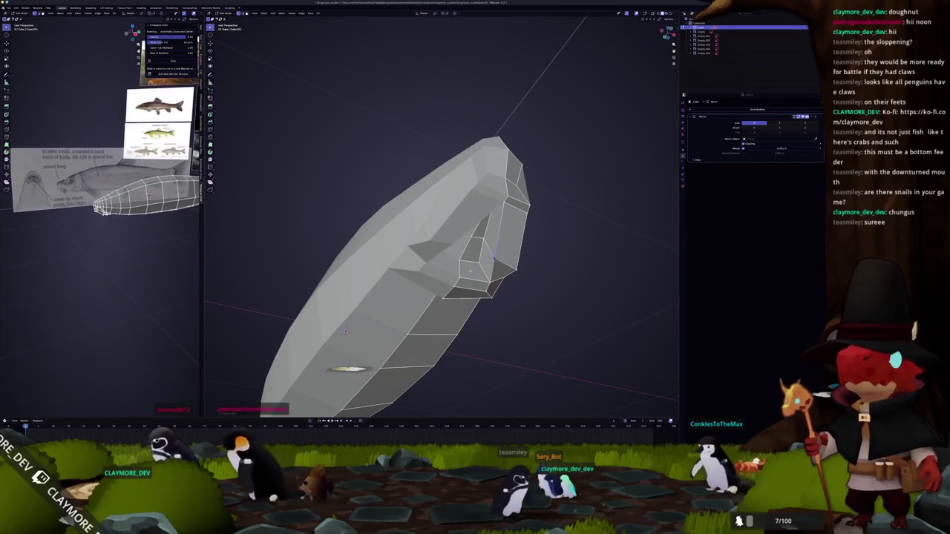
middle_drag(345, 331, 445, 253)
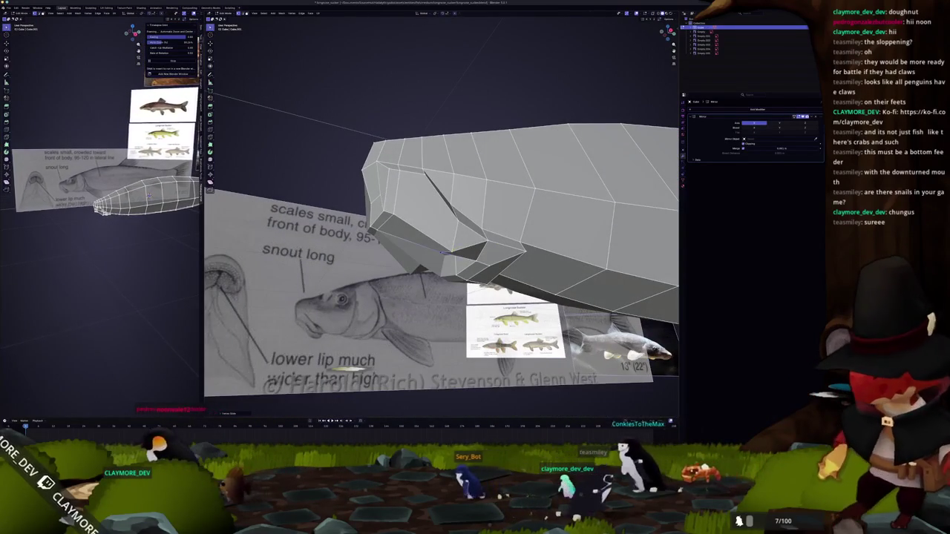
scroll(444, 253, up, 1)
scroll(448, 247, up, 1)
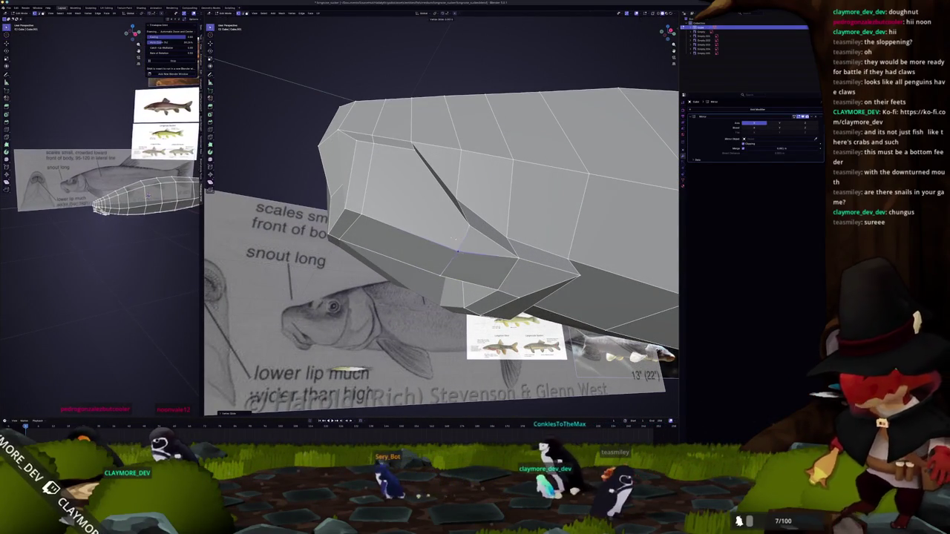
middle_drag(457, 234, 410, 270)
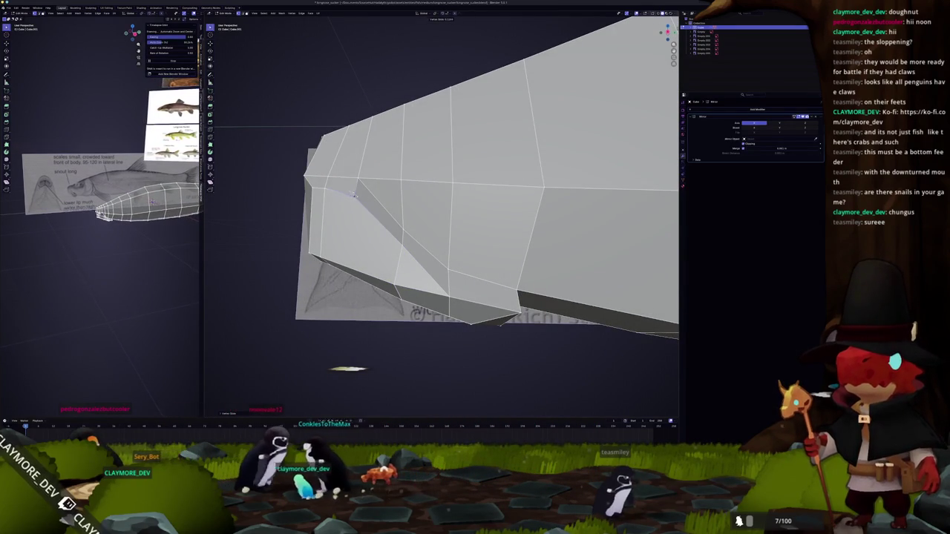
middle_drag(353, 239, 354, 239)
mouse_move(463, 220)
middle_down()
mouse_move(452, 231)
mouse_move(465, 255)
middle_up()
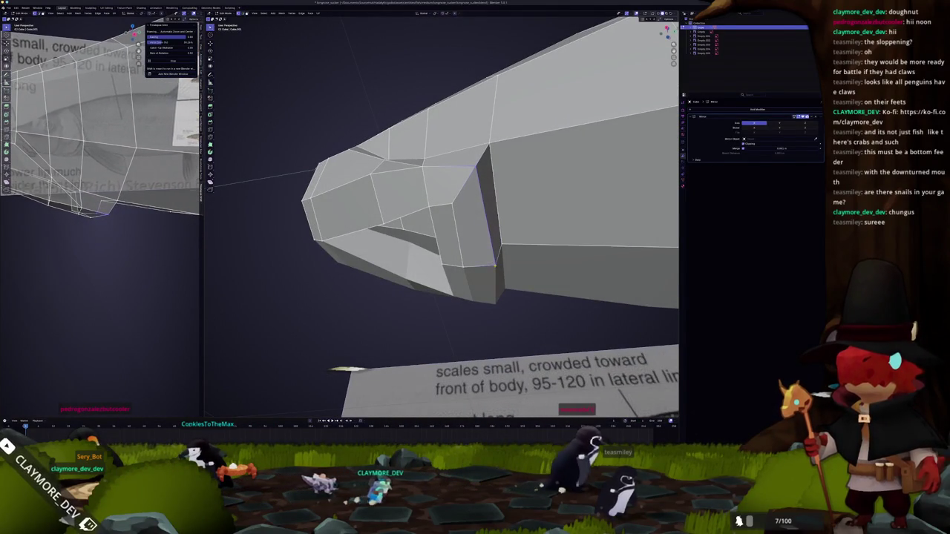
mouse_move(489, 263)
middle_down()
mouse_move(508, 262)
mouse_move(496, 267)
middle_up()
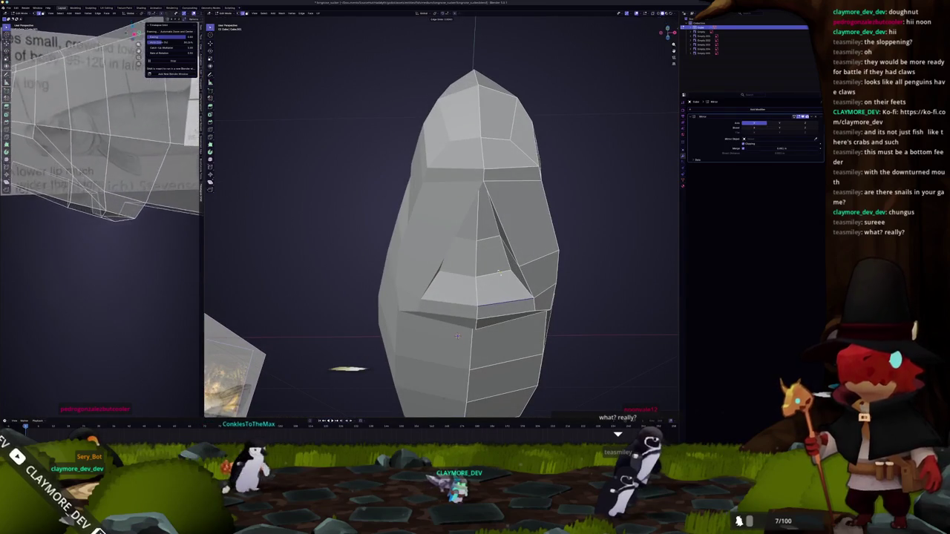
mouse_move(457, 336)
middle_down()
mouse_move(270, 320)
mouse_move(478, 261)
mouse_move(466, 222)
mouse_move(659, 229)
mouse_move(564, 245)
middle_up()
key(KP_3)
Frame the fish snout in side orthographic view with X-ray turned on
key(alt+z)
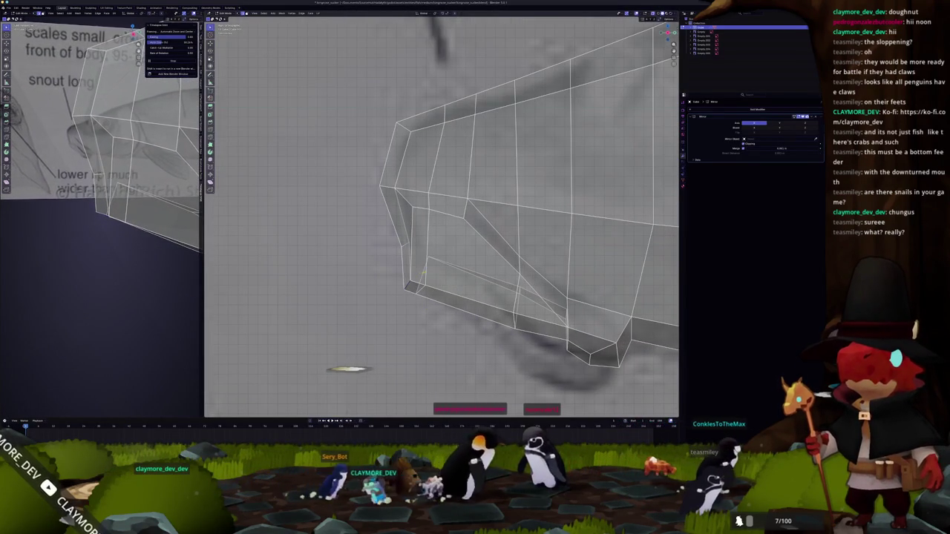
mouse_move(432, 271)
middle_down()
mouse_move(418, 286)
mouse_move(456, 291)
middle_up()
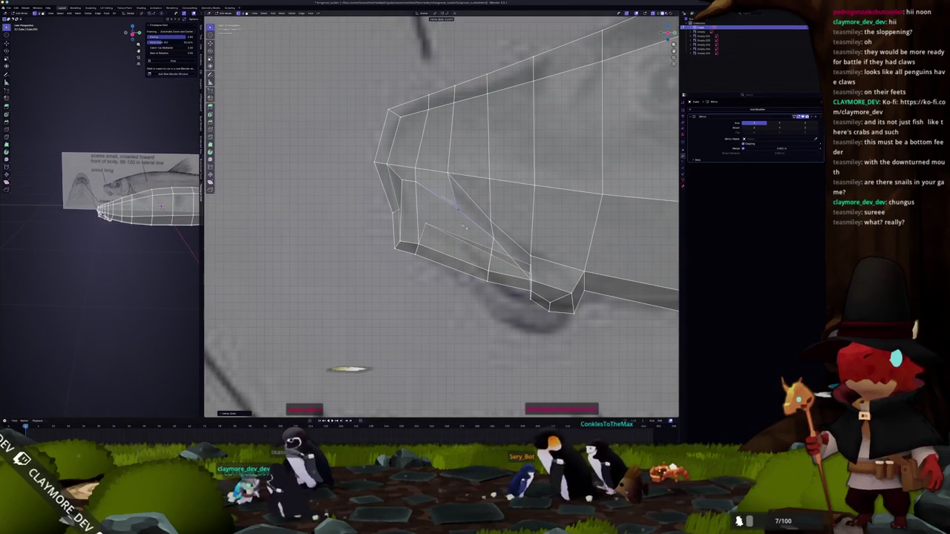
key(shift+z)
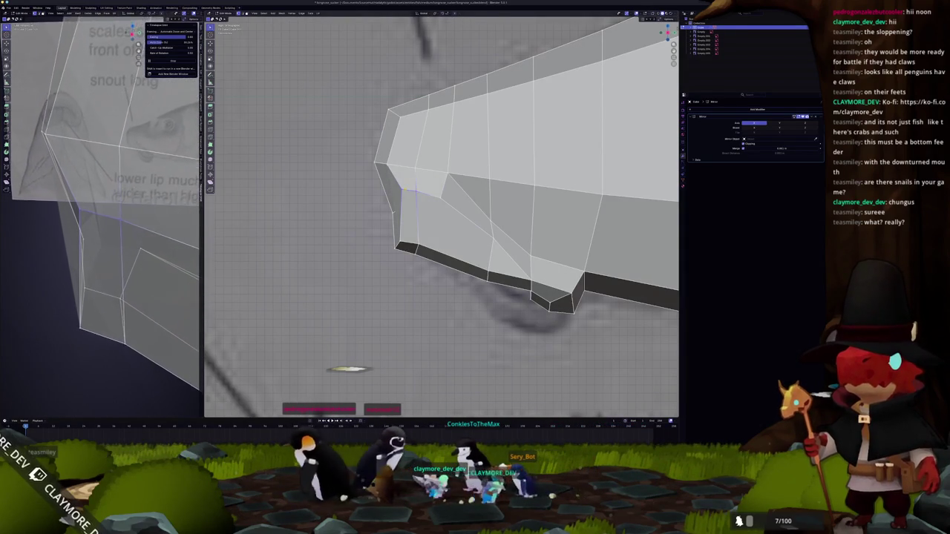
key(Home)
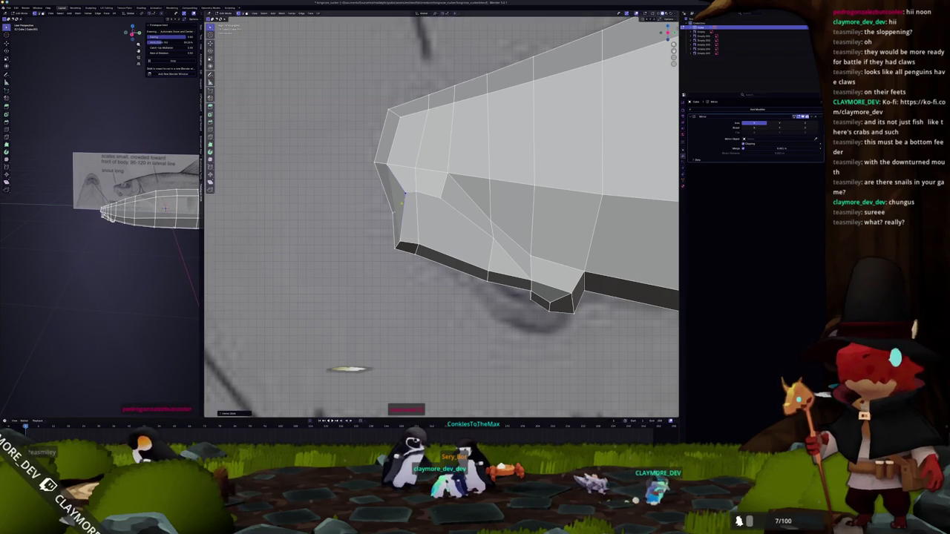
middle_drag(445, 216, 519, 193)
mouse_move(446, 193)
middle_down()
mouse_move(426, 178)
mouse_move(409, 212)
mouse_move(413, 202)
middle_up()
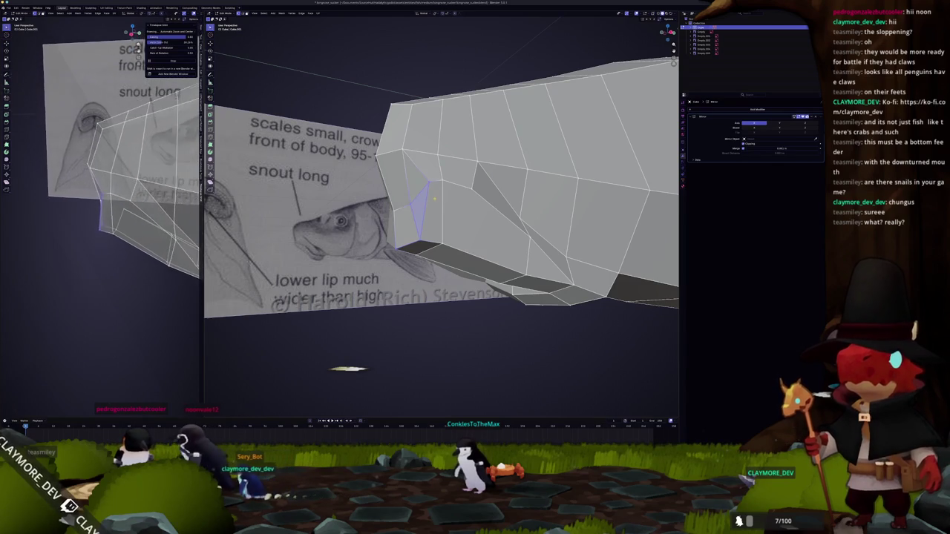
key(KP_3)
key(alt+z)
scroll(433, 198, up, 2)
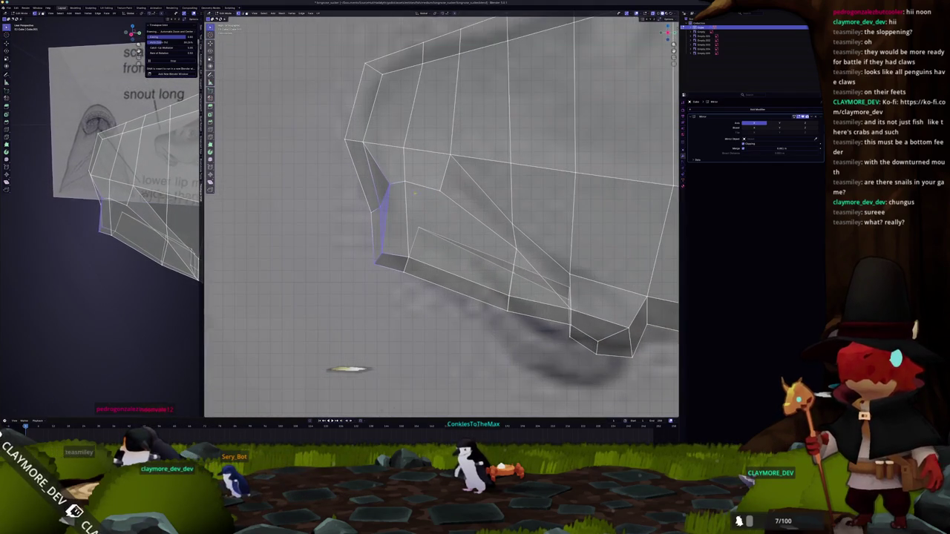
Select a vertex at the mouth recess and zoom in to inspect it
click(418, 186)
scroll(158, 209, up, 2)
scroll(158, 210, up, 2)
scroll(158, 209, up, 2)
scroll(158, 209, up, 1)
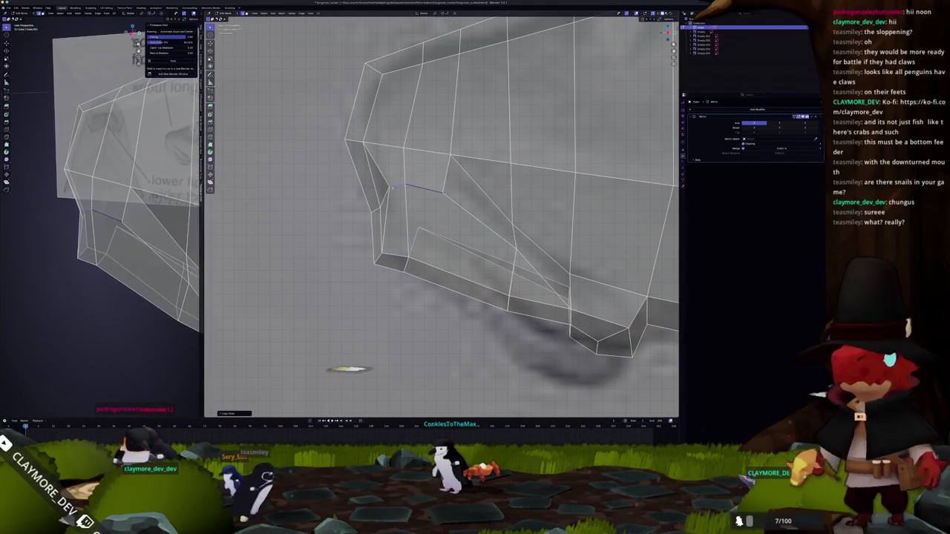
scroll(170, 210, down, 3)
scroll(170, 210, down, 2)
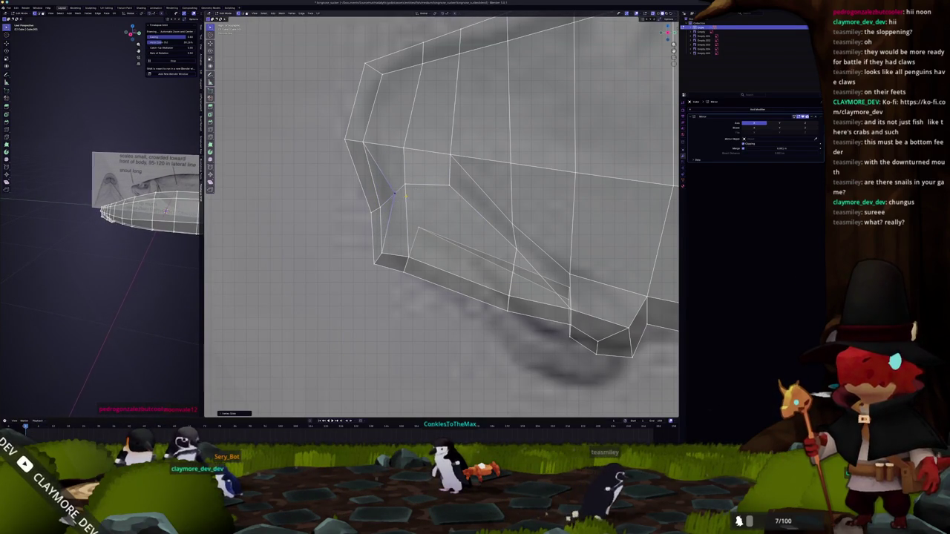
middle_drag(156, 210, 112, 215)
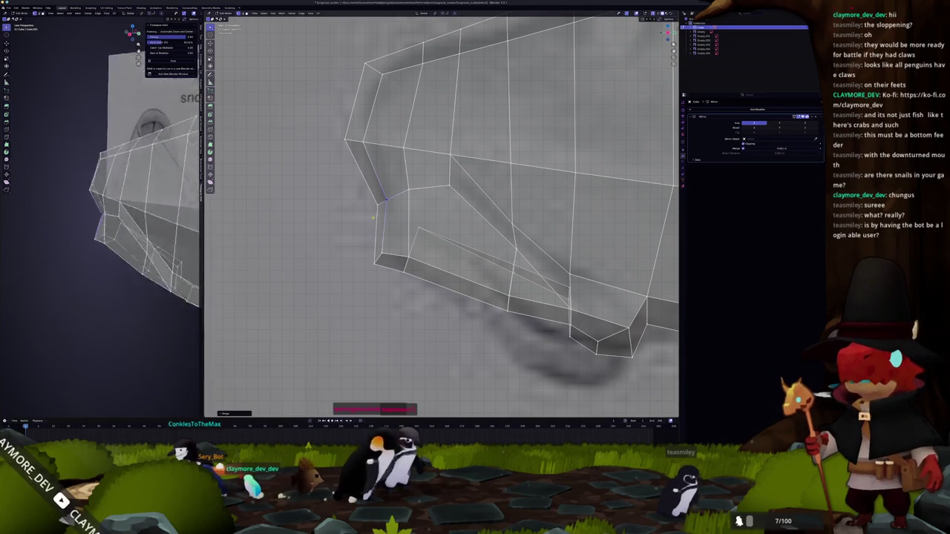
Lower the jaw corner vertex onto the reference mouth outline and orbit to check it
shift+middle_drag(374, 218, 368, 188)
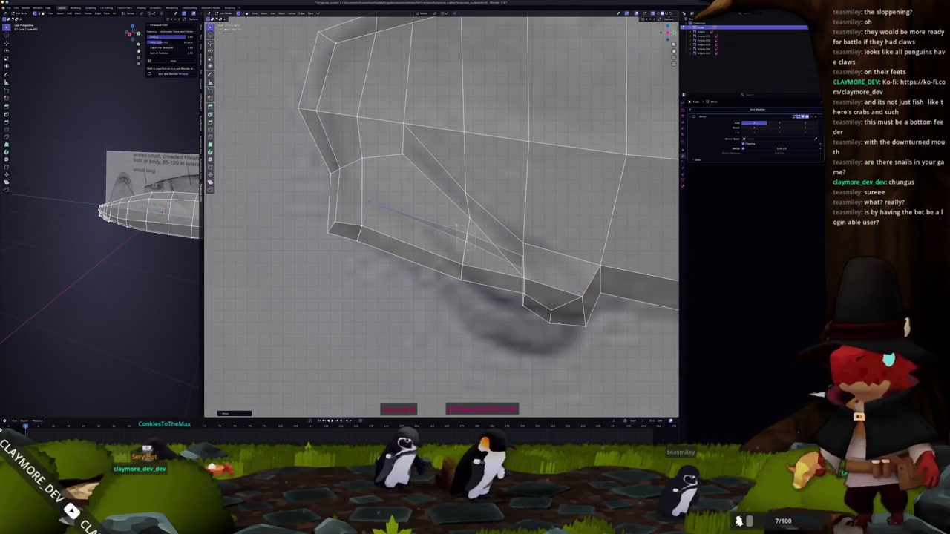
scroll(517, 299, up, 1)
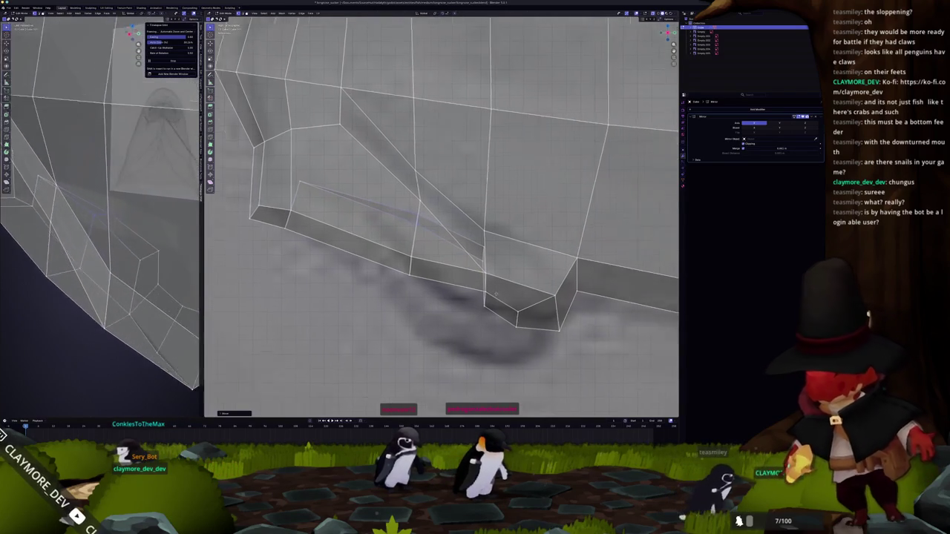
shift+middle_drag(517, 299, 458, 290)
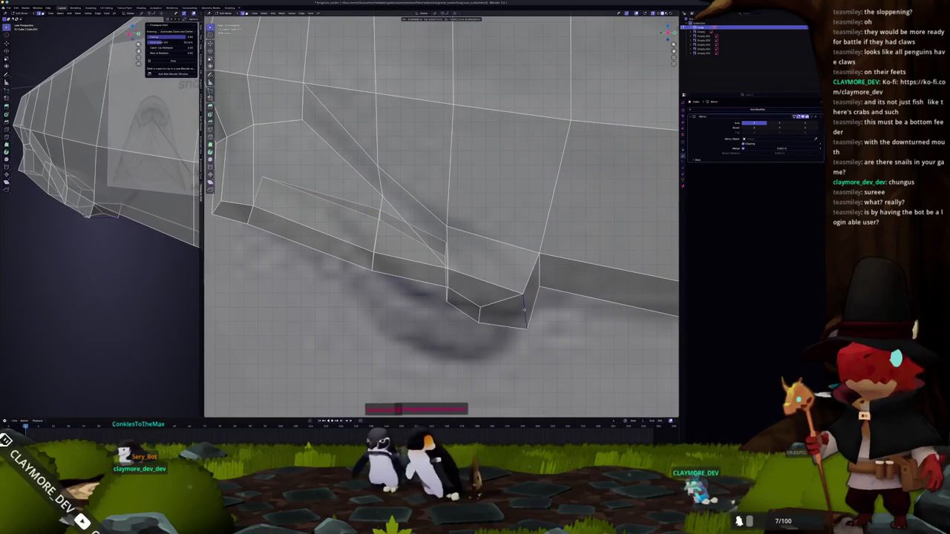
drag(524, 310, 521, 310)
click(446, 301)
key(g)
click(442, 313)
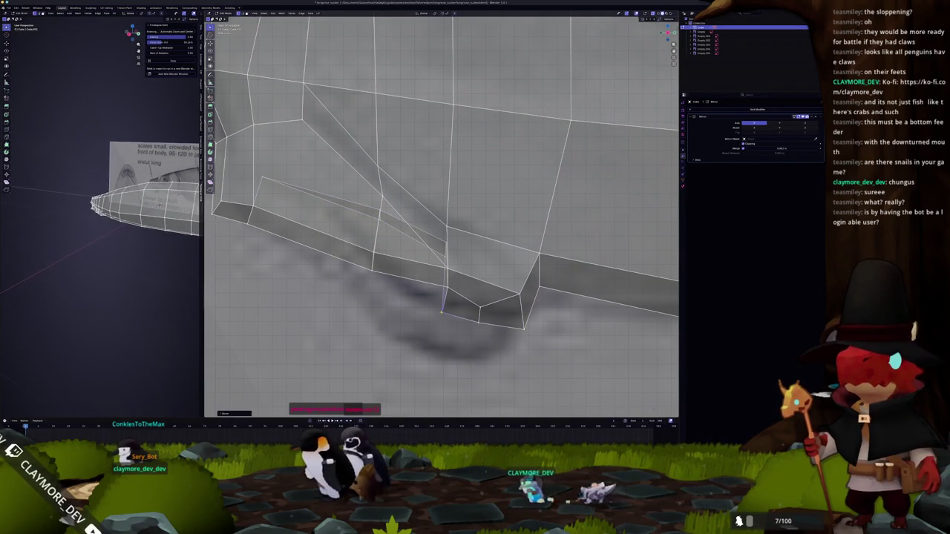
scroll(444, 301, down, 3)
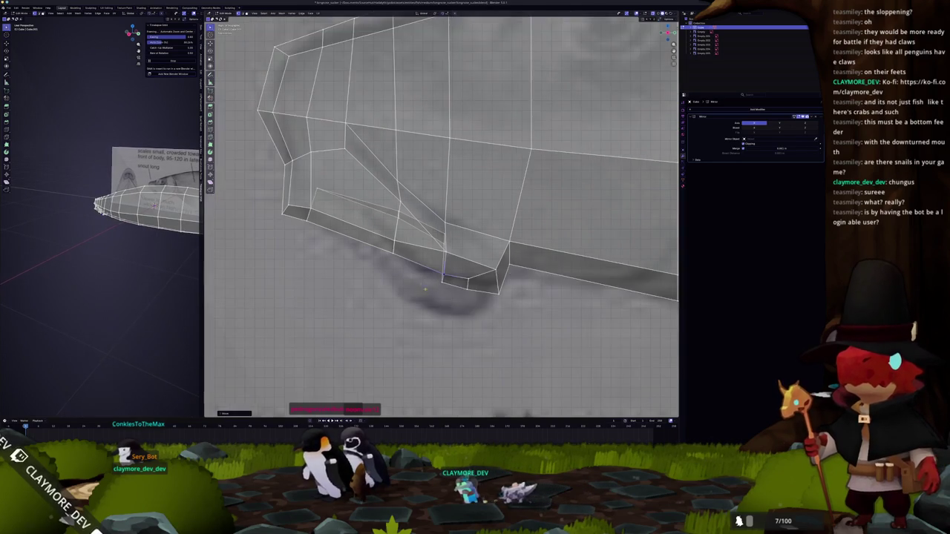
mouse_move(443, 300)
middle_down()
mouse_move(526, 264)
mouse_move(477, 271)
middle_up()
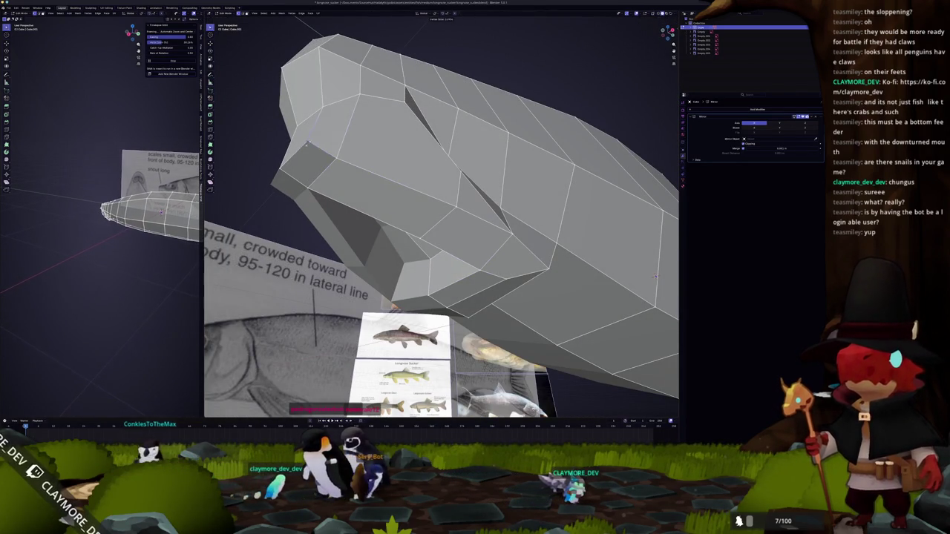
In side X-ray view, move the selected jaw vertex straight down toward the reference
mouse_move(310, 156)
middle_down()
mouse_move(383, 180)
mouse_move(428, 163)
middle_up()
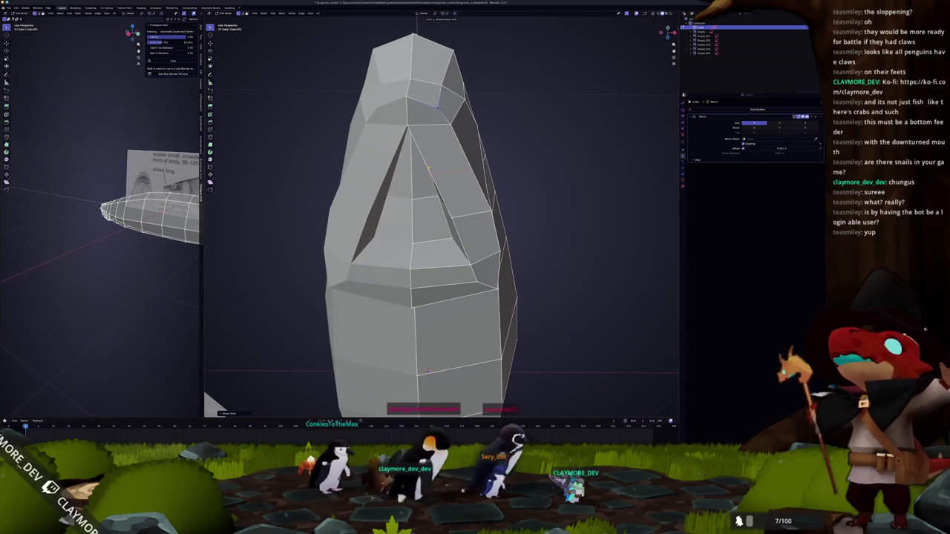
middle_drag(427, 172, 436, 240)
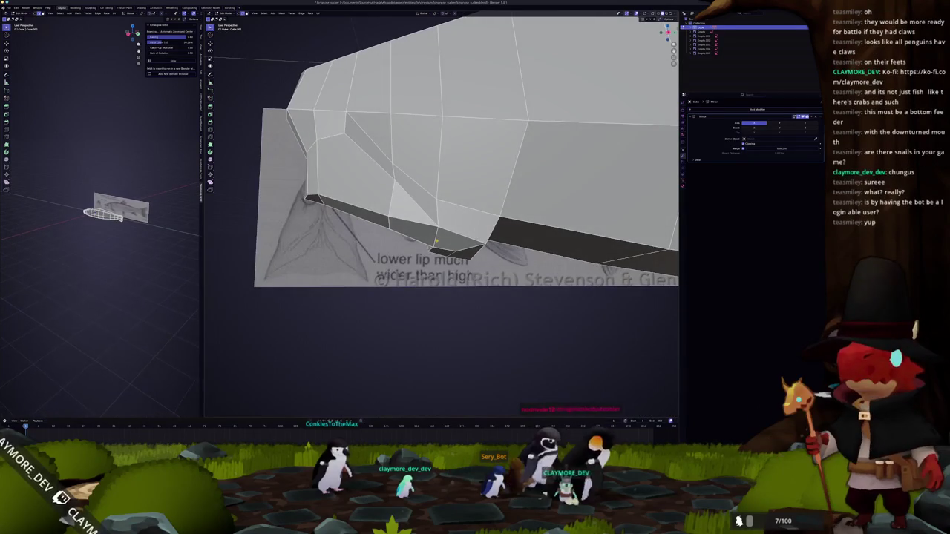
key(KP_3)
key(alt+z)
key(alt+z)
key(alt+z)
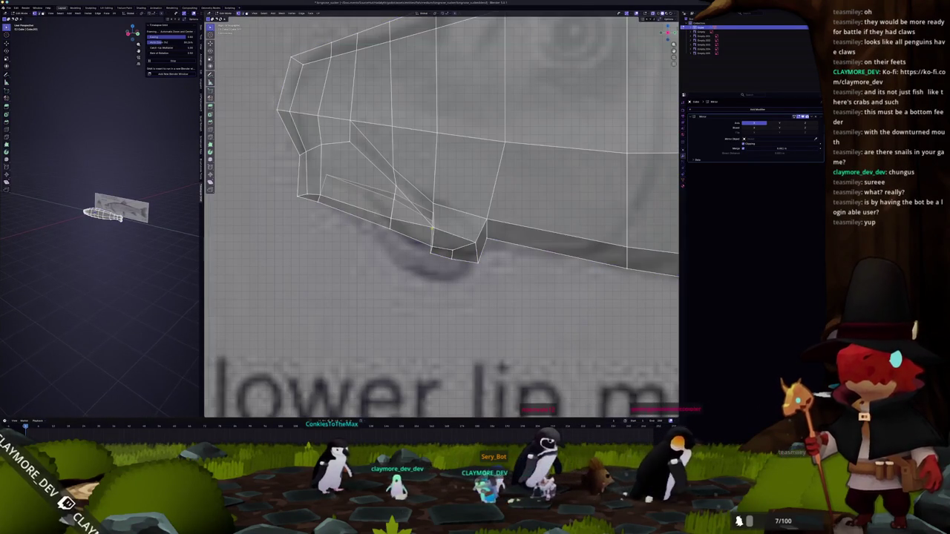
scroll(432, 225, up, 3)
middle_drag(432, 224, 448, 216)
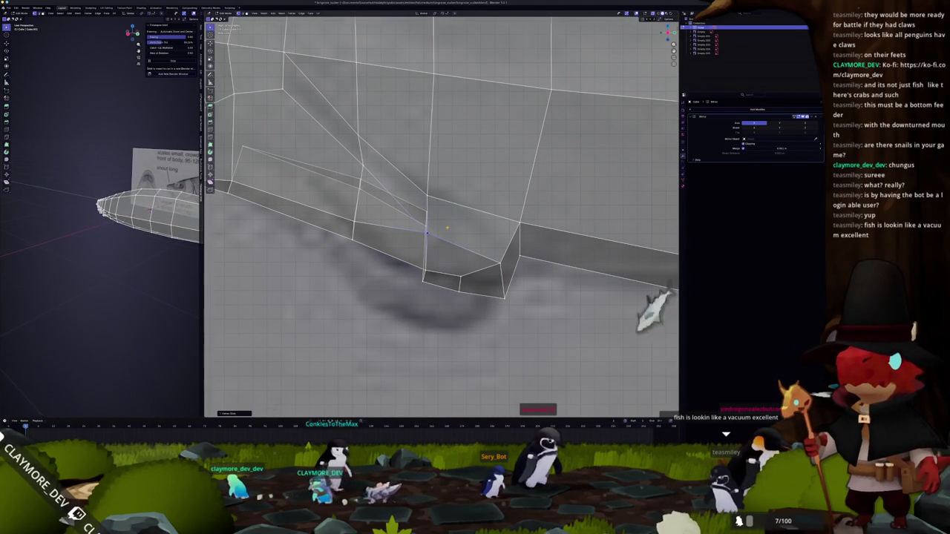
middle_drag(448, 227, 448, 226)
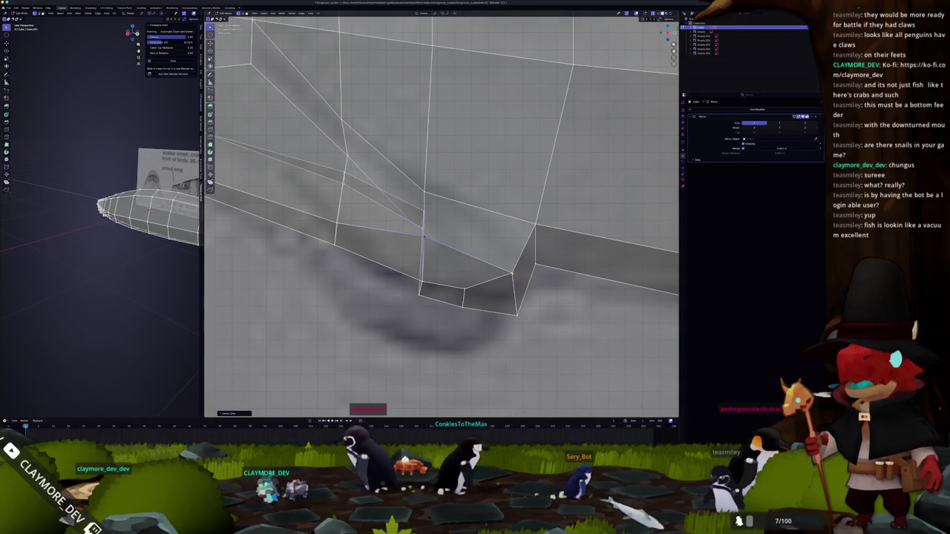
key(g)
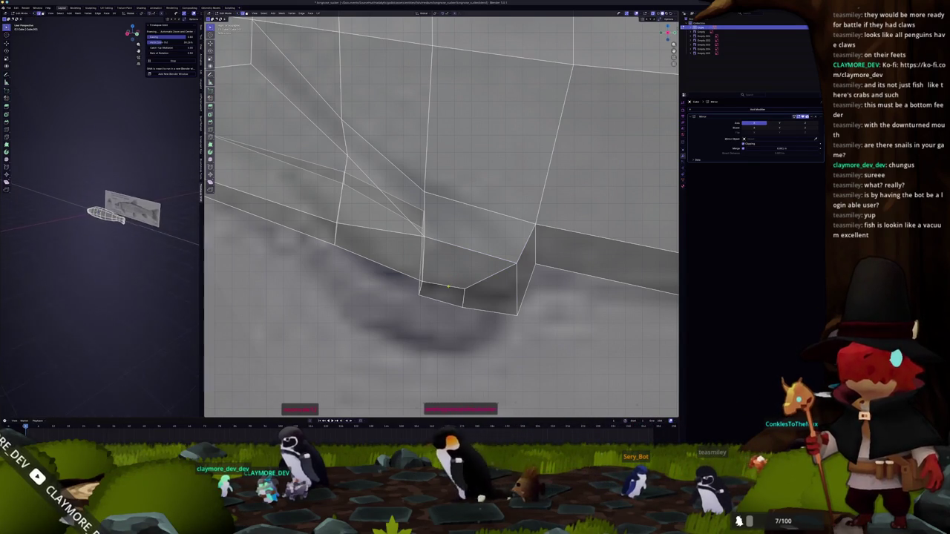
scroll(440, 248, up, 1)
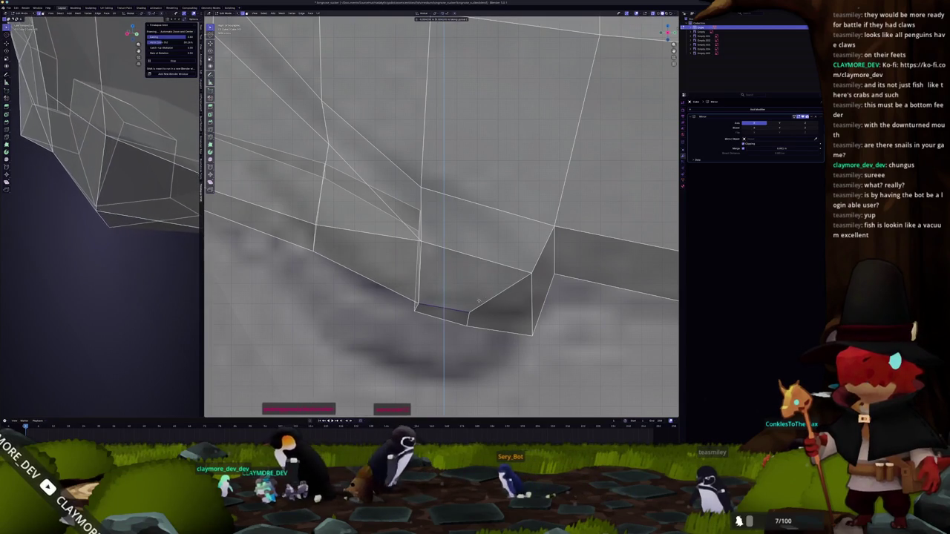
key(g)
key(z)
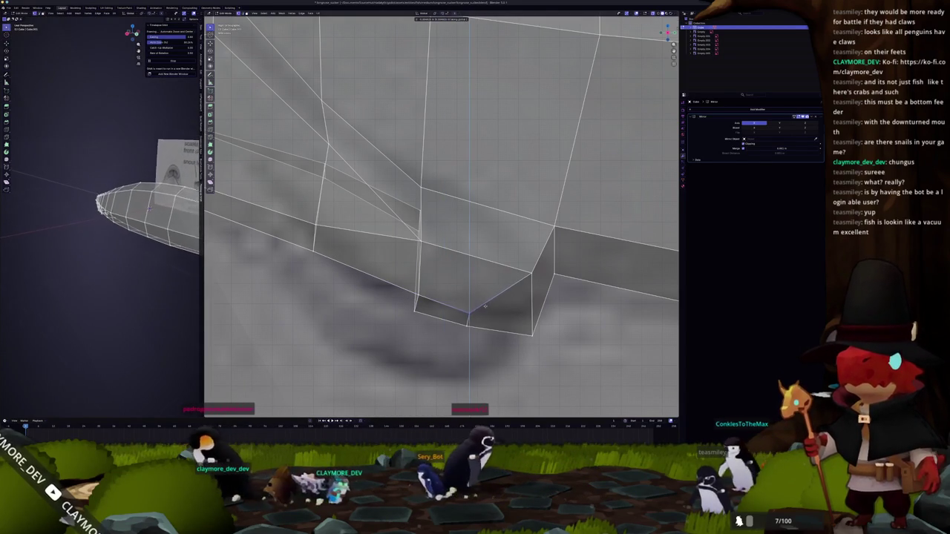
scroll(486, 300, down, 3)
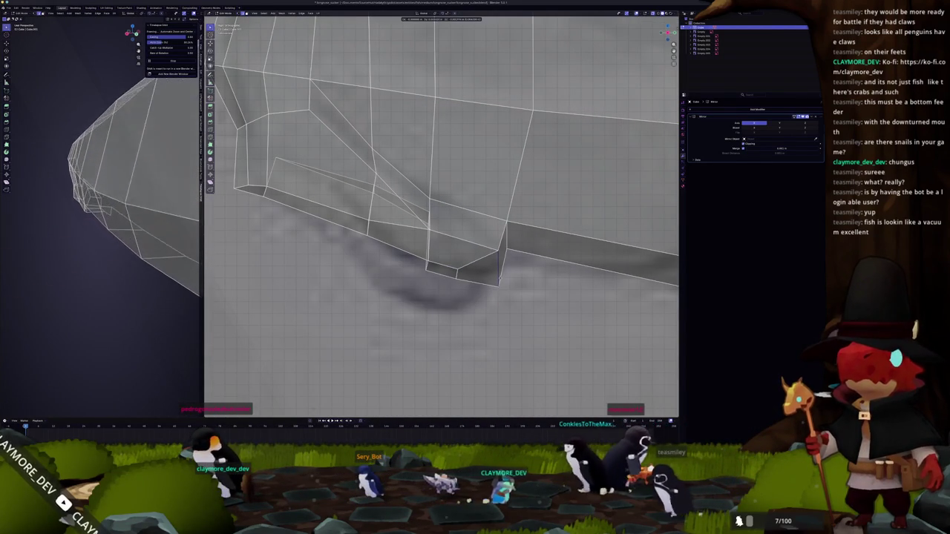
Check the jaw in Object Mode, then adjust the lower-jaw face selection in side X-ray view
key(Tab)
middle_drag(505, 279, 458, 301)
key(Tab)
mouse_move(446, 267)
middle_down()
mouse_move(645, 83)
mouse_move(461, 261)
middle_up()
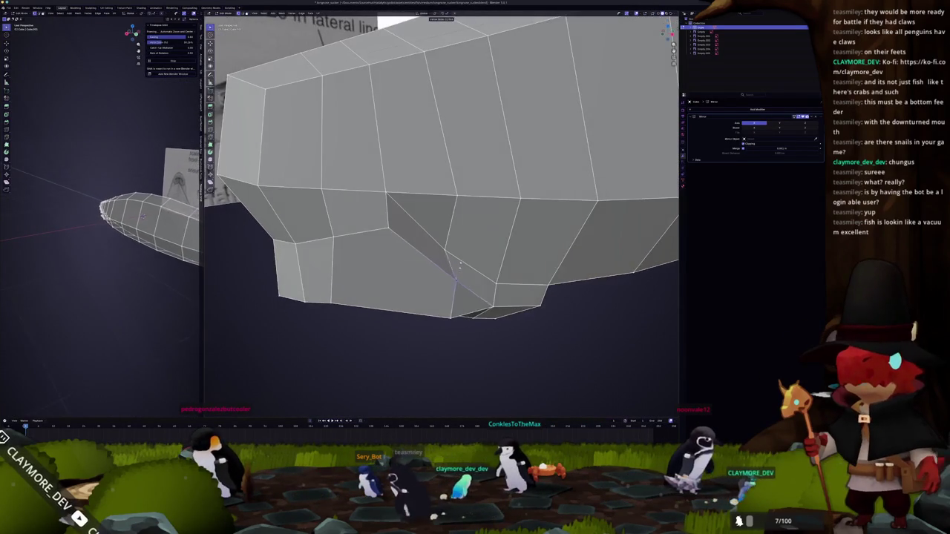
key(KP_3)
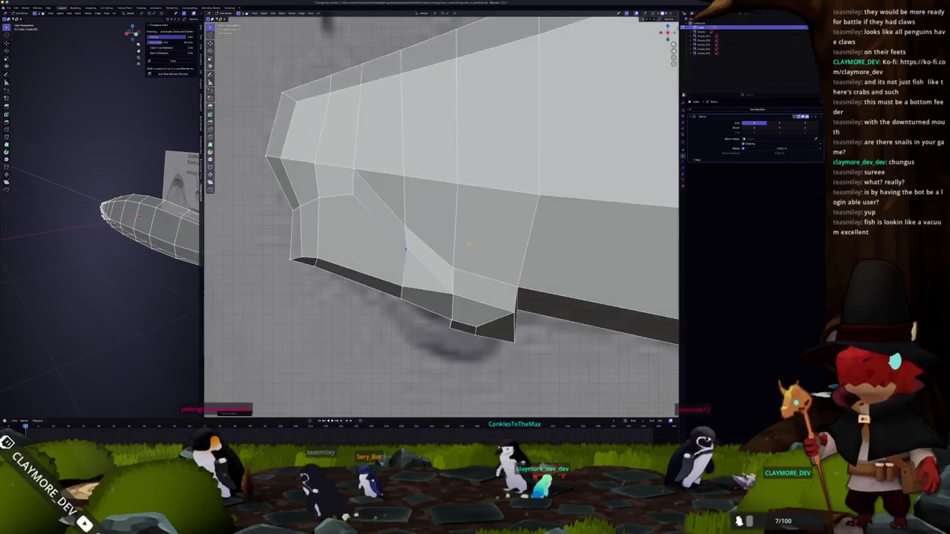
key(alt+z)
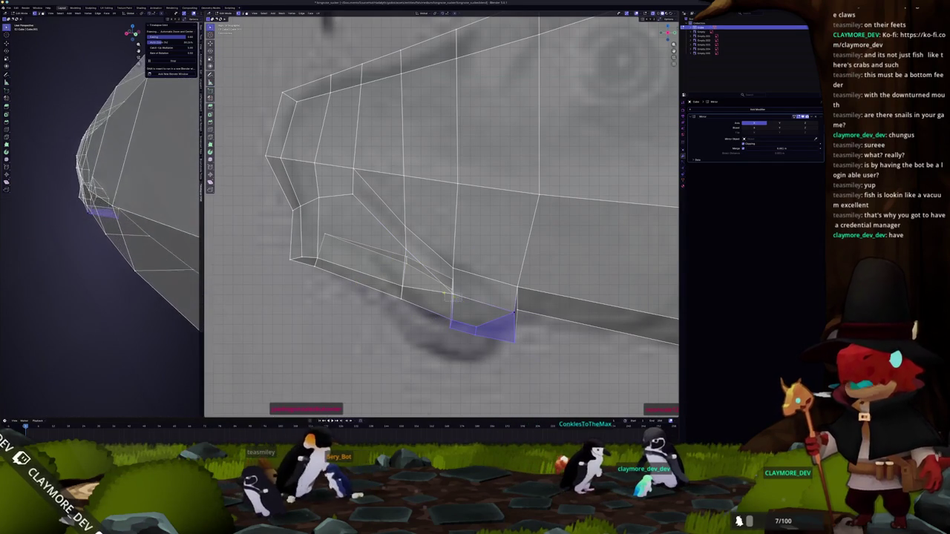
middle_drag(514, 316, 460, 332)
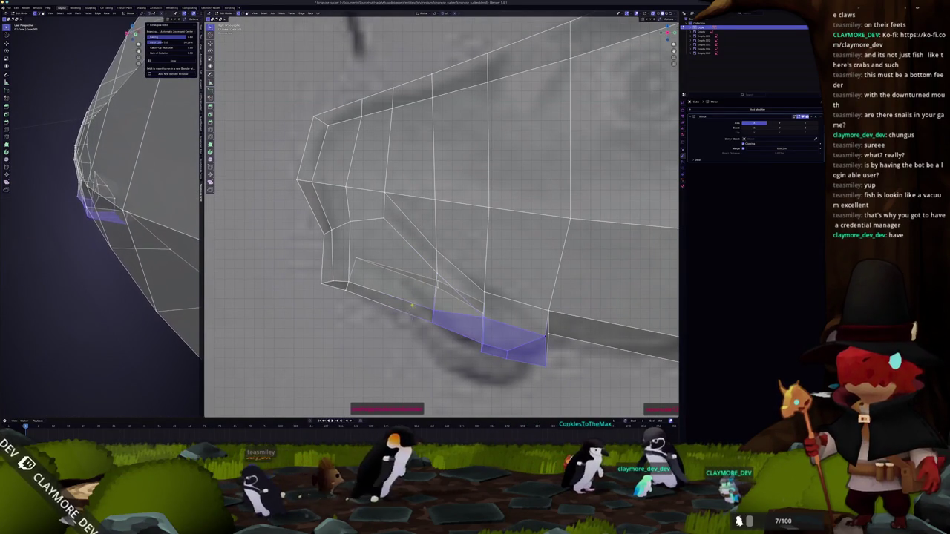
alt+shift+click(366, 291)
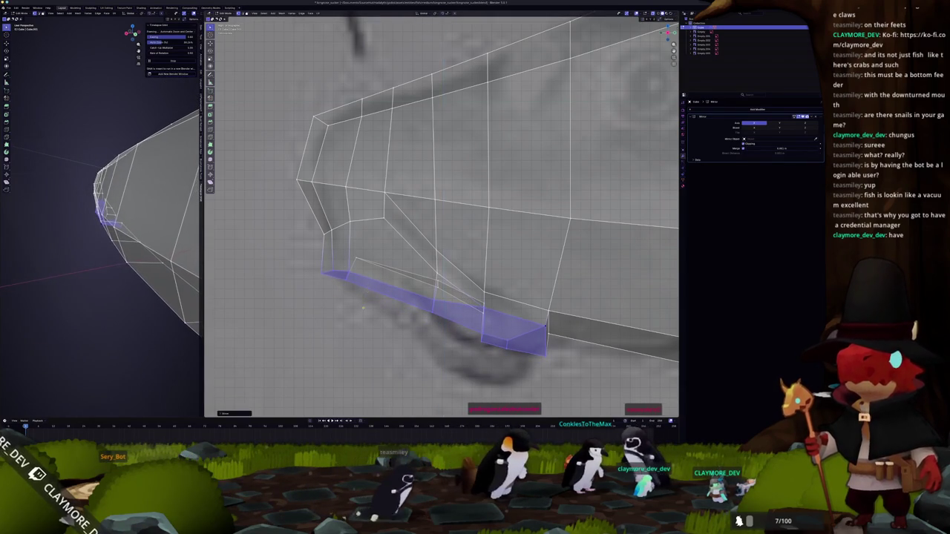
click(366, 300)
middle_drag(365, 300, 343, 306)
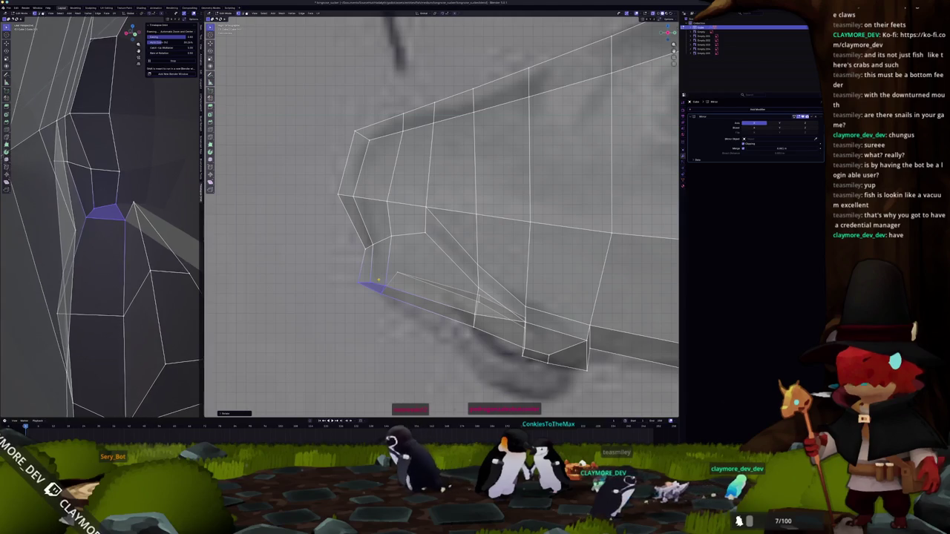
Drop the selected jaw part vertically to deepen the downturned mouth, then review it solid in perspective
key(Tab)
key(Tab)
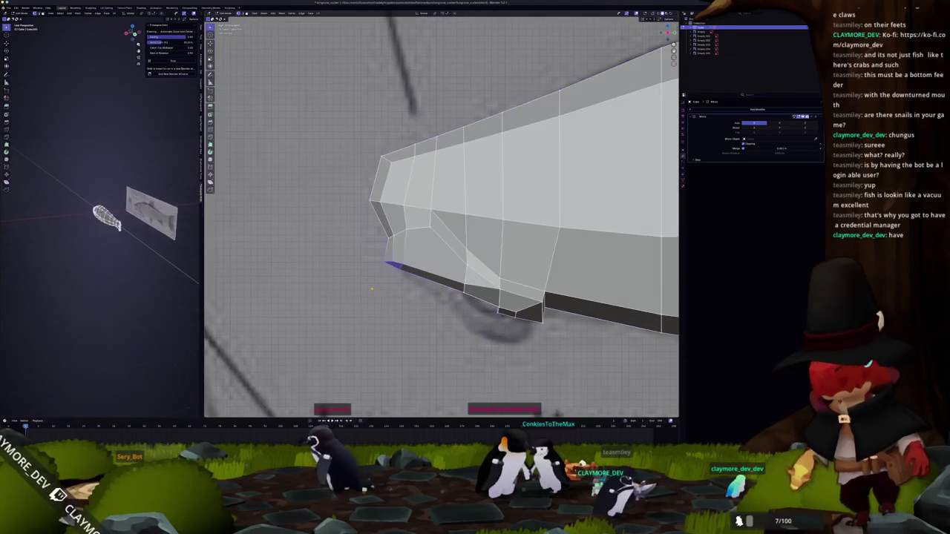
middle_drag(373, 290, 504, 345)
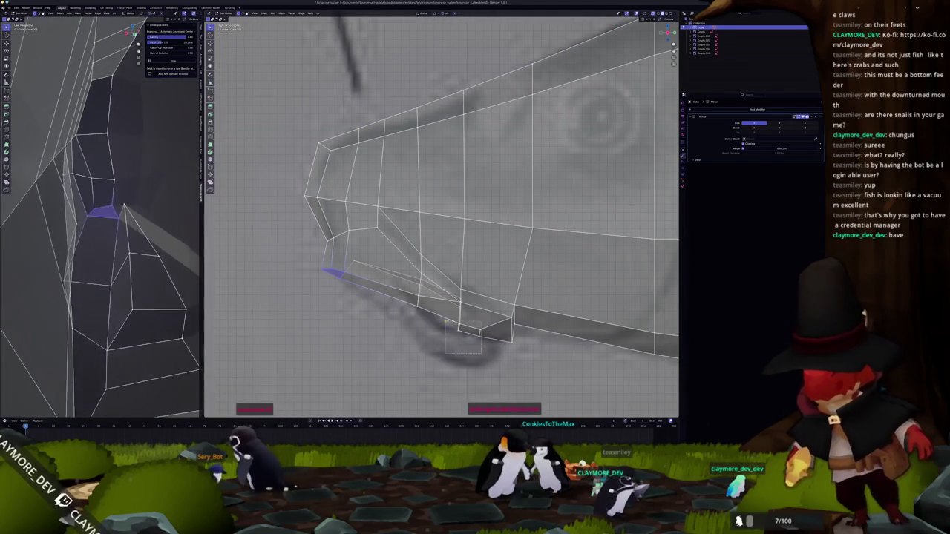
scroll(501, 349, up, 1)
click(497, 354)
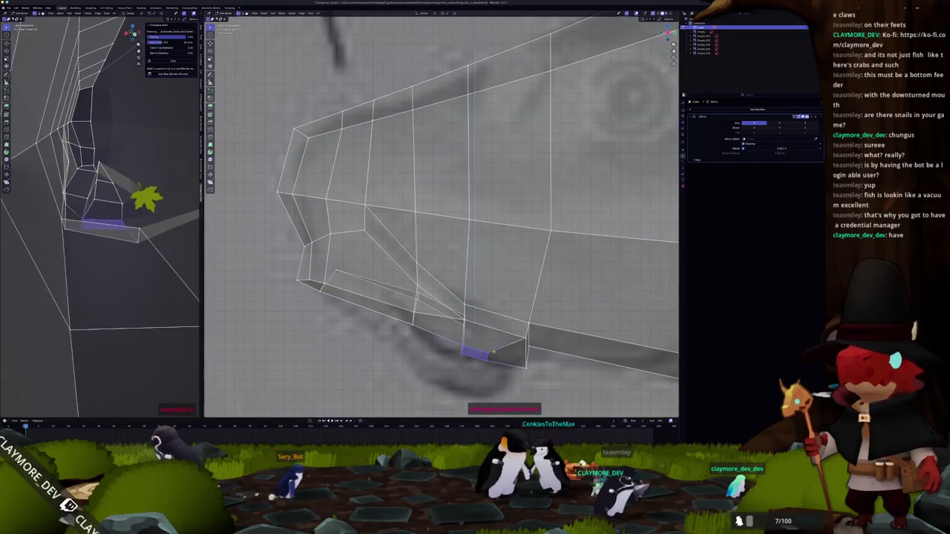
click(494, 380)
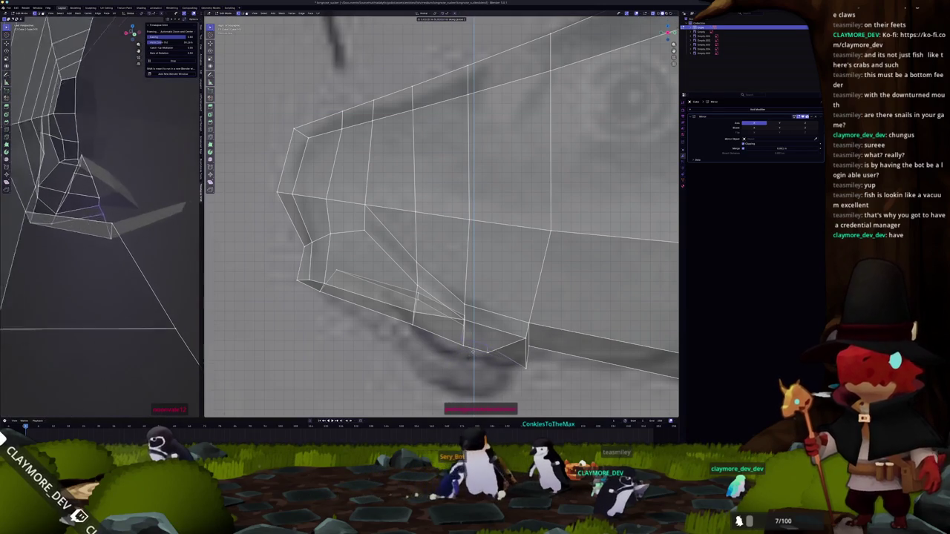
key(g)
key(z)
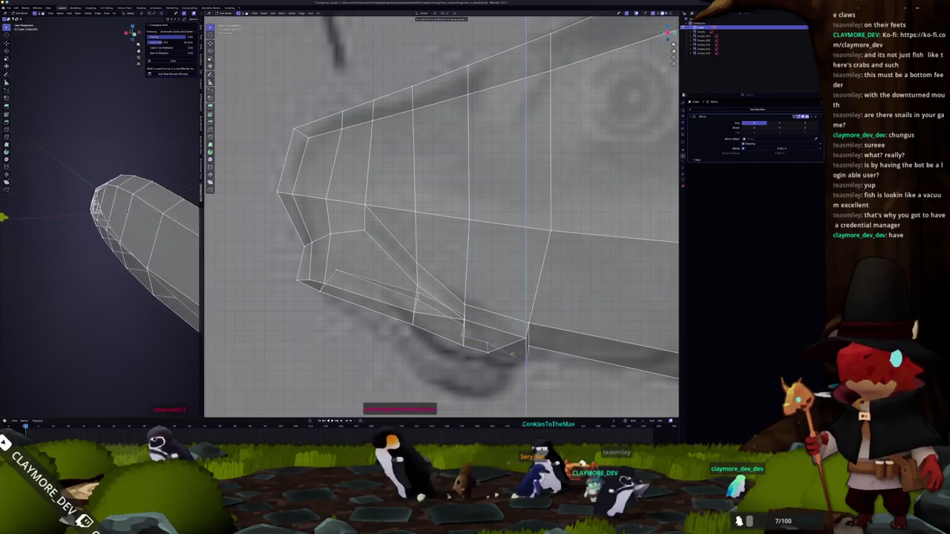
key(Tab)
key(alt+z)
mouse_move(420, 374)
middle_down()
mouse_move(457, 317)
mouse_move(509, 310)
mouse_move(584, 271)
middle_up()
key(Tab)
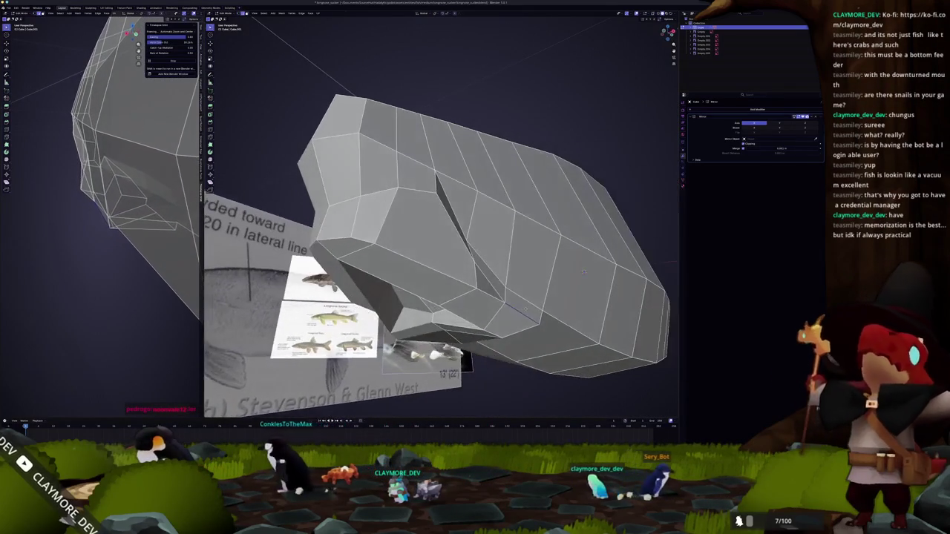
Narrow the mouth cut beneath the snout from the bottom view, then restore solid display
key(e)
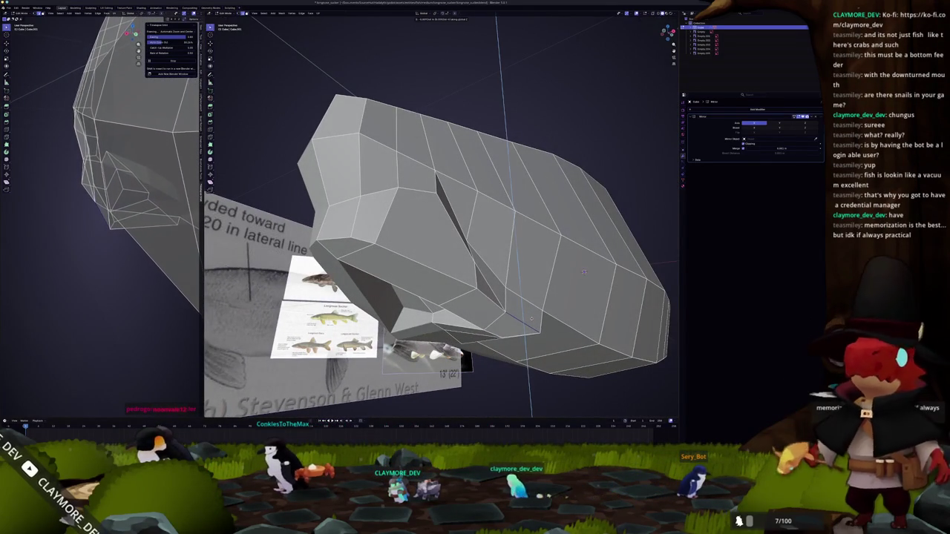
key(KP_1)
key(ctrl+KP_7)
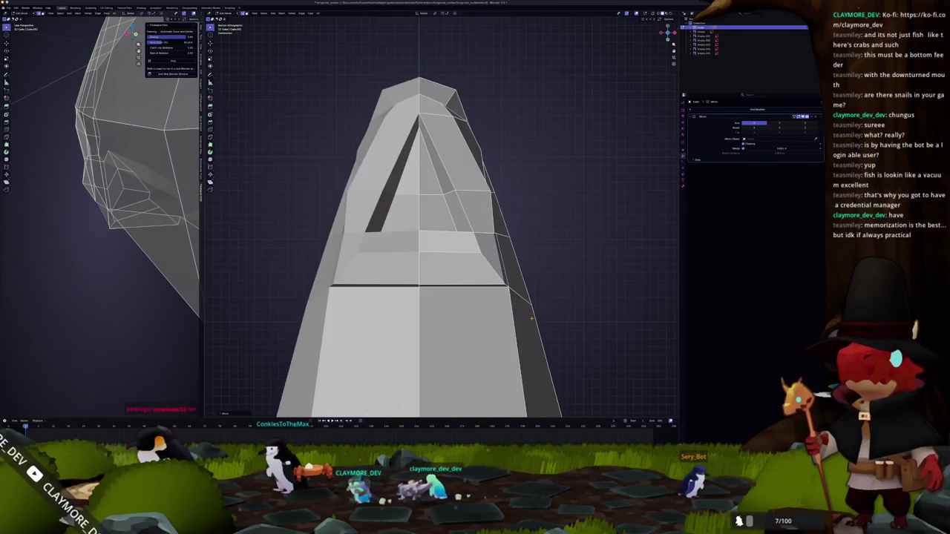
scroll(531, 318, up, 2)
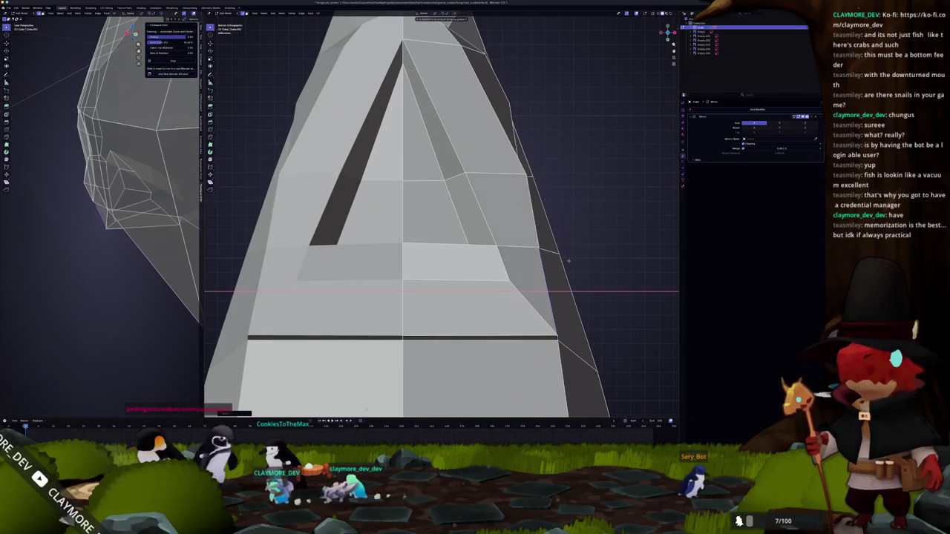
key(alt+z)
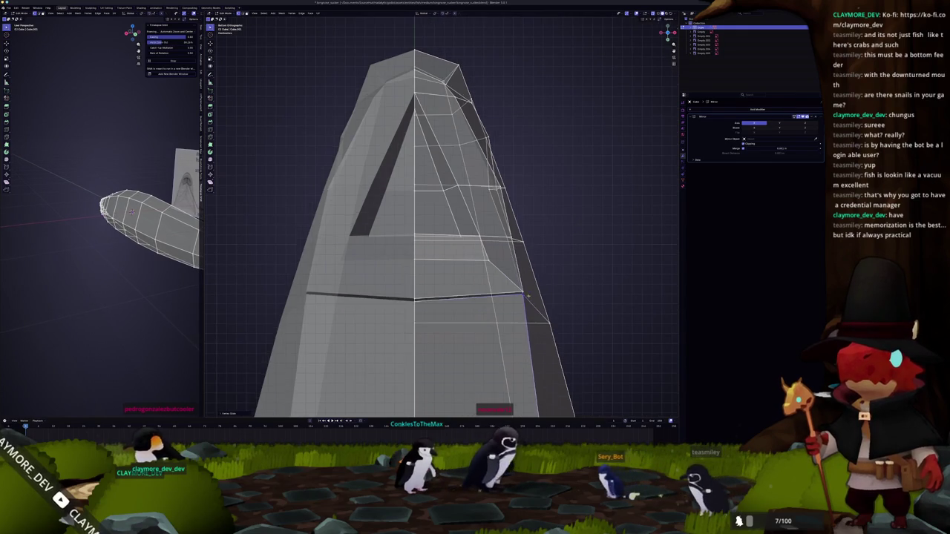
key(alt+z)
mouse_move(534, 311)
middle_down()
mouse_move(472, 305)
mouse_move(528, 365)
mouse_move(475, 297)
mouse_move(530, 329)
middle_up()
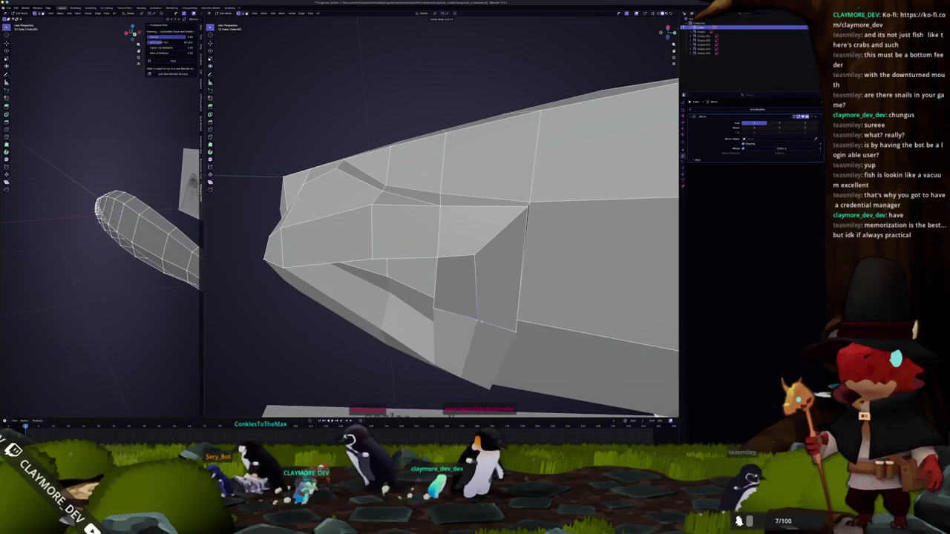
mouse_move(476, 298)
middle_down()
mouse_move(487, 260)
mouse_move(476, 284)
mouse_move(467, 287)
mouse_move(481, 278)
mouse_move(445, 291)
middle_up()
middle_drag(613, 76, 602, 88)
scroll(603, 88, up, 3)
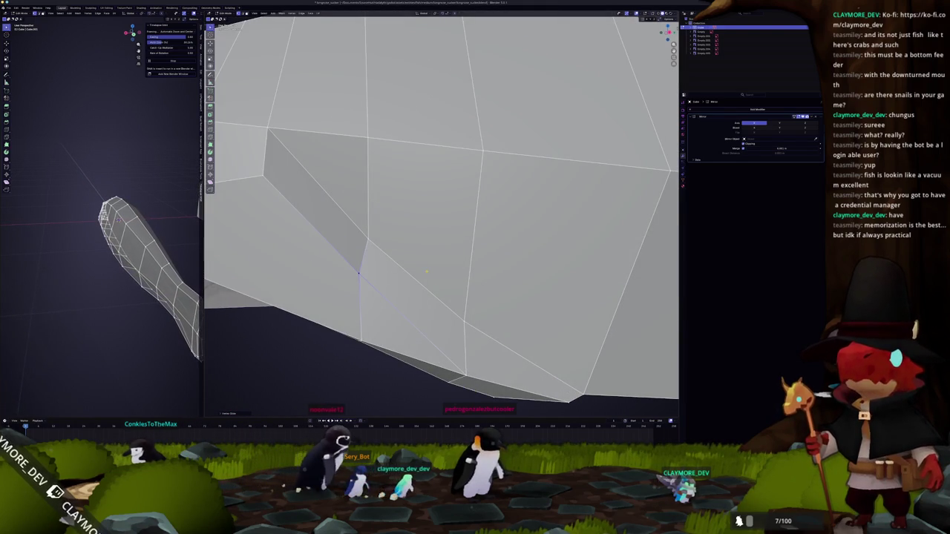
scroll(423, 273, down, 3)
mouse_move(417, 277)
middle_down()
mouse_move(397, 289)
mouse_move(398, 245)
mouse_move(411, 228)
middle_up()
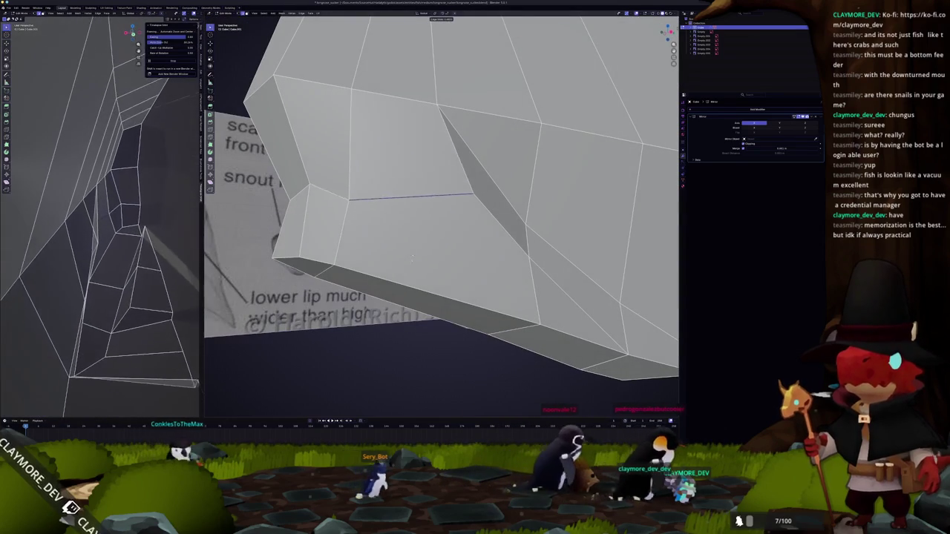
click(442, 169)
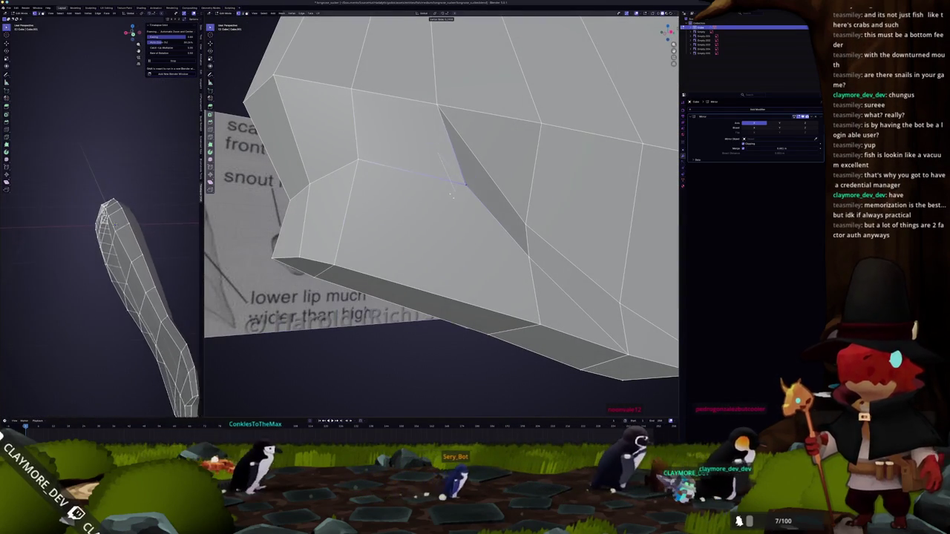
middle_drag(446, 171, 457, 216)
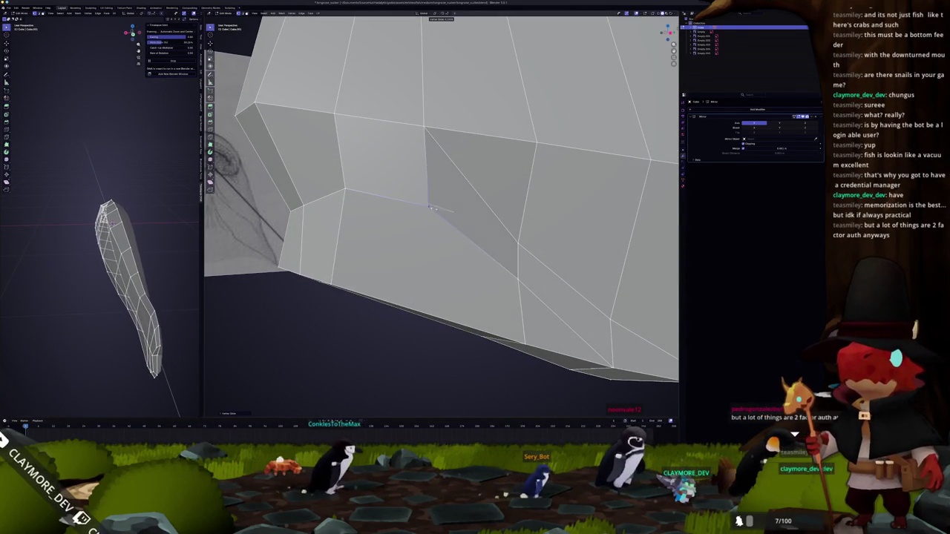
key(KP_3)
key(Tab)
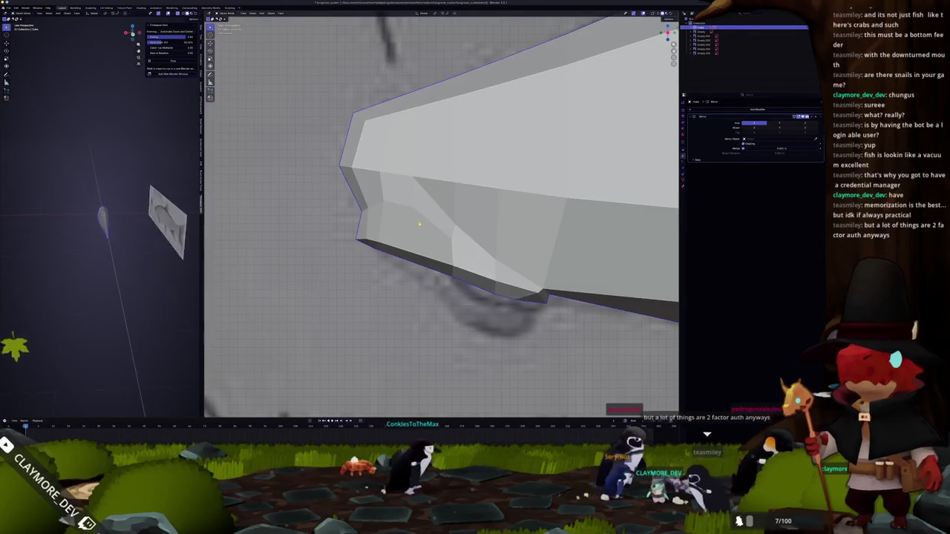
key(Tab)
middle_drag(420, 223, 479, 193)
middle_drag(423, 245, 428, 139)
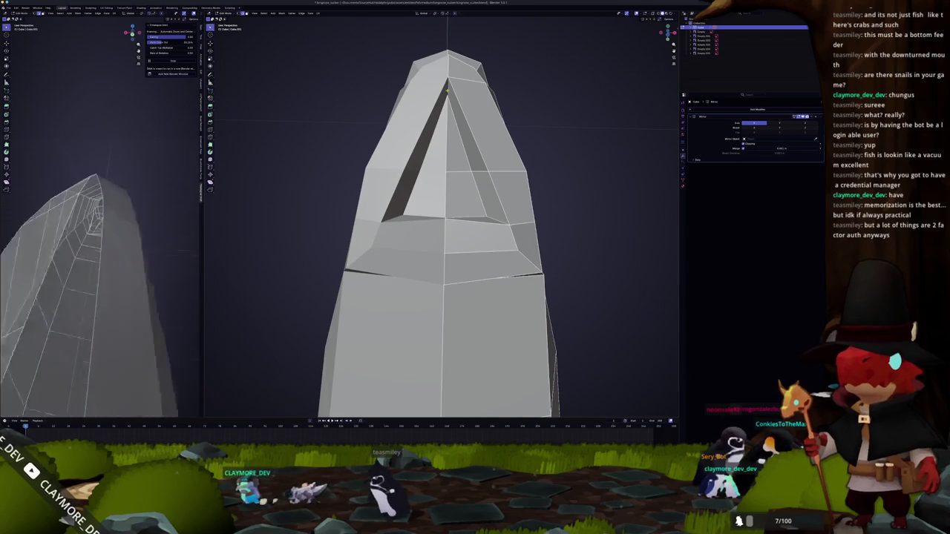
Lower the mouth slit's apex vertex and apply Shade Smooth to the fish body
key(KP_1)
key(g)
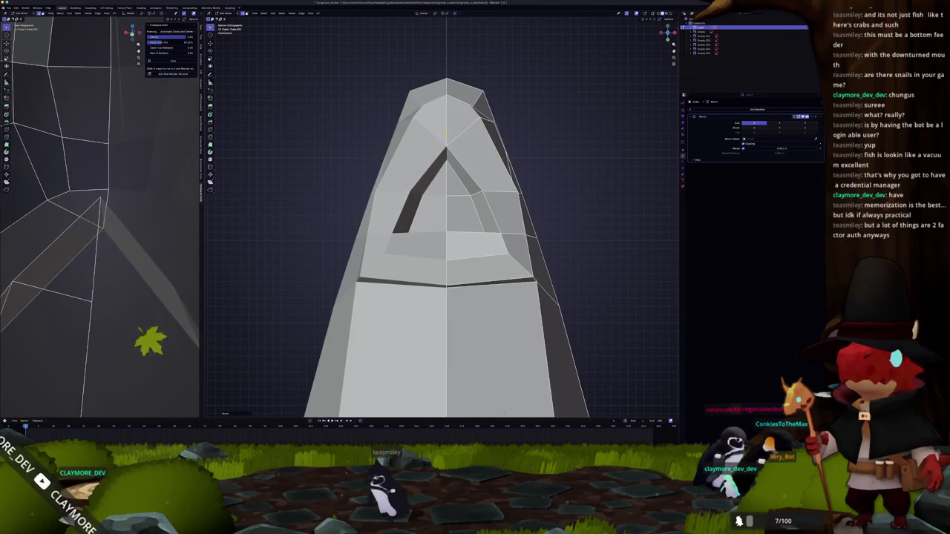
scroll(445, 133, down, 3)
key(Tab)
scroll(459, 180, down, 4)
click(439, 221)
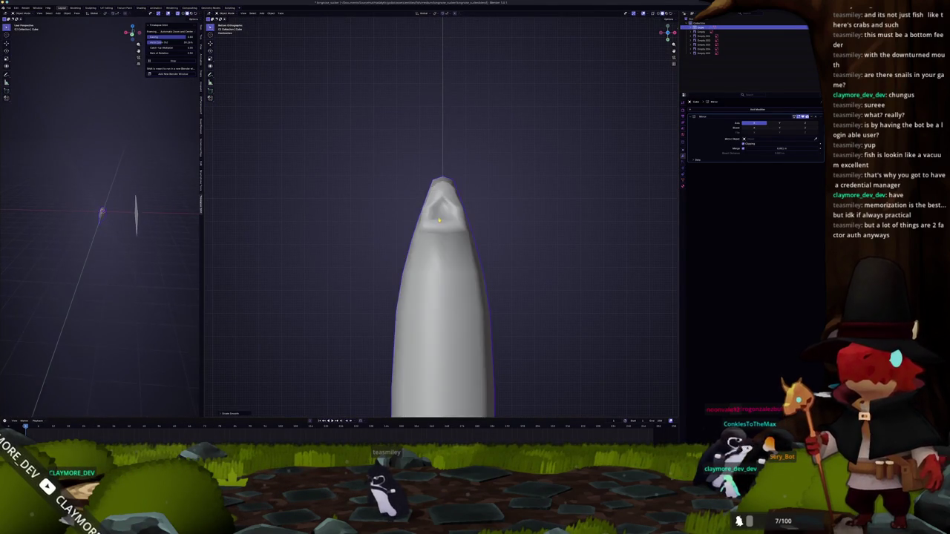
scroll(441, 222, up, 3)
key(Tab)
scroll(445, 223, up, 2)
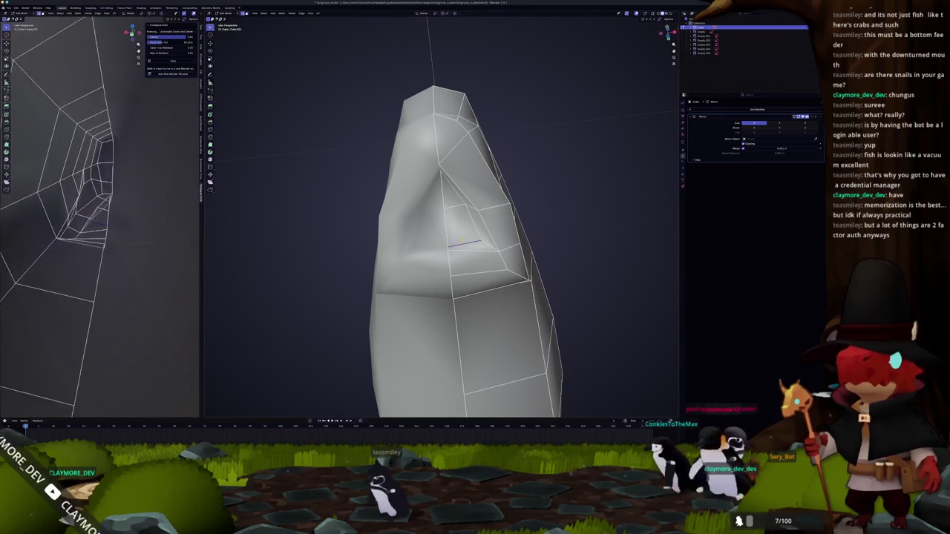
Mark the selected jaw edges sharp, along with a lower edge on the jaw
right_click(456, 283)
click(442, 288)
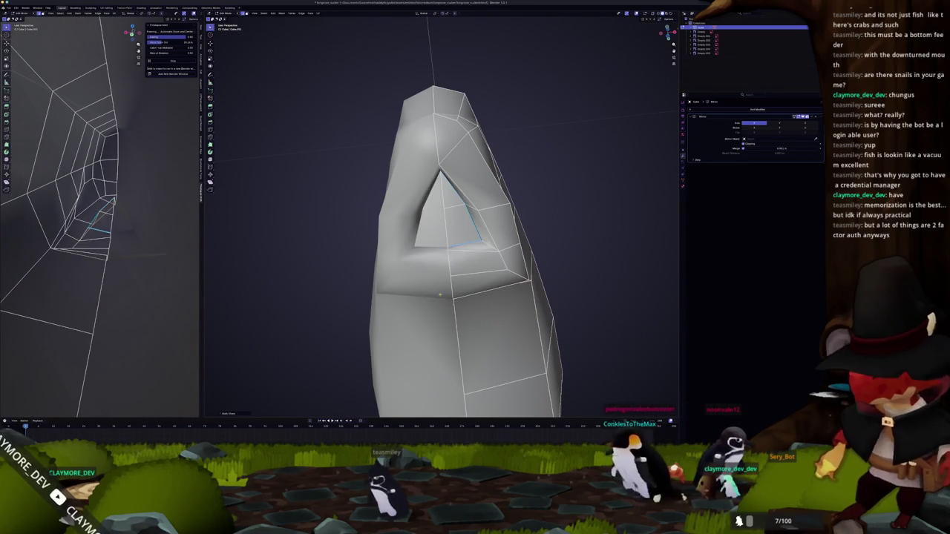
middle_drag(441, 287, 520, 267)
key(KP_Decimal)
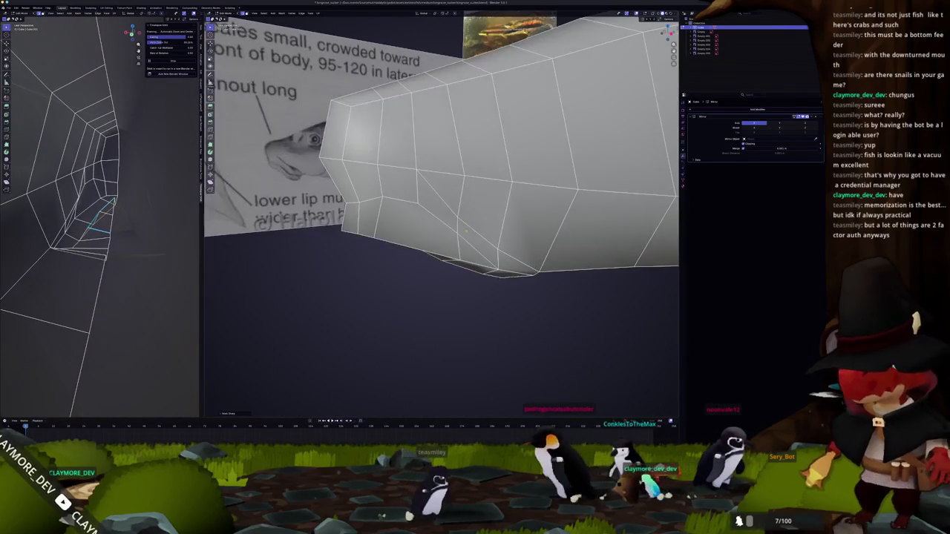
click(502, 253)
right_click(454, 261)
Preview the smooth shading and extend the selection with a horizontal jaw edge loop
key(Tab)
key(Tab)
key(KP_Decimal)
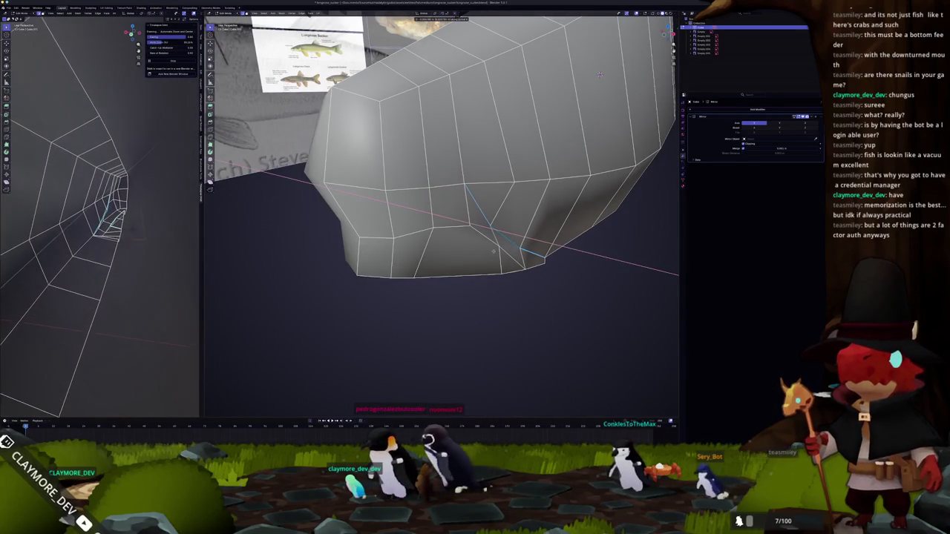
key(Tab)
middle_drag(600, 74, 405, 269)
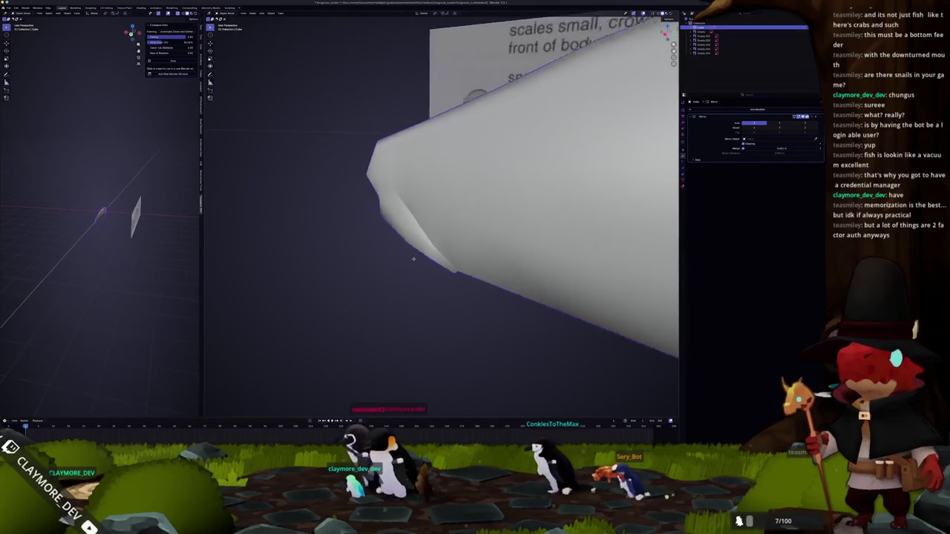
key(Tab)
key(KP_Decimal)
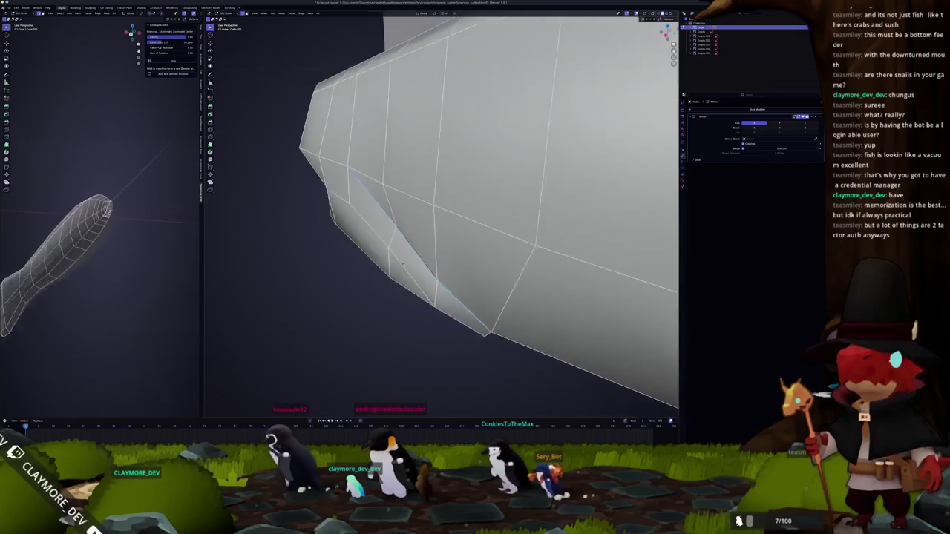
alt+shift+click(603, 253)
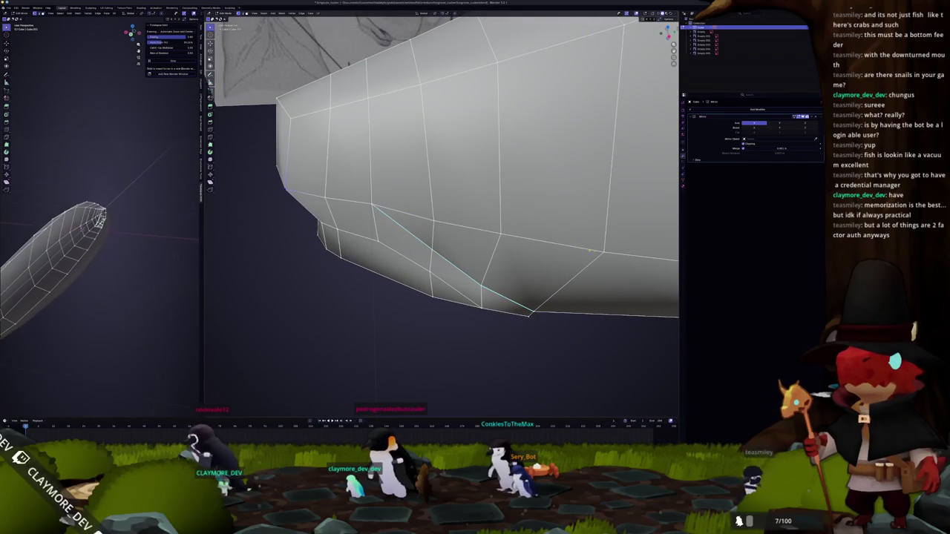
Review the smooth-shaded snout from several angles, ending in side view in Edit Mode
key(Tab)
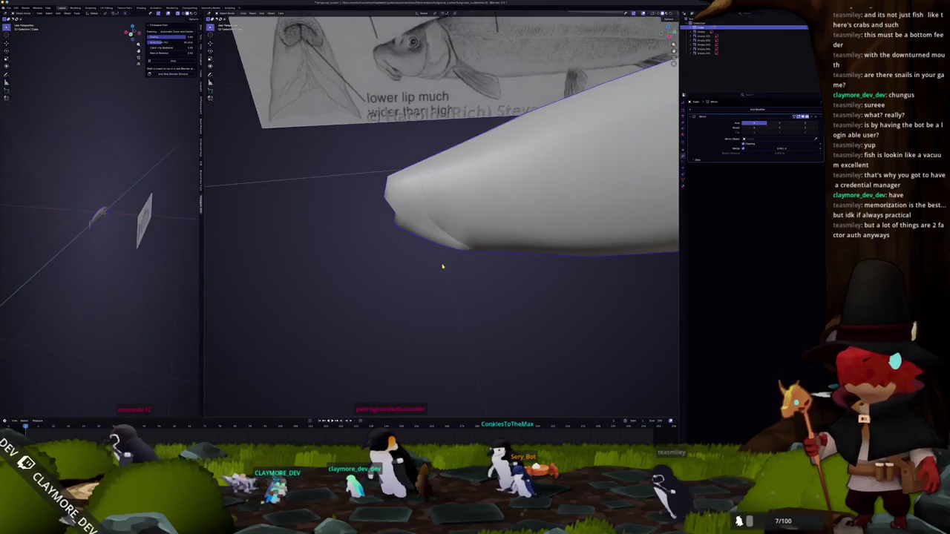
scroll(525, 160, down, 3)
middle_drag(525, 160, 558, 280)
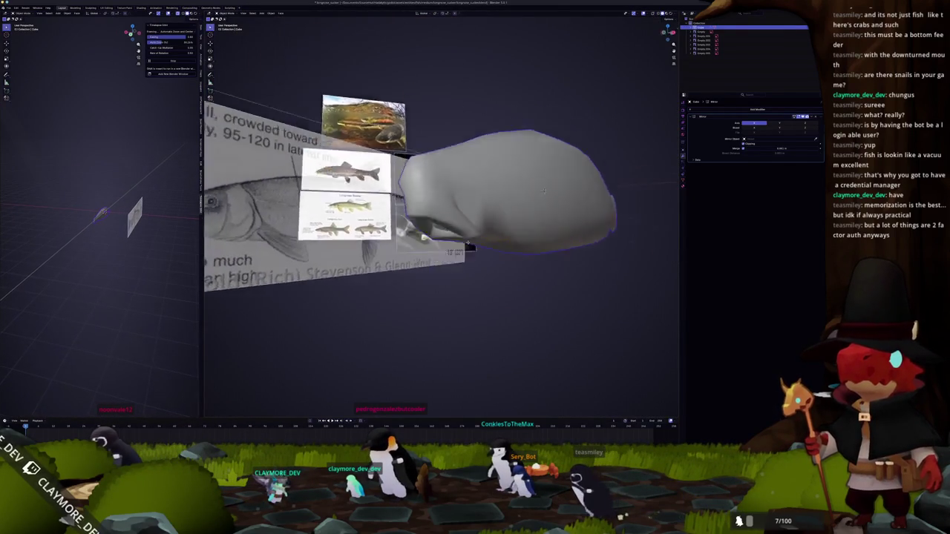
scroll(559, 280, up, 3)
key(Tab)
mouse_move(558, 280)
middle_down()
mouse_move(592, 394)
mouse_move(440, 230)
middle_up()
key(Tab)
scroll(592, 394, down, 3)
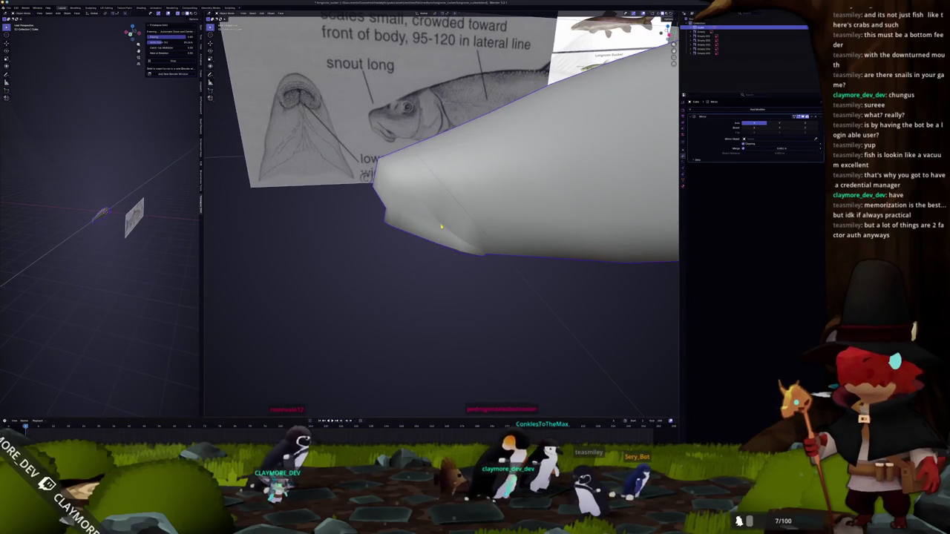
key(KP_3)
key(Tab)
scroll(441, 245, up, 3)
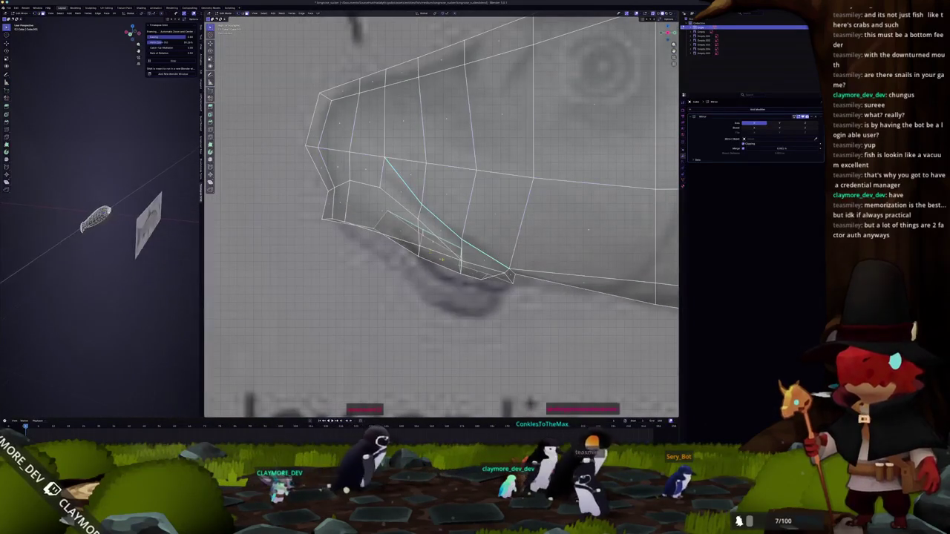
Select the lower-jaw corner vertex, compare it with the reference in side view, and turn X-ray off
middle_drag(104, 245, 148, 245)
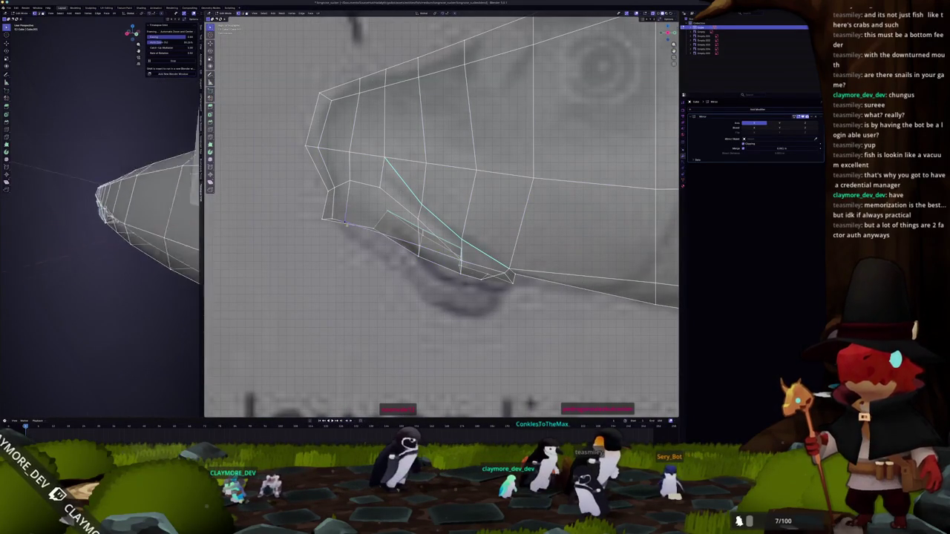
shift+middle_drag(386, 223, 432, 237)
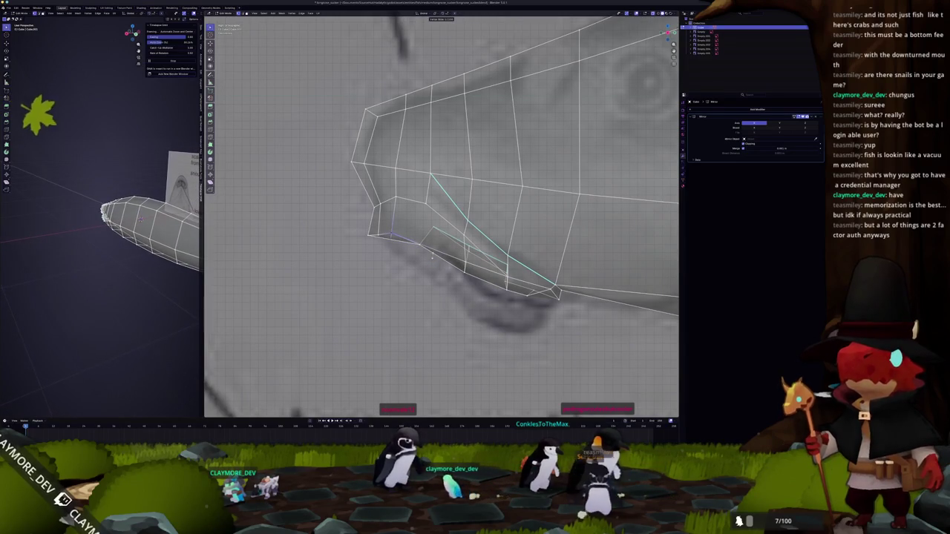
key(alt+z)
scroll(432, 256, up, 2)
scroll(423, 268, up, 2)
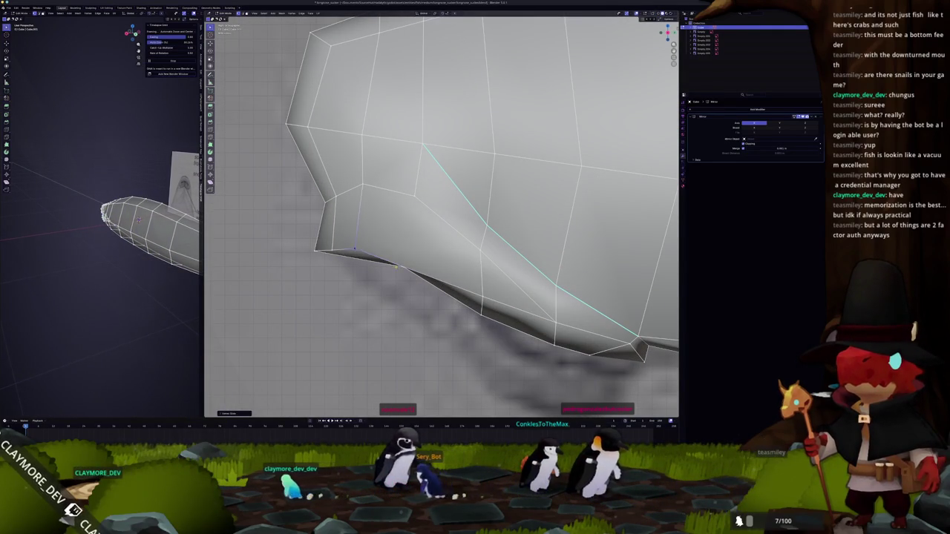
click(353, 256)
mouse_move(416, 279)
middle_down()
mouse_move(398, 282)
mouse_move(401, 233)
middle_up()
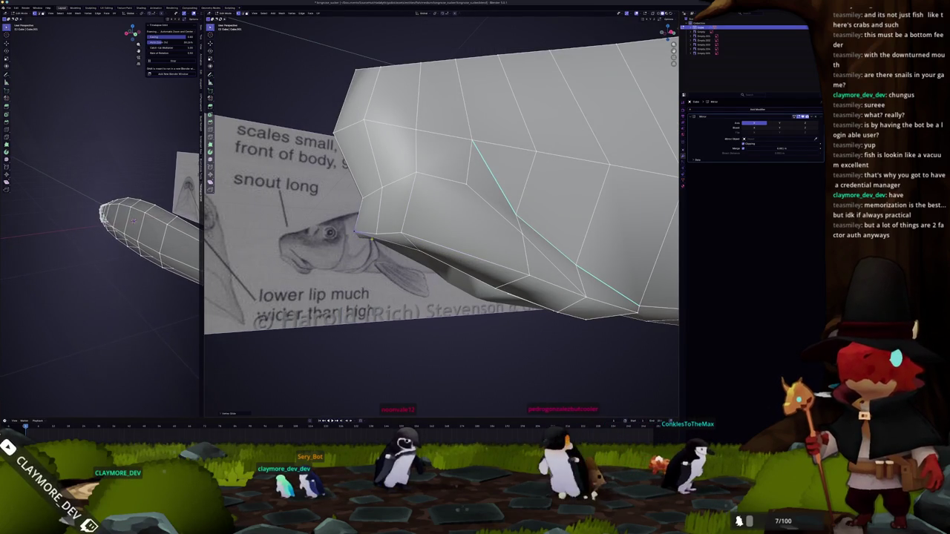
key(KP_3)
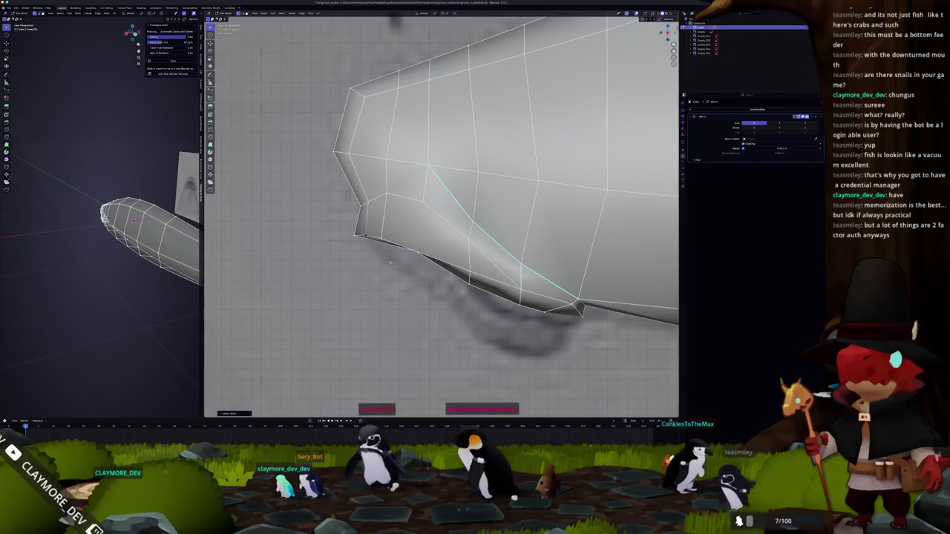
mouse_move(390, 262)
middle_down()
mouse_move(392, 287)
mouse_move(358, 269)
middle_up()
key(alt+z)
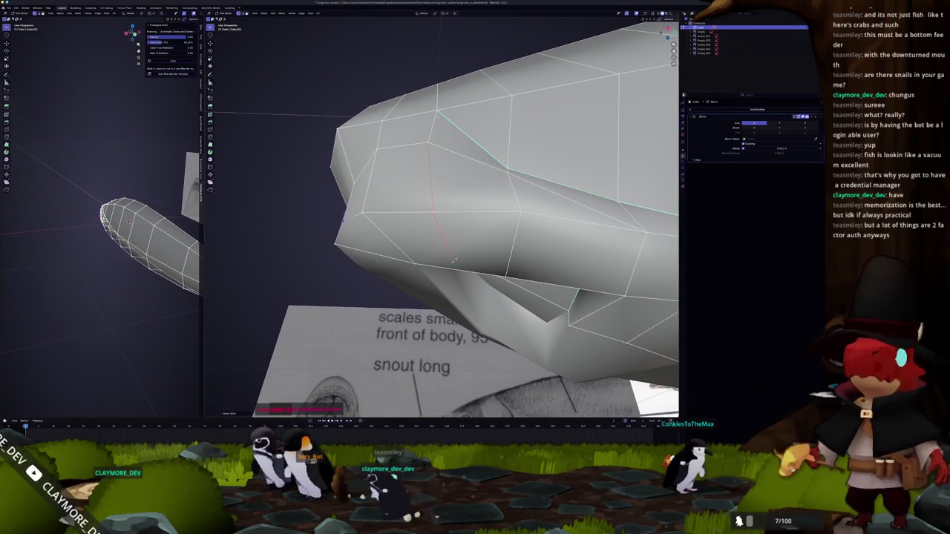
In bottom X-ray view, slide the mouth vertices sideways along X to reshape the triangular opening
middle_drag(450, 265, 447, 213)
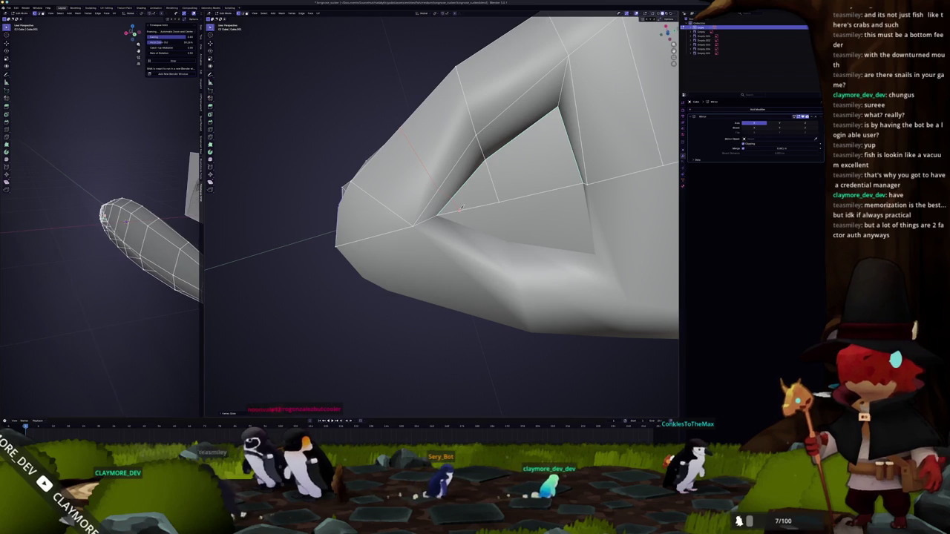
key(ctrl+KP_7)
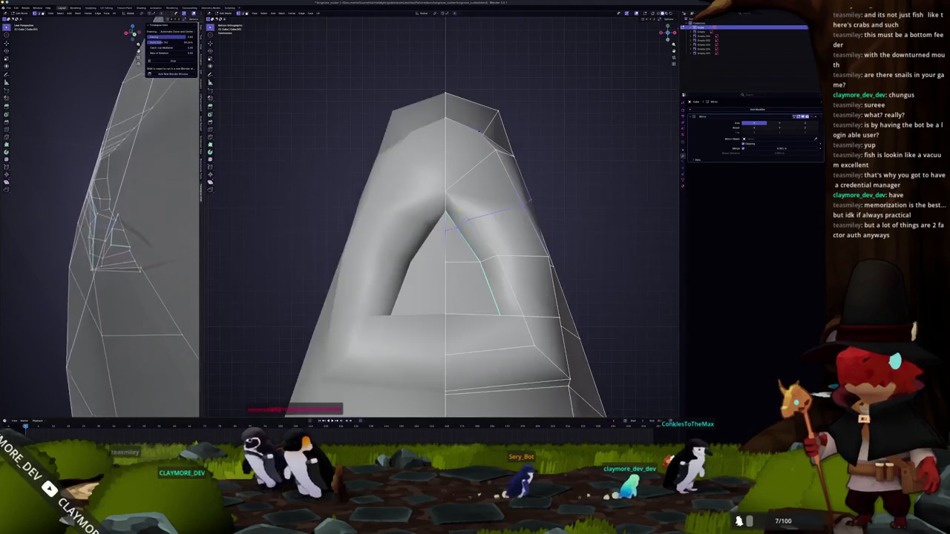
scroll(460, 223, up, 2)
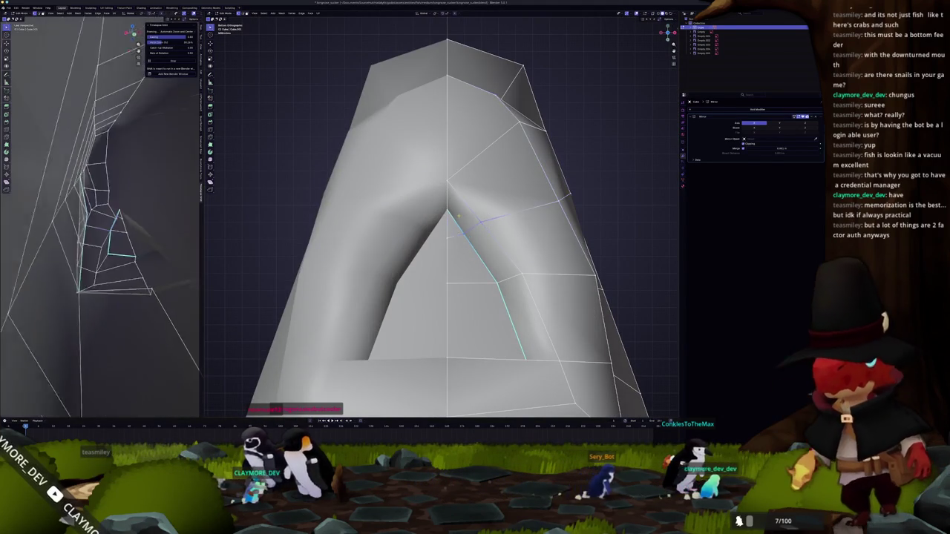
key(alt+z)
key(g)
key(x)
click(480, 231)
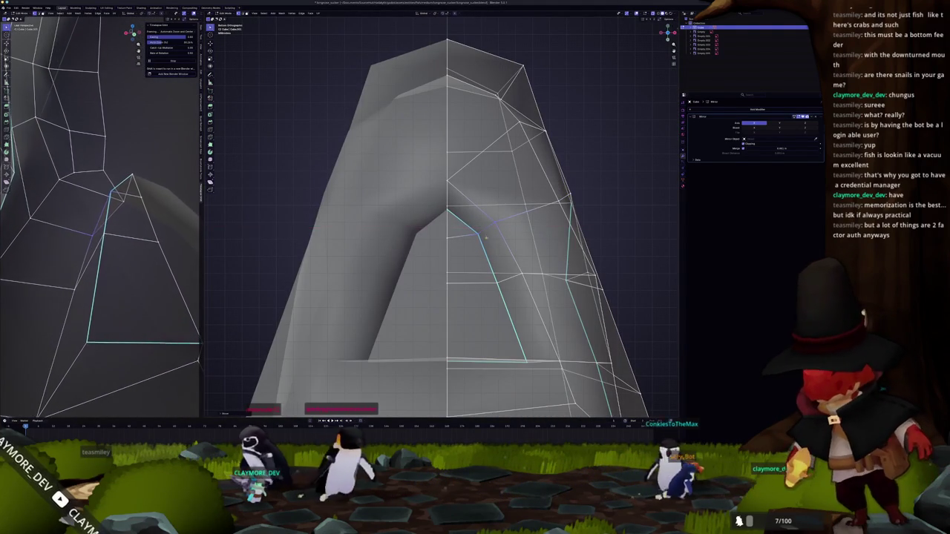
Check the reshaped mouth in Object Mode against the reference image from several angles
scroll(130, 220, down, 5)
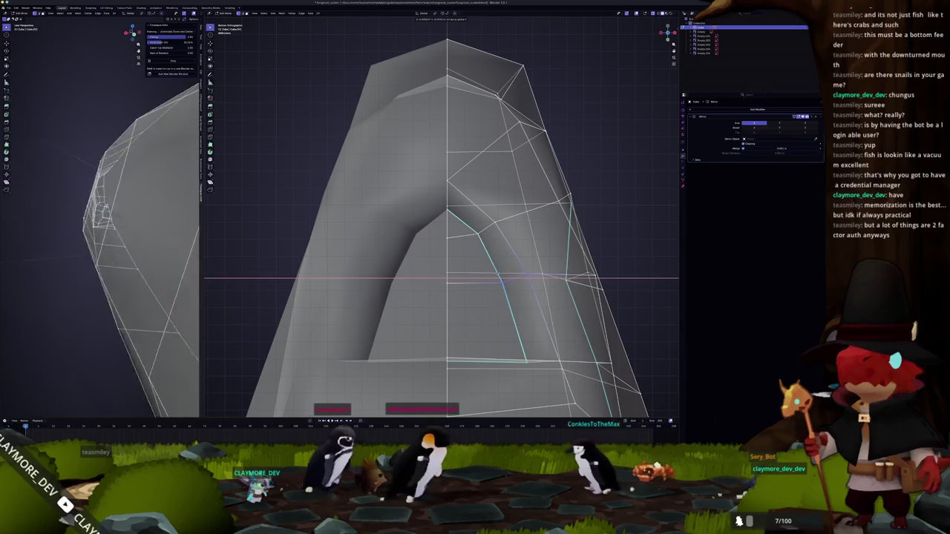
scroll(131, 220, down, 5)
key(Tab)
scroll(447, 266, down, 2)
mouse_move(448, 266)
middle_down()
mouse_move(438, 230)
mouse_move(416, 220)
middle_up()
scroll(130, 222, up, 5)
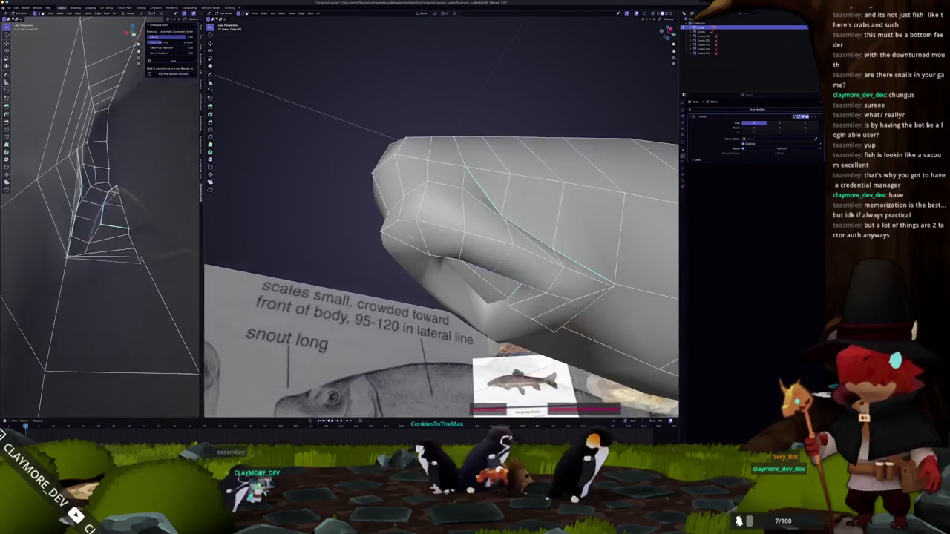
middle_drag(129, 223, 123, 222)
scroll(416, 220, up, 4)
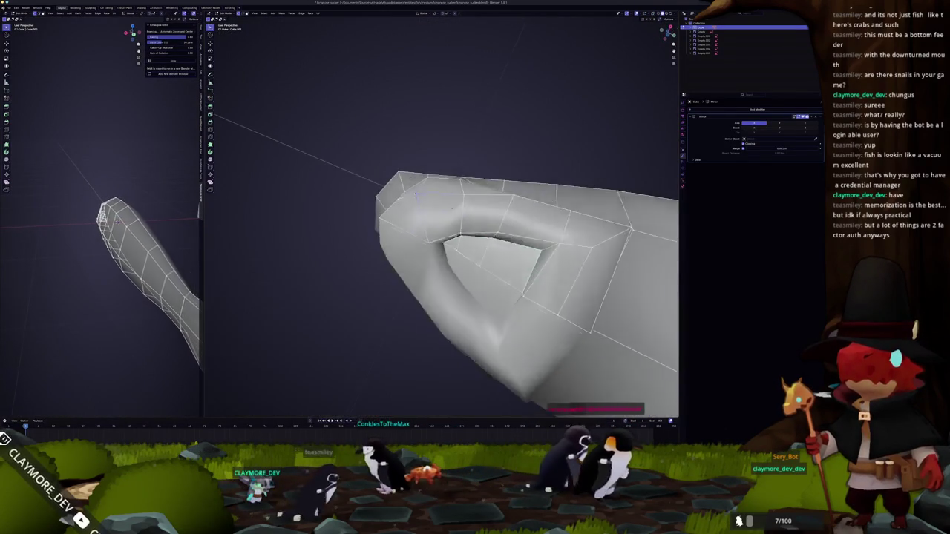
scroll(414, 220, down, 3)
mouse_move(415, 219)
middle_down()
mouse_move(482, 254)
mouse_move(452, 212)
middle_up()
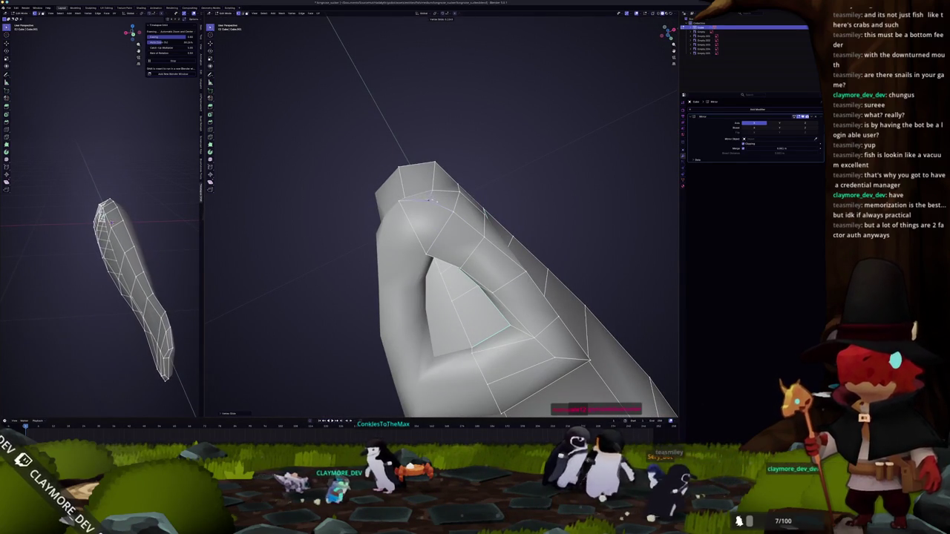
middle_drag(454, 212, 420, 241)
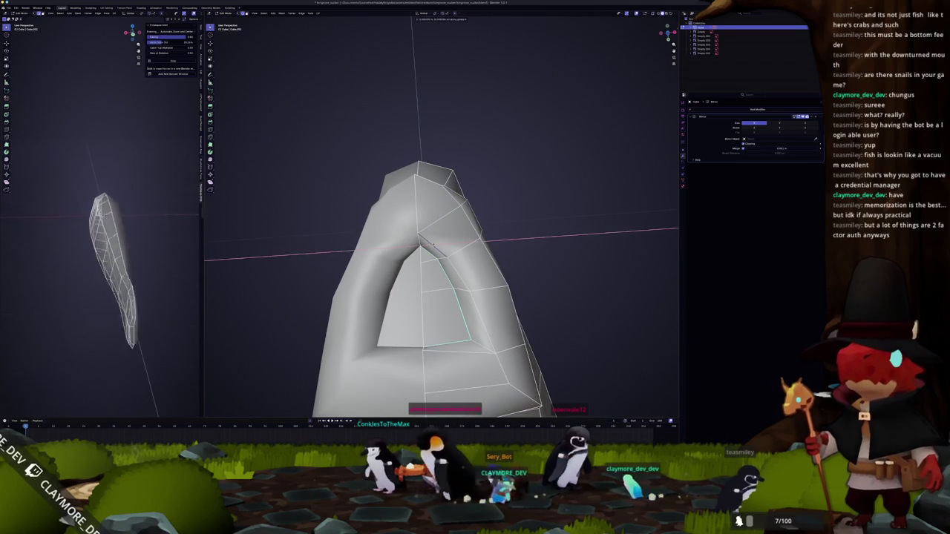
scroll(111, 252, up, 10)
middle_drag(112, 252, 89, 223)
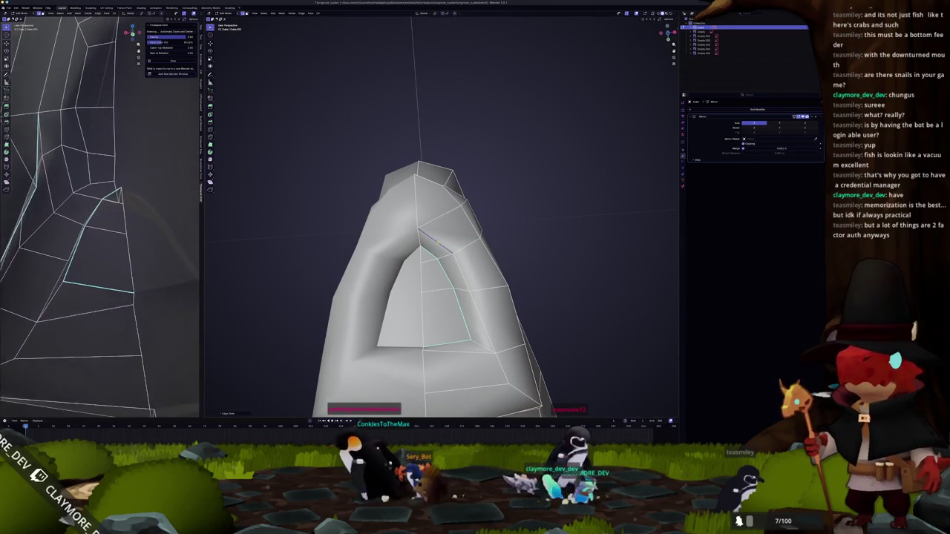
scroll(97, 223, down, 8)
key(Tab)
mouse_move(446, 245)
middle_down()
mouse_move(630, 233)
mouse_move(441, 300)
mouse_move(386, 286)
mouse_move(529, 370)
mouse_move(512, 327)
middle_up()
key(Tab)
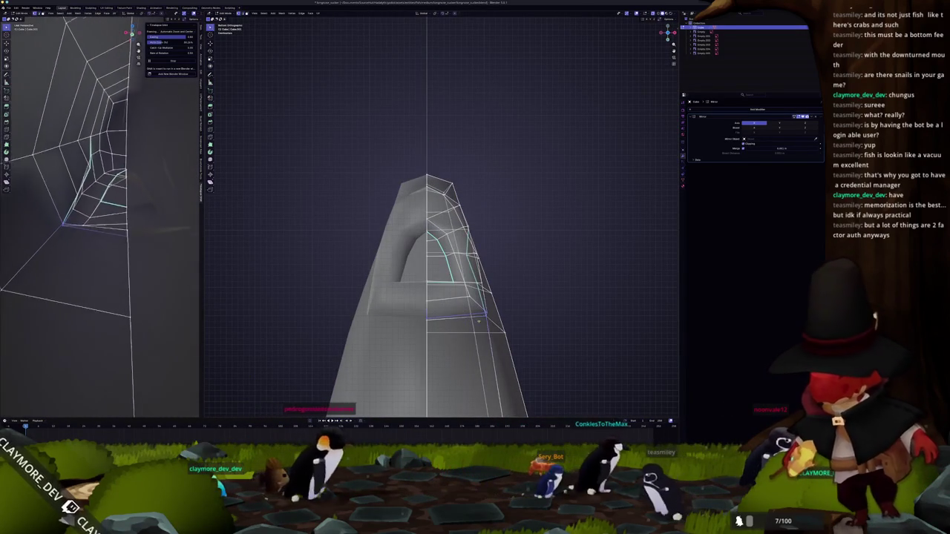
Select the face below the mouth and compare its position with the reference
click(441, 318)
middle_drag(441, 315, 509, 324)
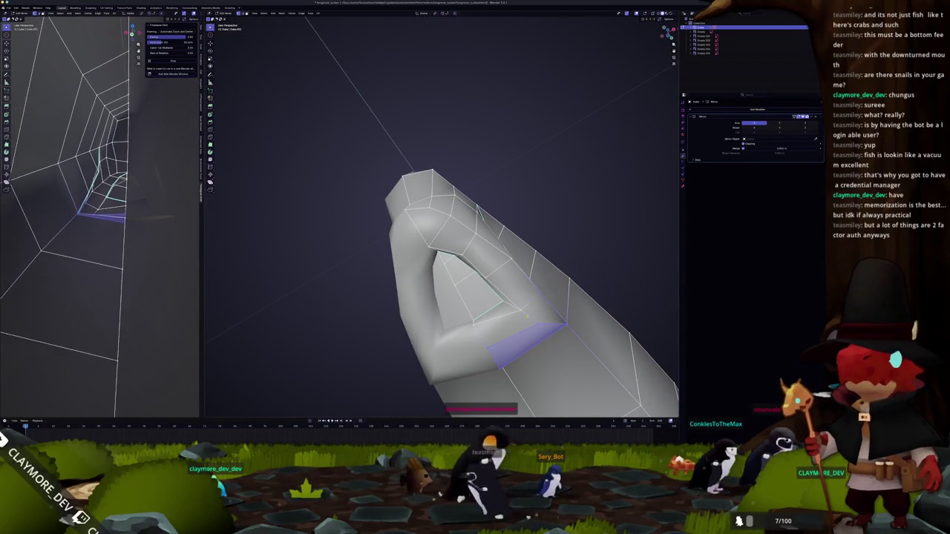
middle_drag(510, 325, 541, 327)
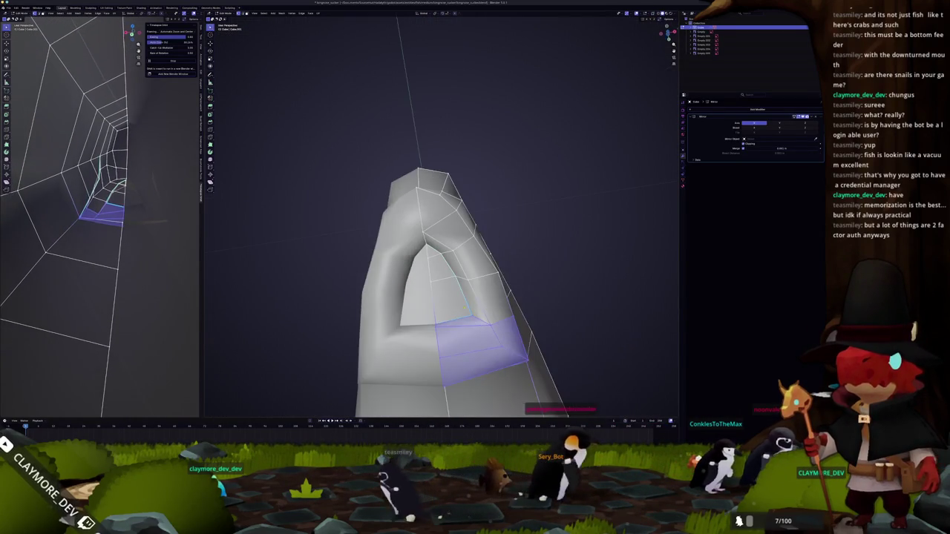
middle_drag(447, 288, 406, 319)
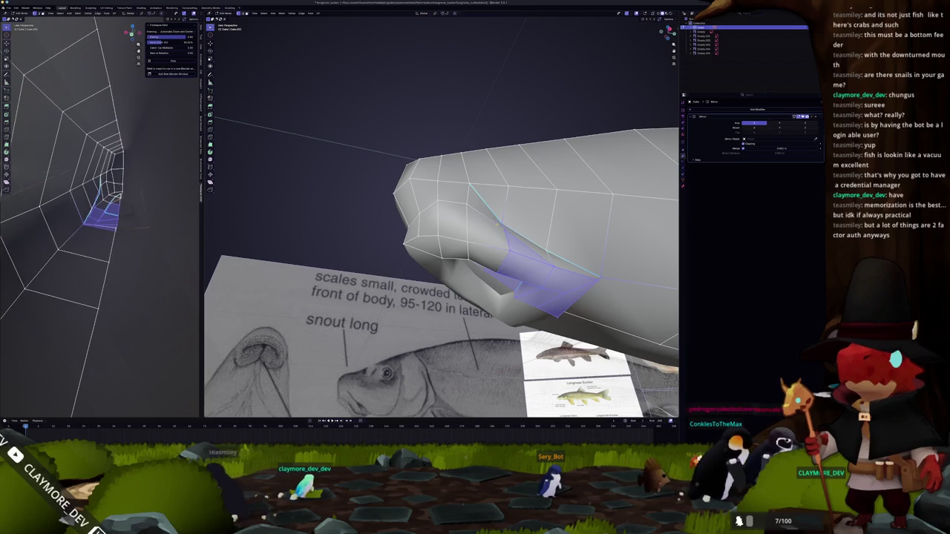
middle_drag(446, 282, 475, 334)
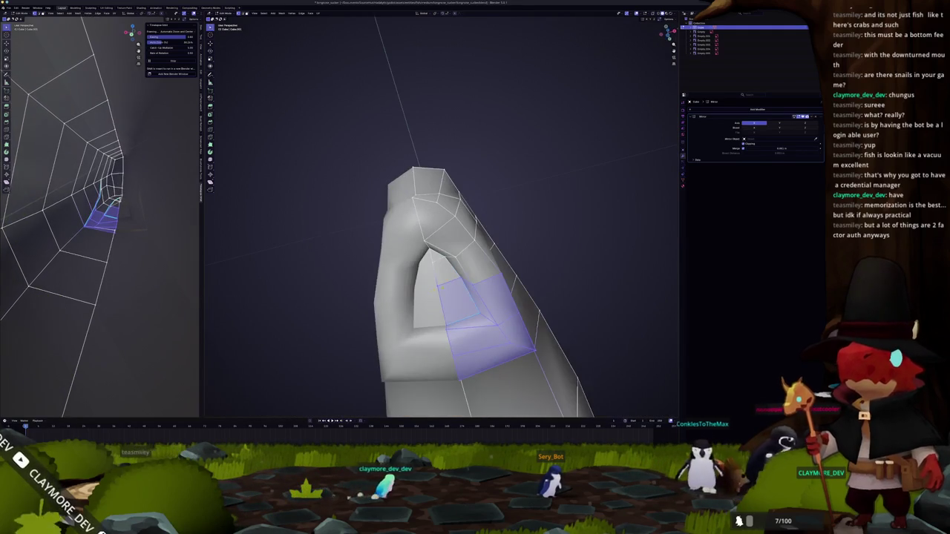
mouse_move(564, 311)
middle_down()
mouse_move(650, 331)
mouse_move(616, 356)
middle_up()
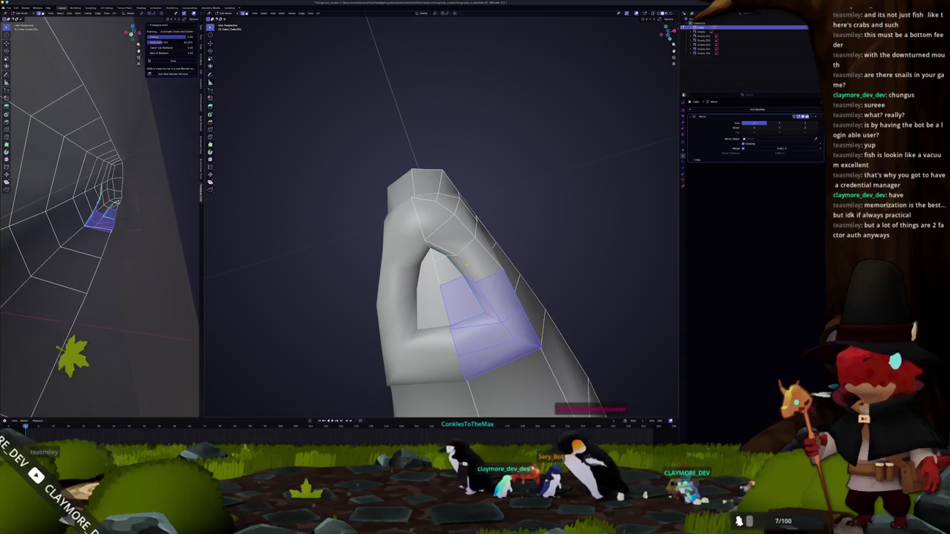
middle_drag(520, 297, 445, 282)
Raise the faces under the mouth along Z to thicken the lower lip
key(g)
key(z)
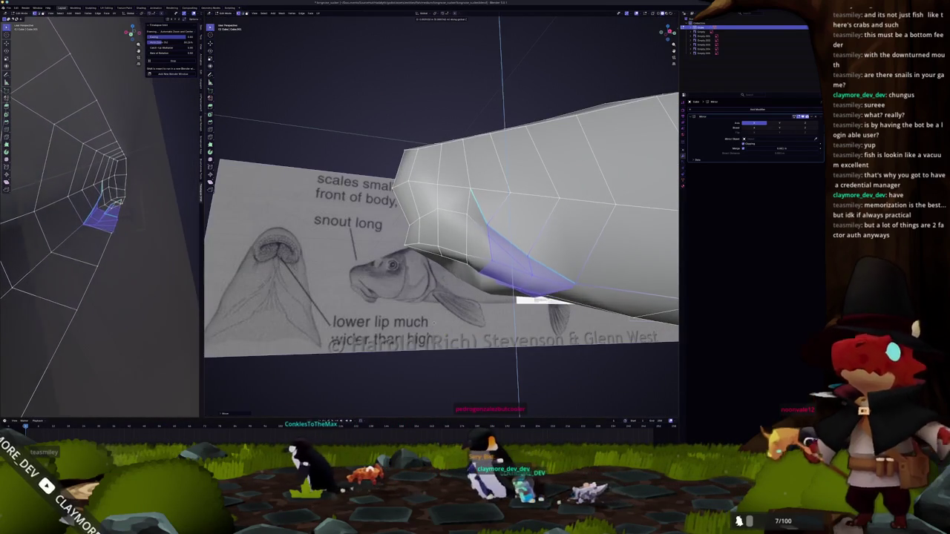
middle_drag(445, 296, 445, 223)
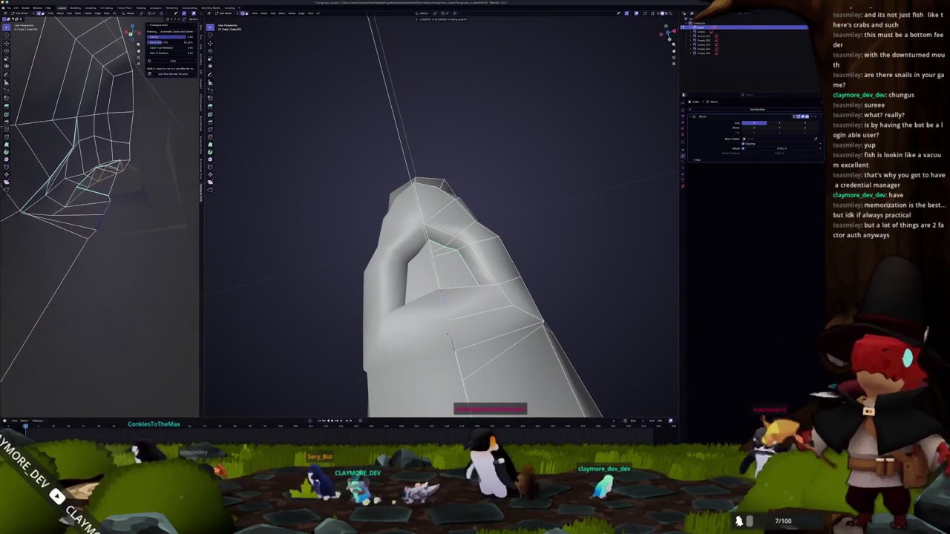
mouse_move(445, 334)
middle_down()
mouse_move(460, 319)
mouse_move(432, 291)
middle_up()
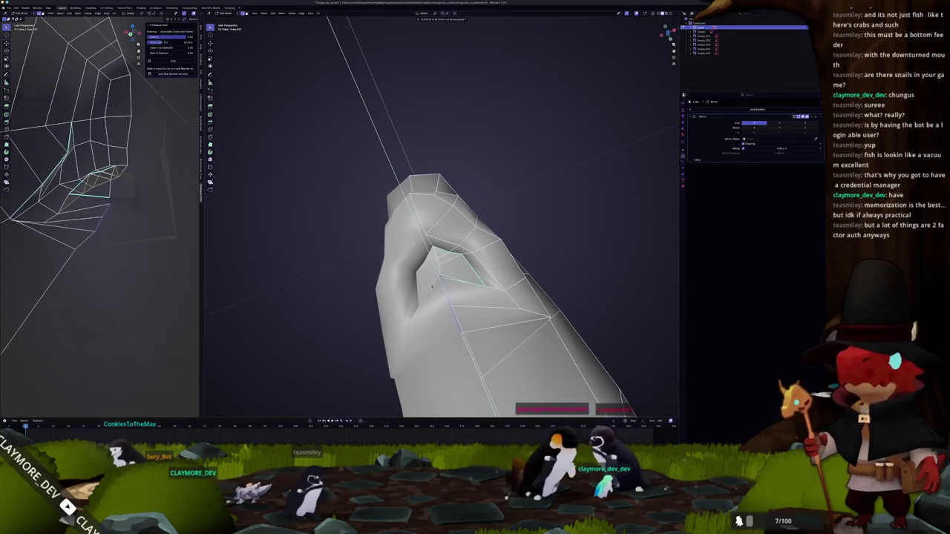
key(KP_1)
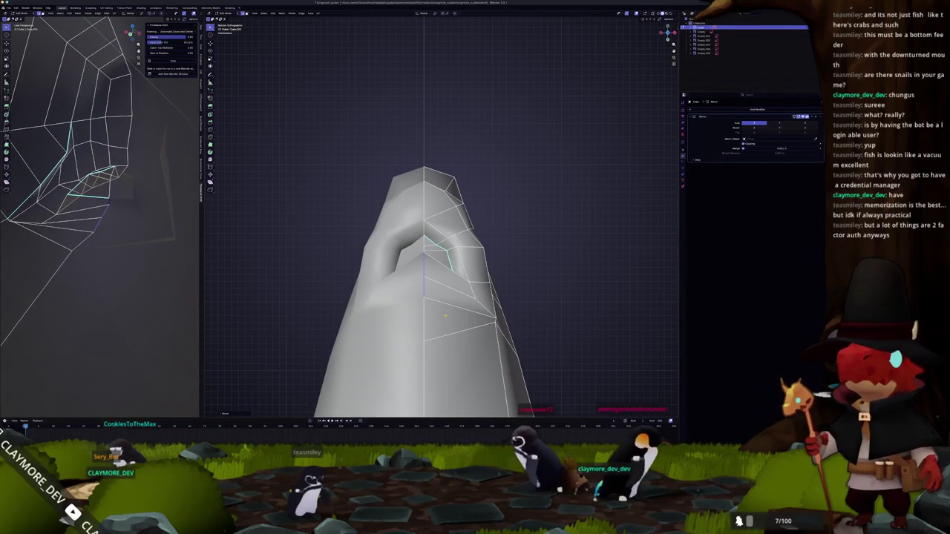
key(KP_9)
key(KP_9)
key(KP_9)
key(KP_9)
scroll(438, 222, up, 2)
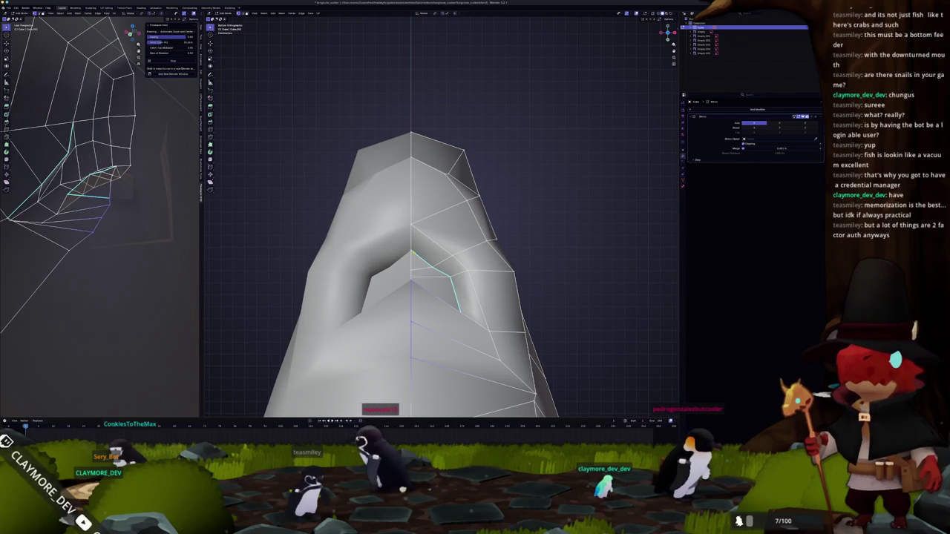
middle_drag(446, 297, 441, 286)
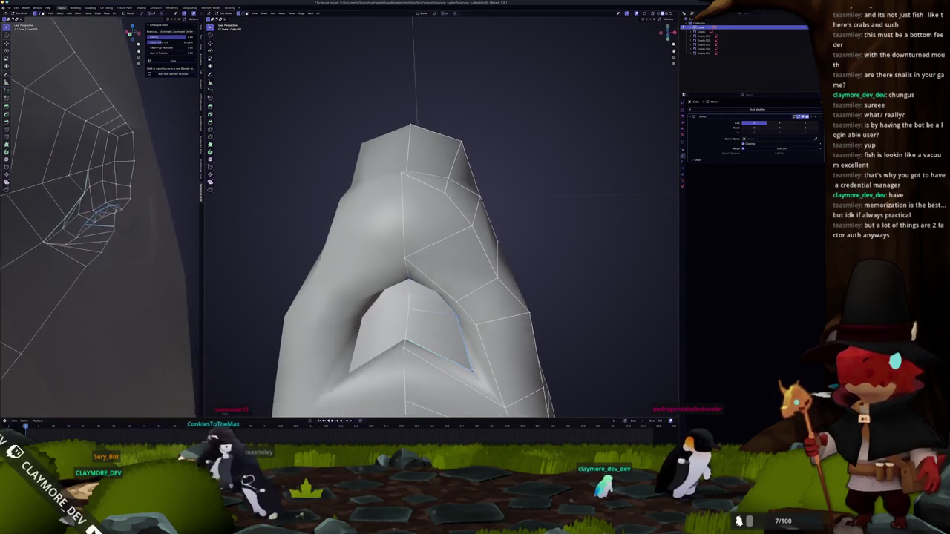
middle_drag(430, 297, 434, 282)
click(484, 364)
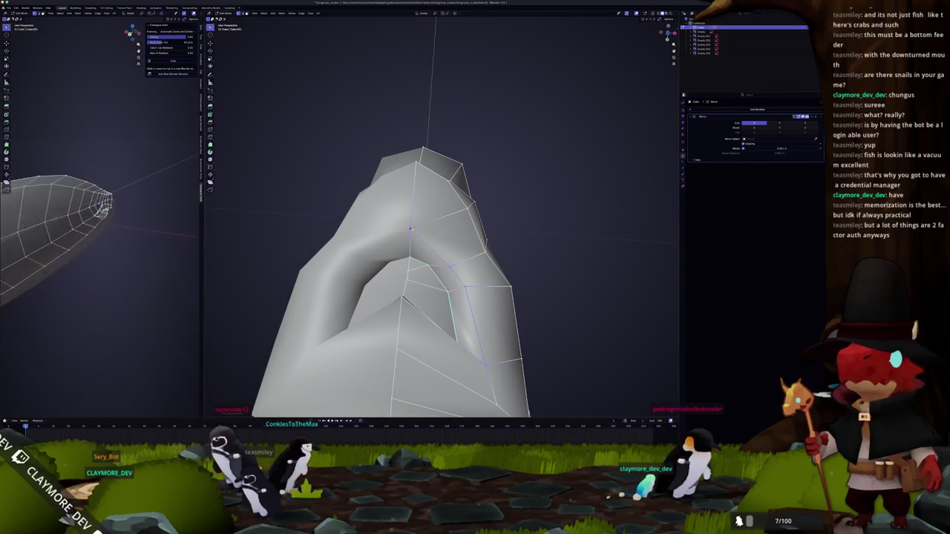
middle_drag(409, 238, 581, 299)
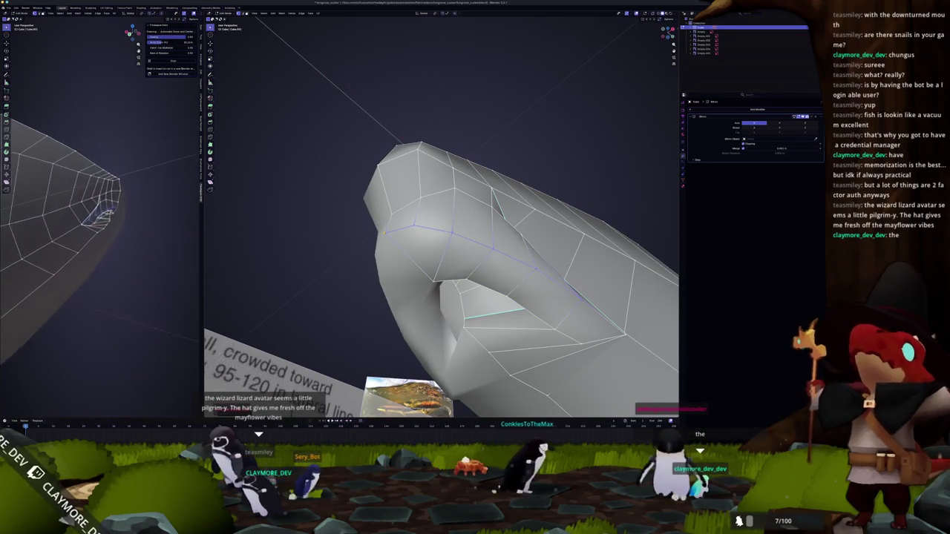
mouse_move(382, 232)
middle_down()
mouse_move(406, 276)
mouse_move(401, 237)
middle_up()
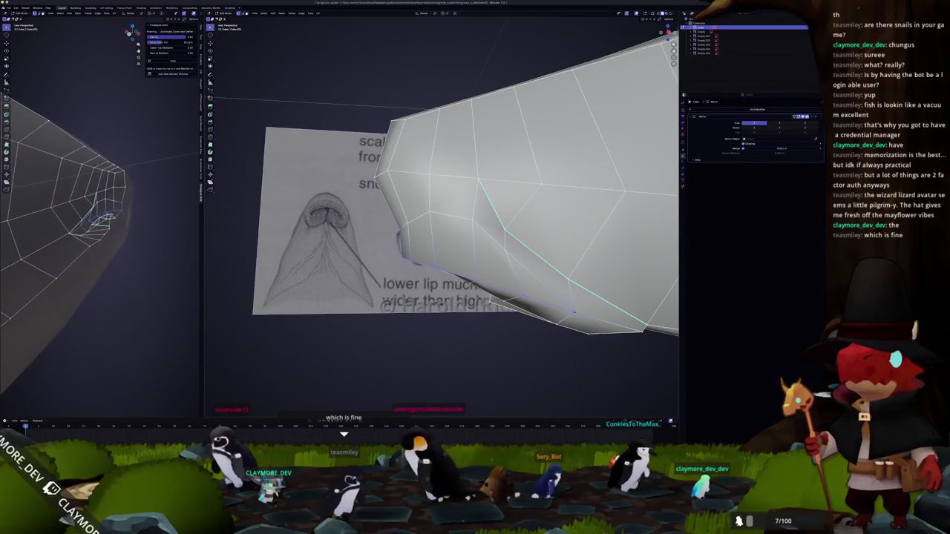
Select the vertices along the lower-lip edge
click(429, 211)
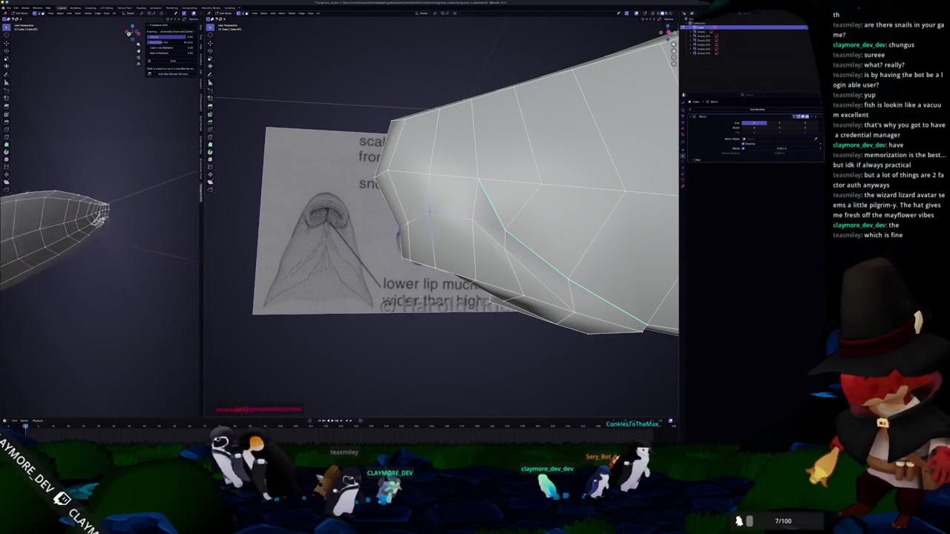
shift+click(472, 219)
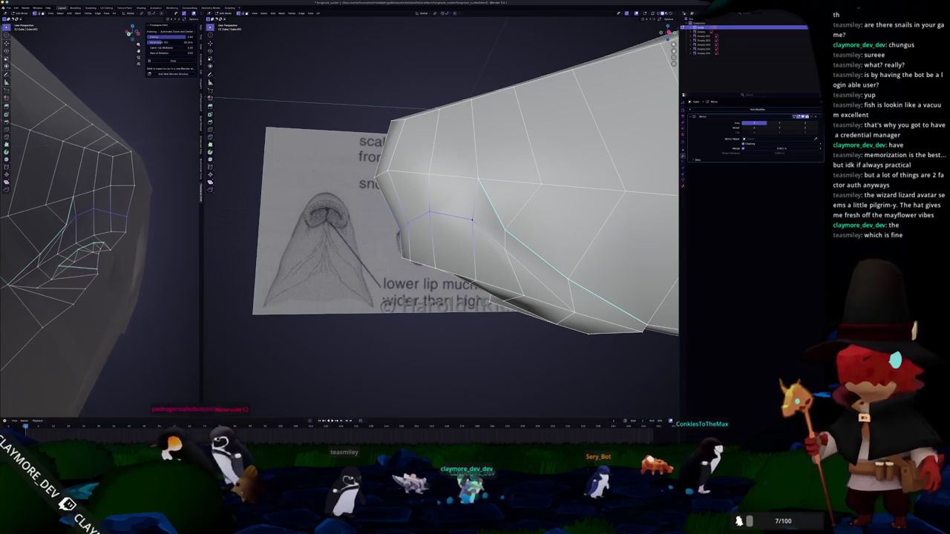
click(421, 432)
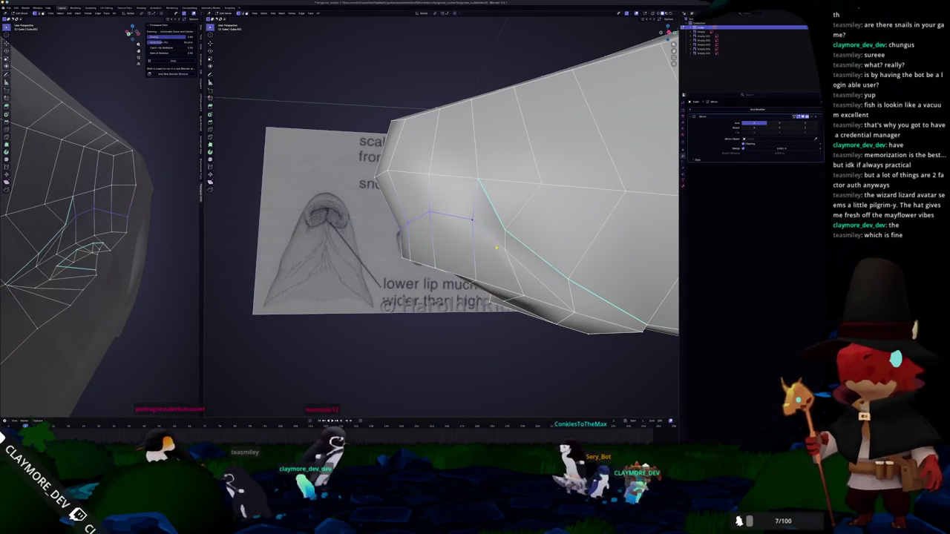
shift+click(572, 313)
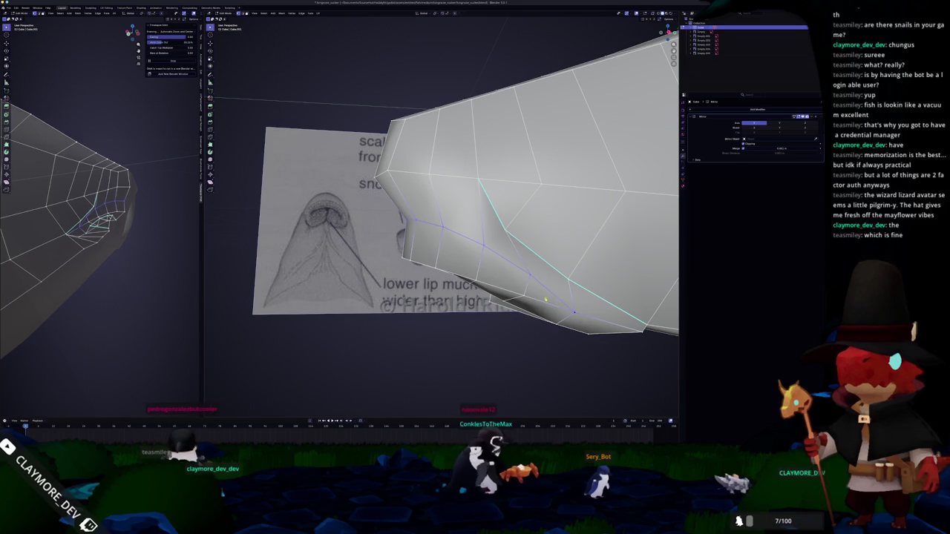
key(ctrl+z)
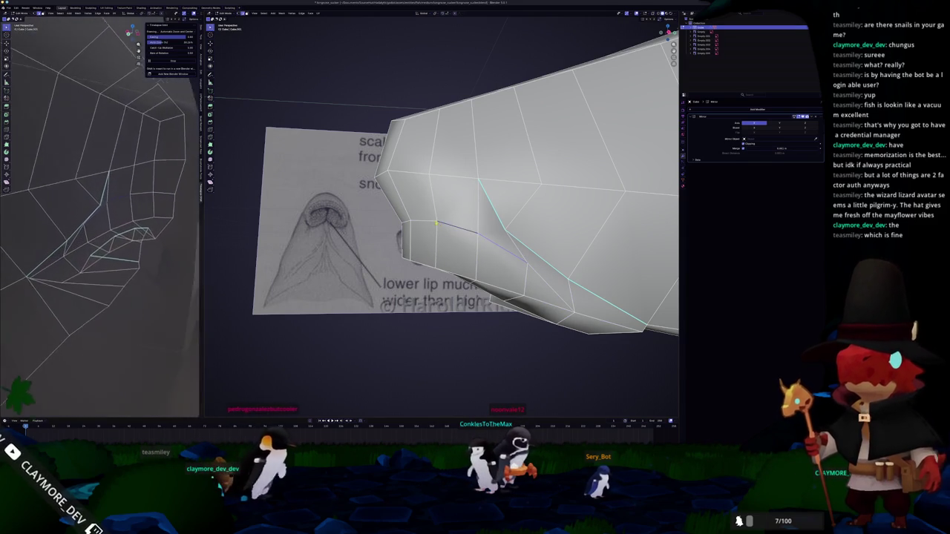
Edge-slide the mouth edge along the mesh toward the reference's mouth line
key(g)
key(g)
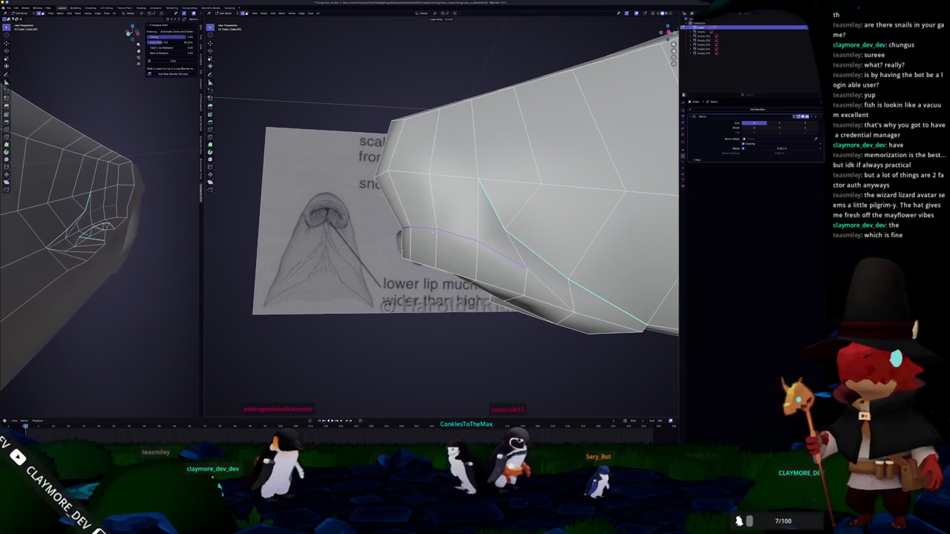
mouse_move(446, 222)
middle_down()
mouse_move(446, 312)
mouse_move(471, 259)
middle_up()
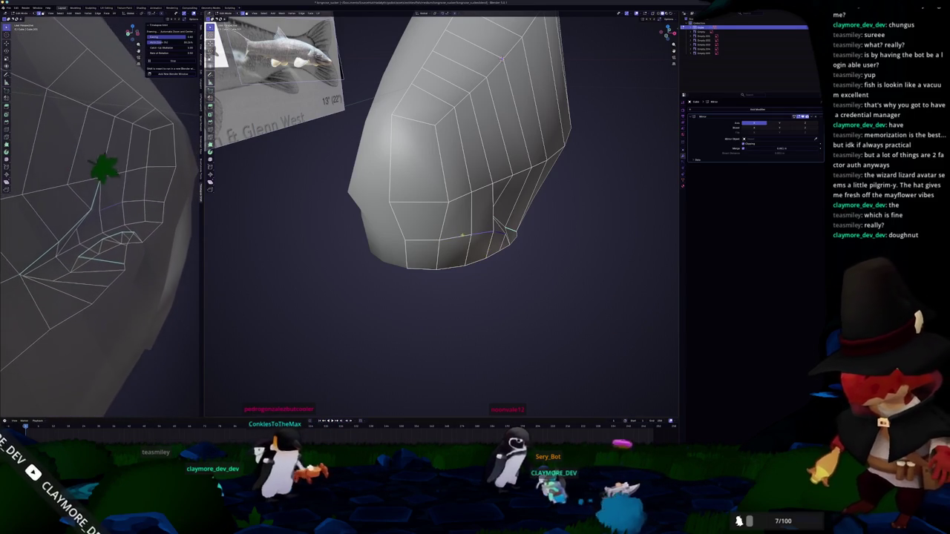
middle_drag(621, 392, 621, 363)
middle_drag(484, 238, 428, 83)
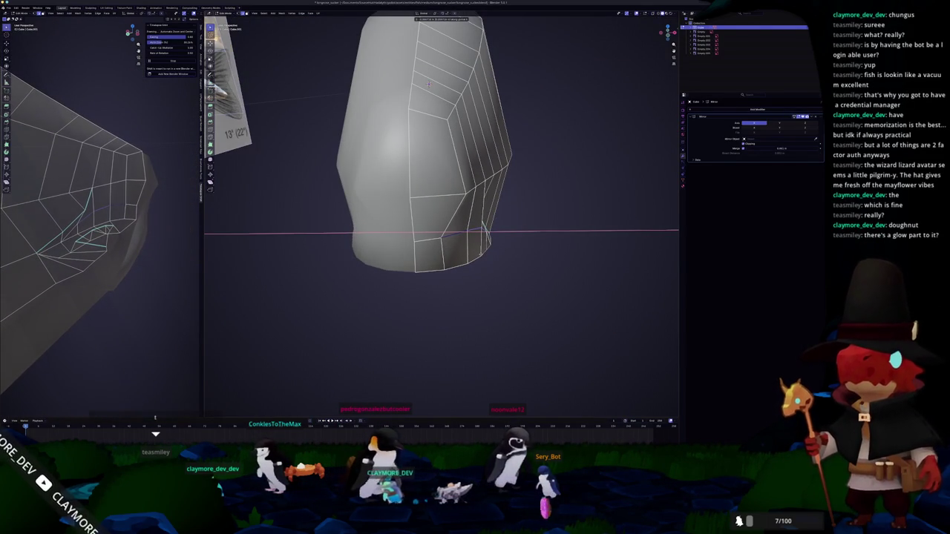
middle_drag(429, 84, 547, 99)
Check the slid mouth line against the side reference in orthographic X-ray view
key(KP_3)
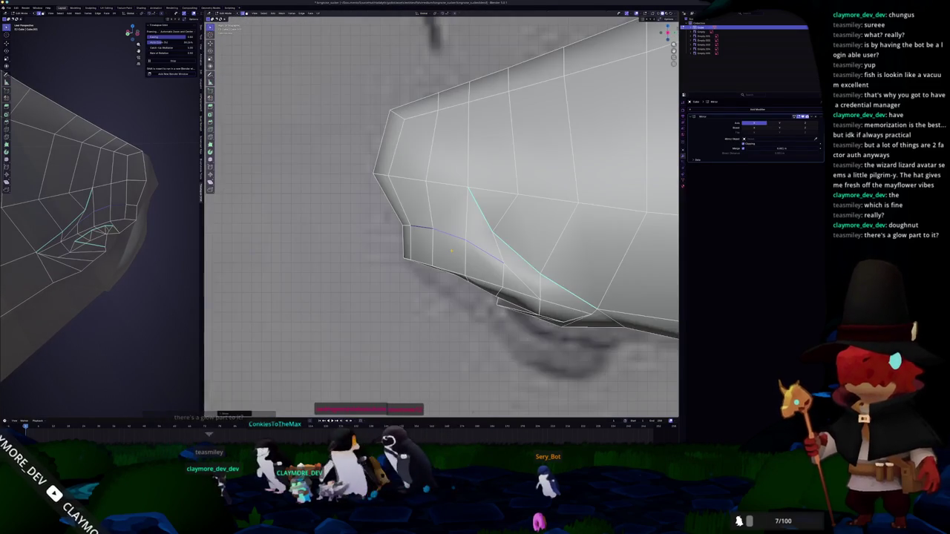
key(alt+z)
scroll(441, 215, up, 2)
scroll(442, 215, up, 2)
middle_drag(100, 222, 138, 208)
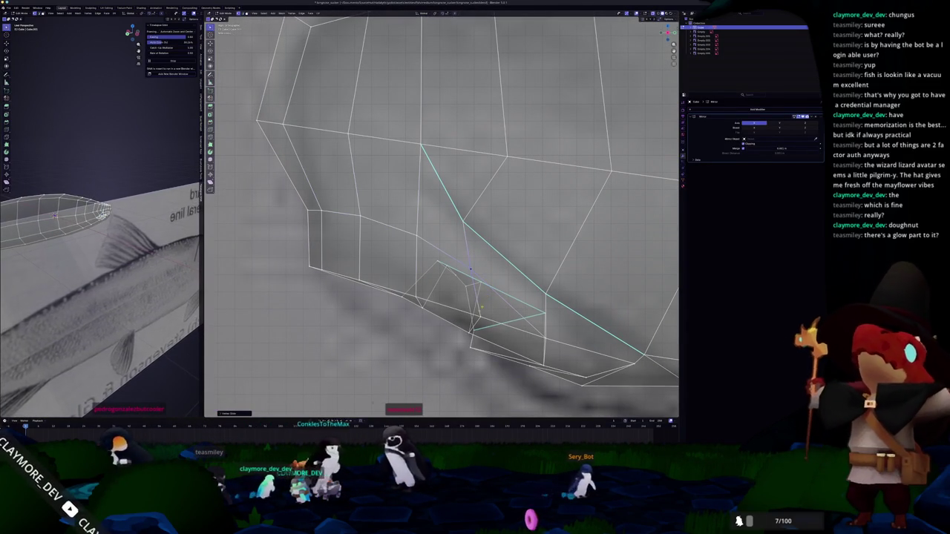
middle_drag(137, 208, 123, 217)
key(Tab)
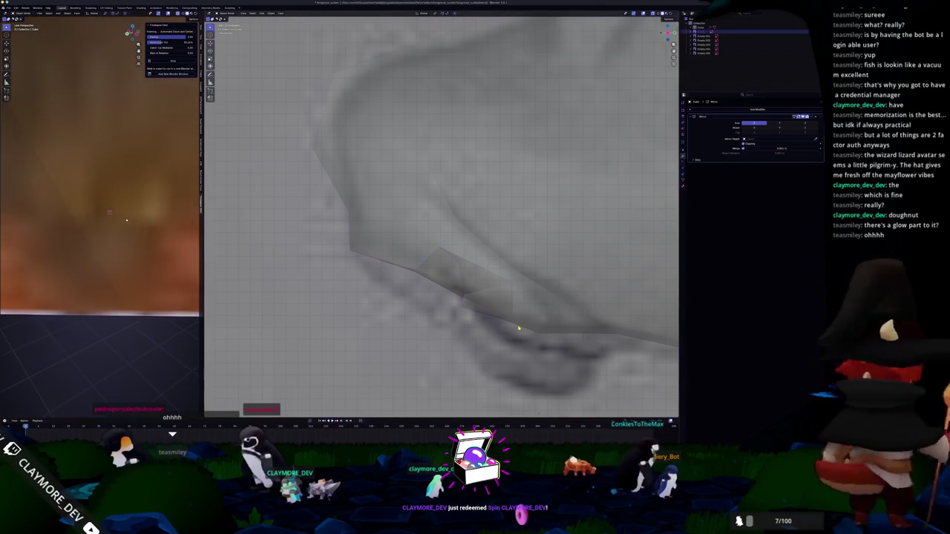
key(Tab)
key(alt+z)
mouse_move(464, 284)
middle_down()
mouse_move(648, 257)
mouse_move(570, 300)
middle_up()
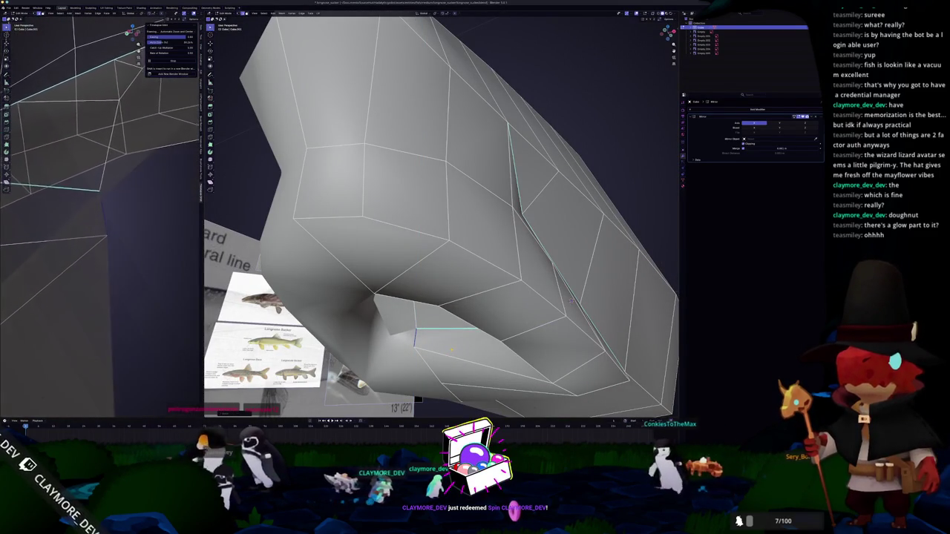
Inspect the snout from the front and below to study the mouth opening against the reference
key(Tab)
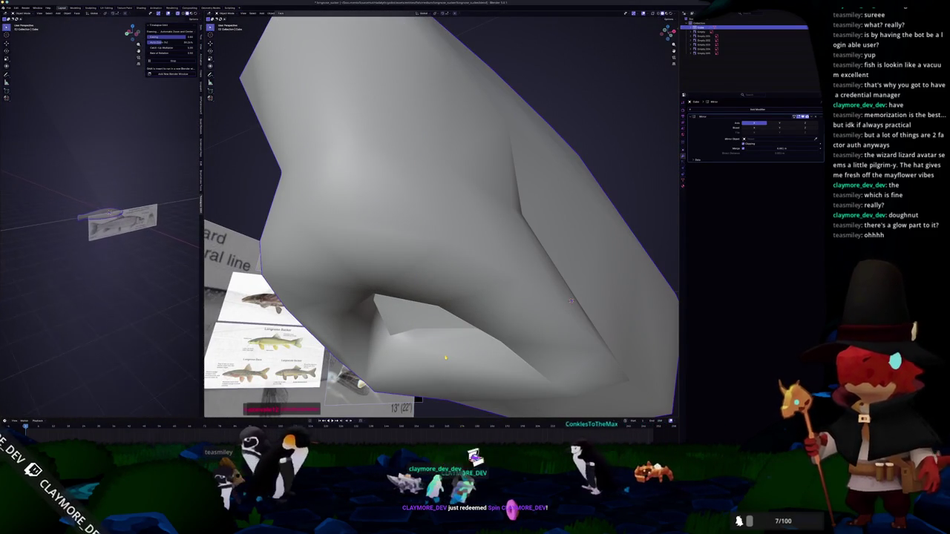
key(KP_1)
key(Tab)
mouse_move(395, 332)
middle_down()
mouse_move(495, 352)
mouse_move(467, 325)
middle_up()
key(alt+z)
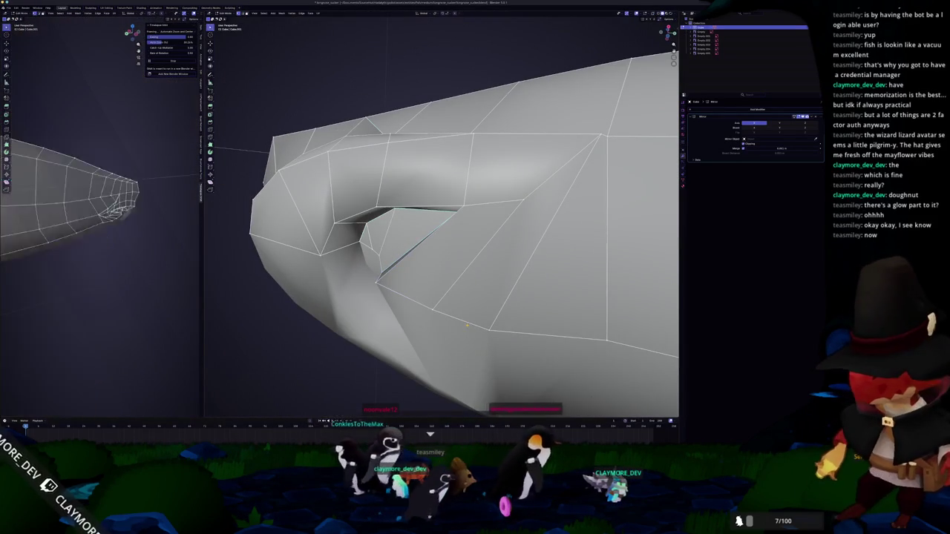
mouse_move(432, 311)
middle_down()
mouse_move(470, 353)
mouse_move(444, 335)
middle_up()
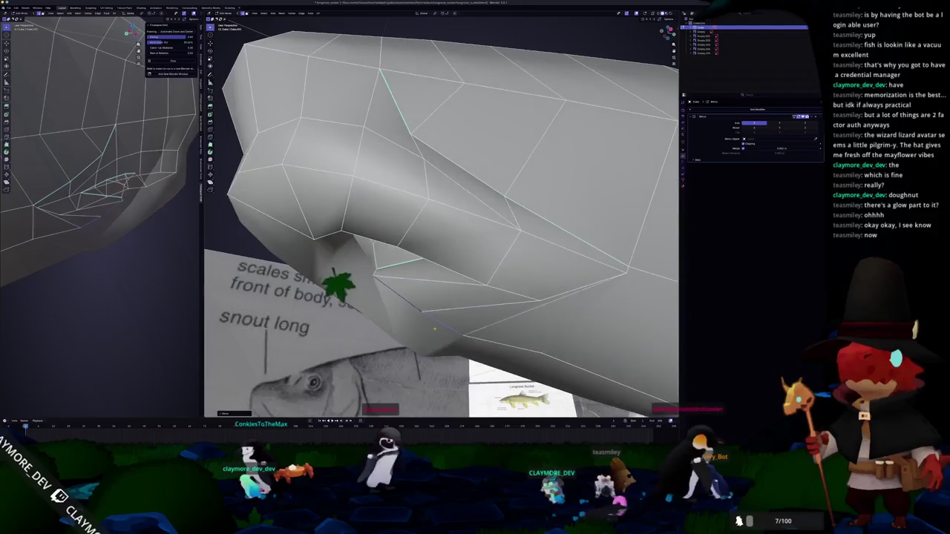
mouse_move(372, 269)
middle_down()
mouse_move(380, 235)
mouse_move(444, 260)
mouse_move(454, 245)
mouse_move(597, 336)
middle_up()
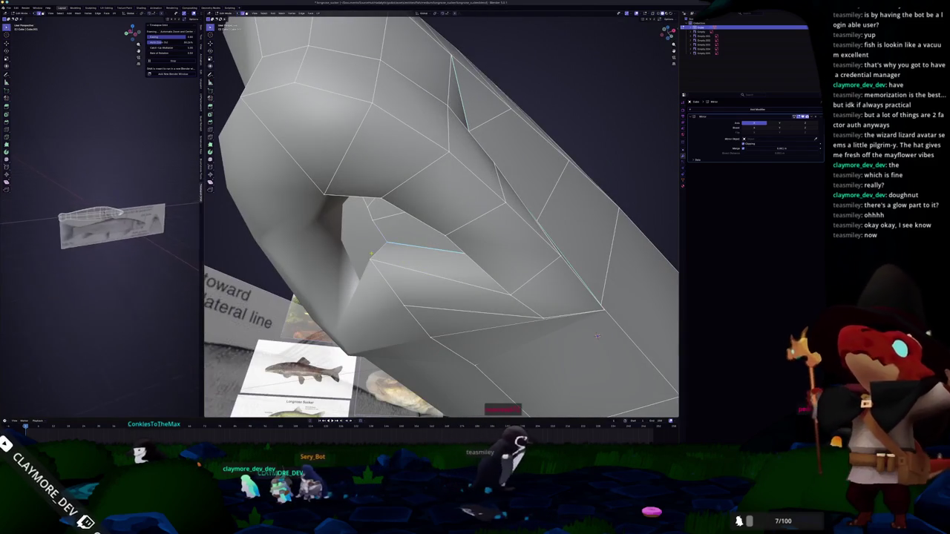
middle_drag(597, 336, 579, 296)
middle_drag(430, 316, 501, 294)
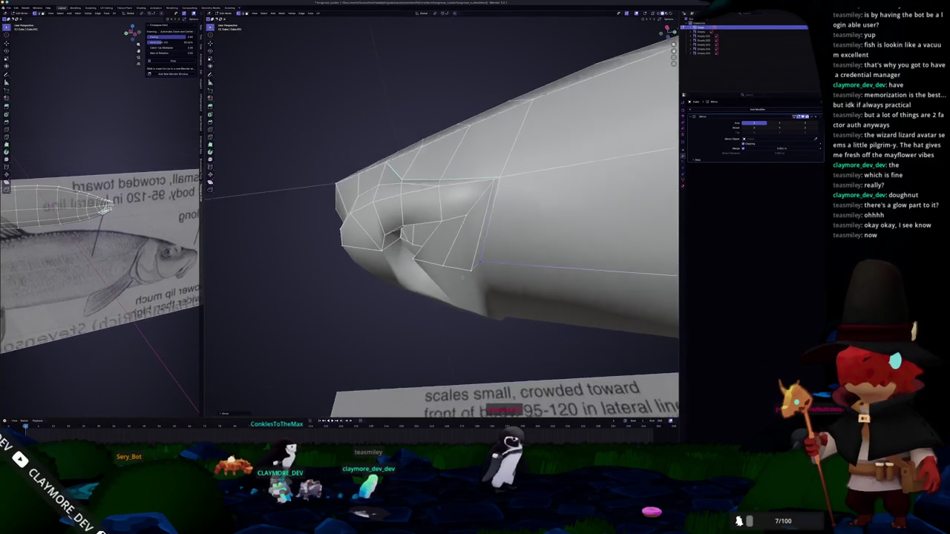
middle_drag(461, 291, 477, 271)
Move the selected mouth vertices vertically along Z and check the deeper mouth pocket
key(g)
key(z)
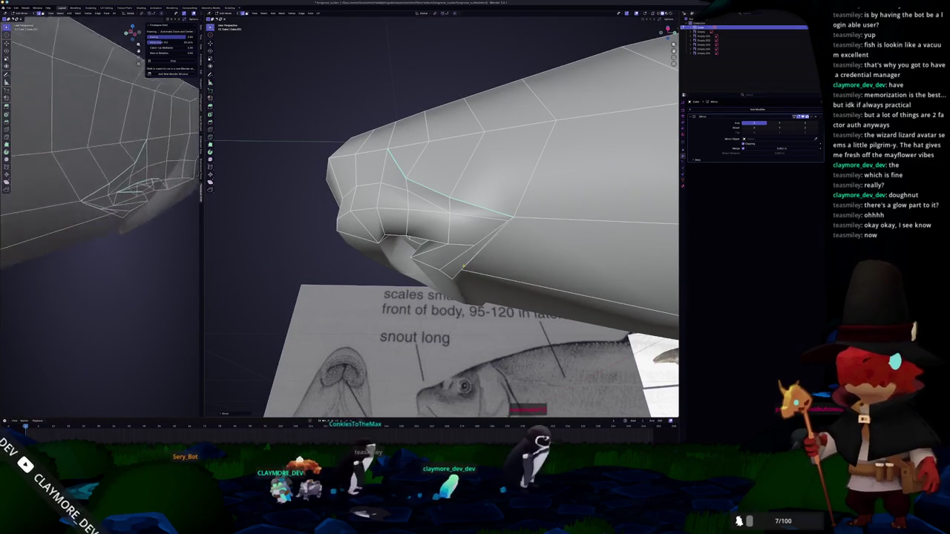
click(461, 261)
middle_drag(461, 261, 437, 251)
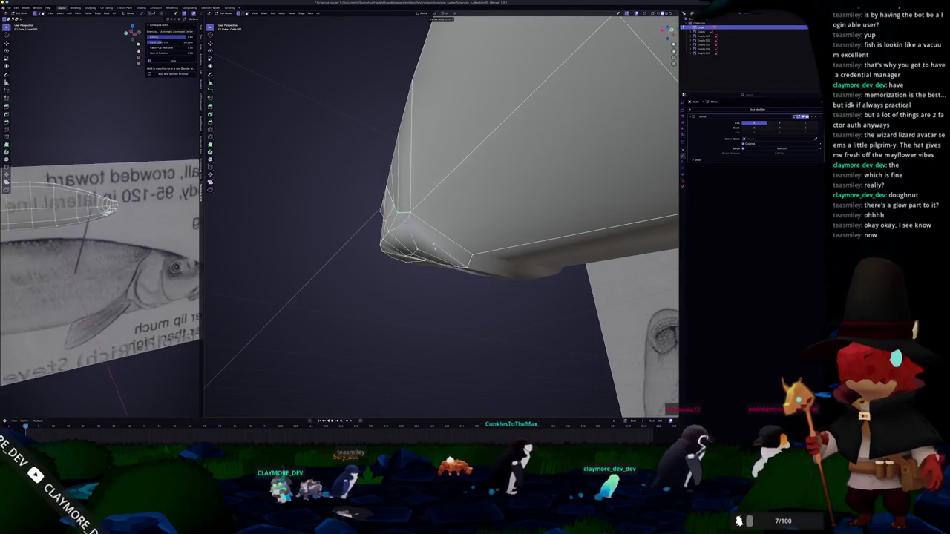
middle_drag(437, 251, 448, 262)
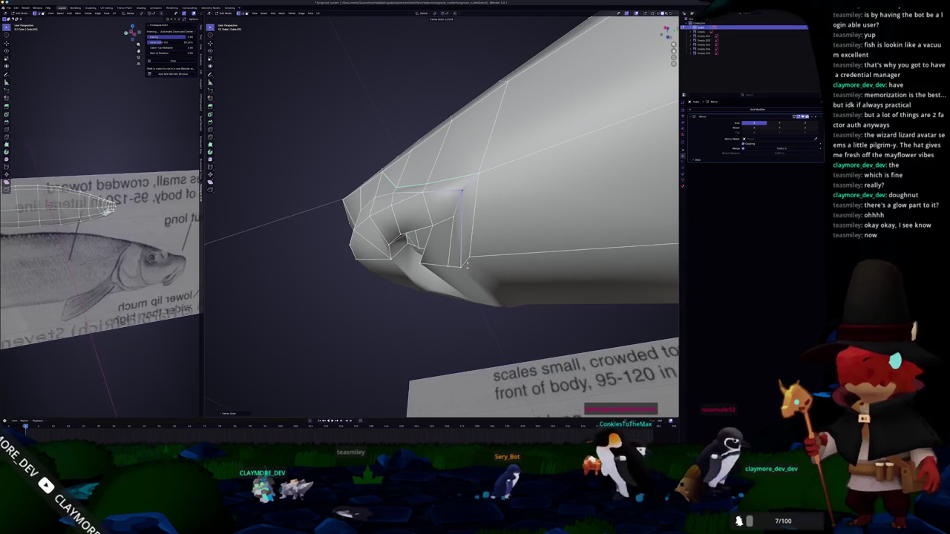
key(Tab)
mouse_move(447, 220)
middle_down()
mouse_move(443, 253)
mouse_move(426, 247)
mouse_move(441, 249)
middle_up()
key(Tab)
middle_drag(561, 308, 310, 299)
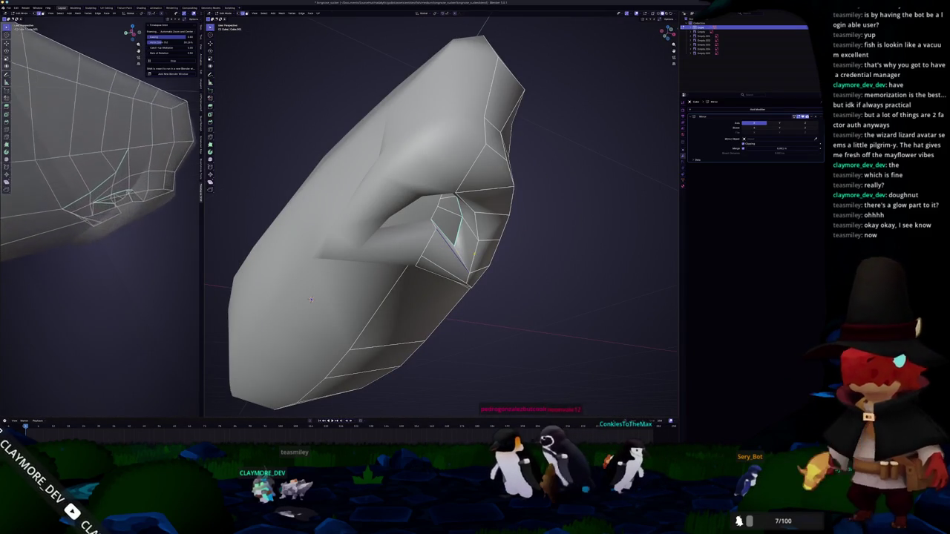
mouse_move(311, 299)
middle_down()
mouse_move(256, 408)
mouse_move(536, 233)
middle_up()
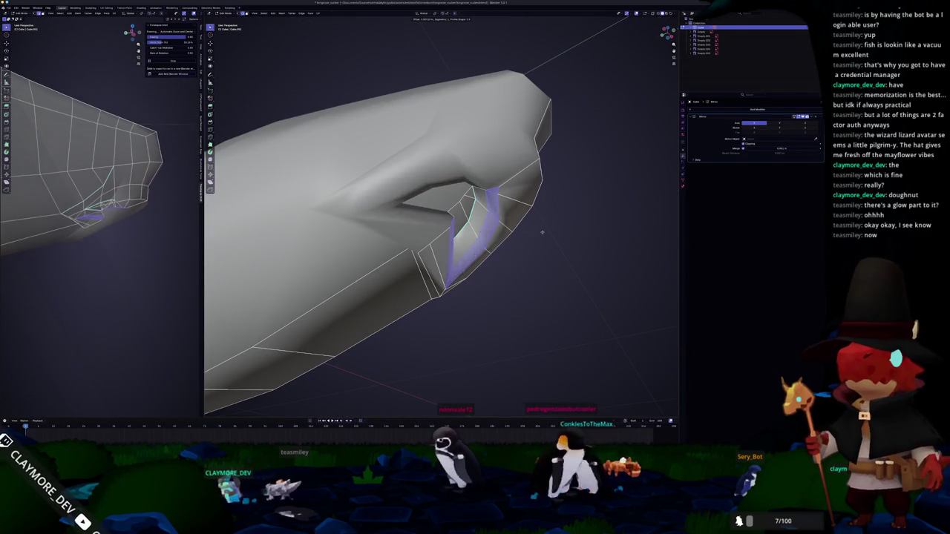
middle_drag(515, 236, 513, 239)
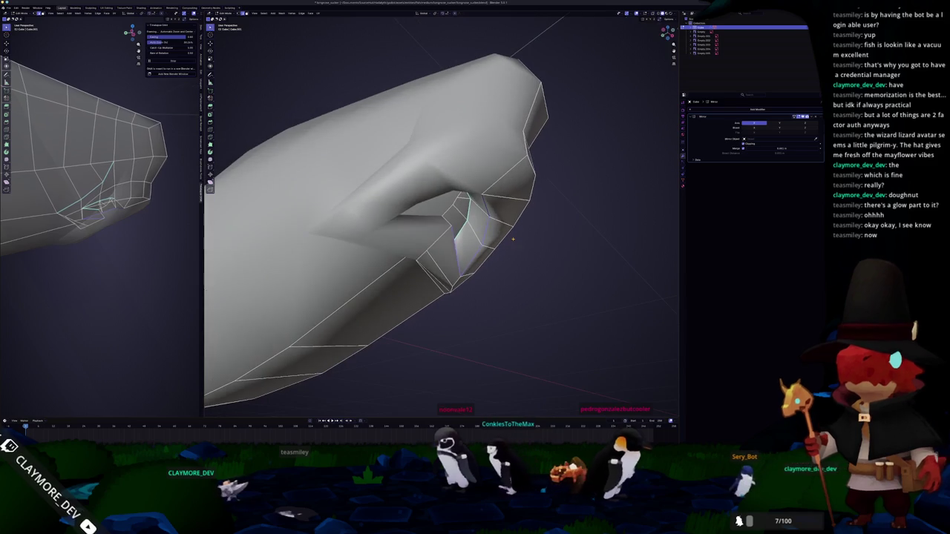
Select the whole mesh and merge duplicate vertices by distance
key(a)
right_click(493, 310)
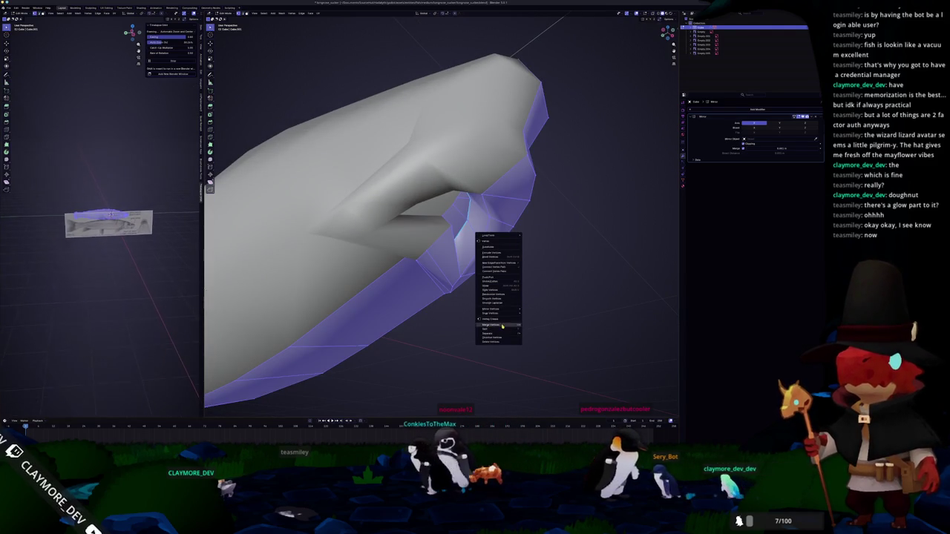
click(539, 342)
scroll(525, 326, up, 2)
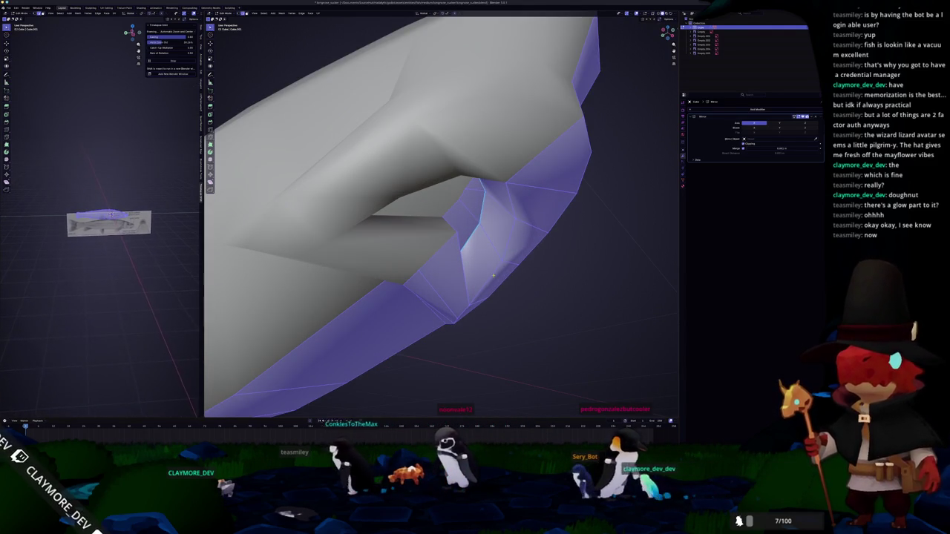
key(alt+a)
Mark the selected mouth edges as a seam
mouse_move(493, 276)
middle_down()
mouse_move(531, 280)
mouse_move(536, 293)
middle_up()
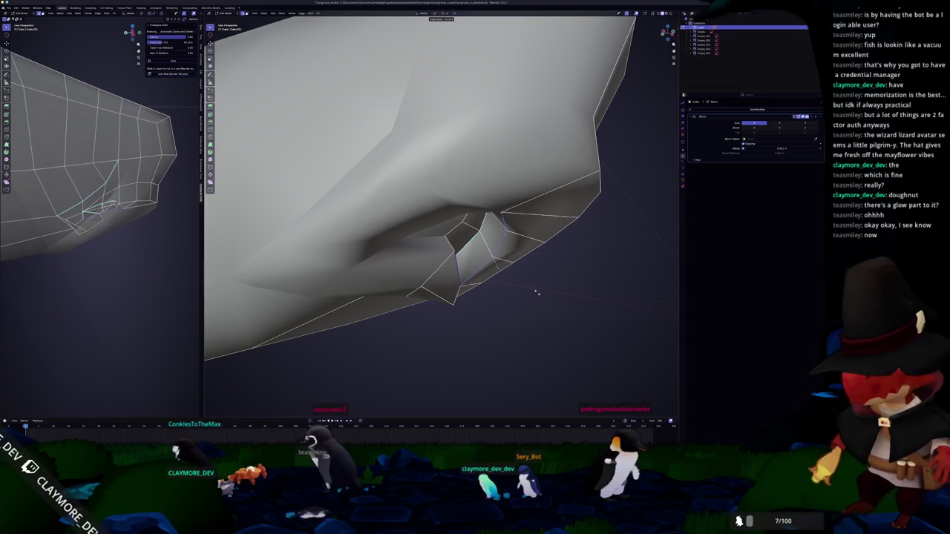
key(Tab)
scroll(519, 304, down, 5)
mouse_move(520, 304)
middle_down()
mouse_move(475, 317)
mouse_move(592, 249)
middle_up()
key(Tab)
scroll(592, 249, up, 3)
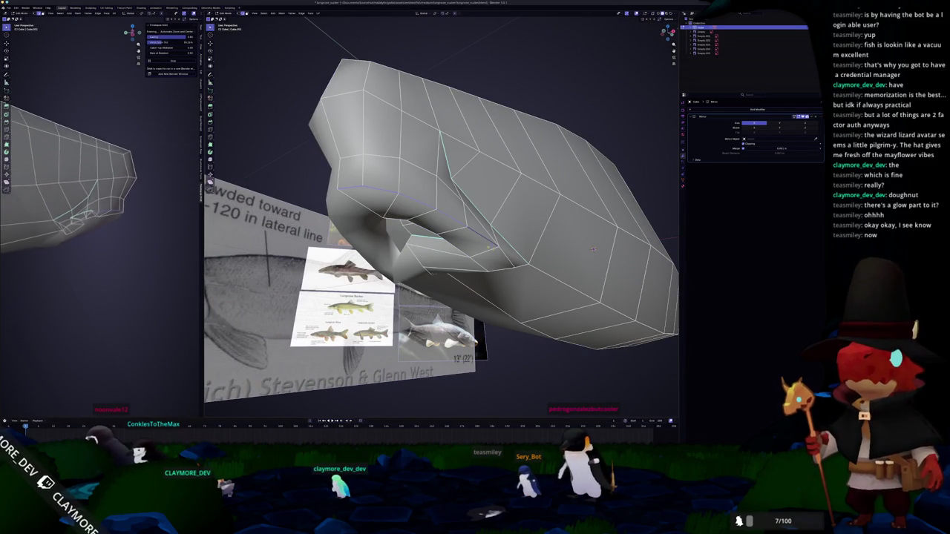
middle_drag(592, 250, 549, 222)
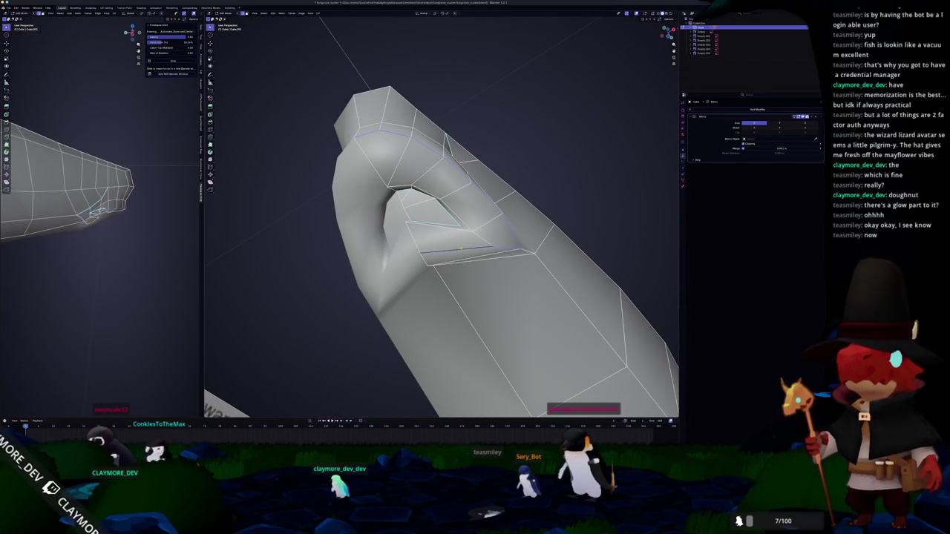
right_click(486, 254)
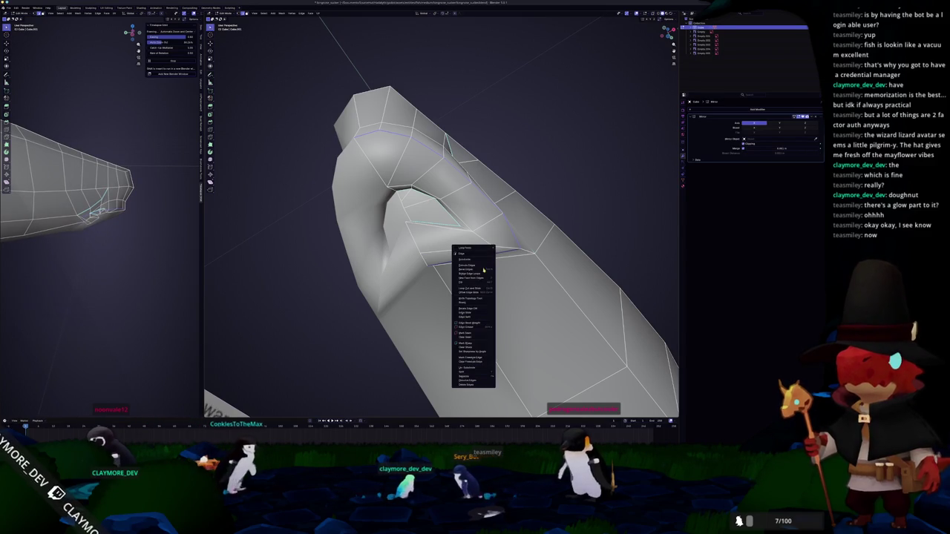
click(474, 343)
key(Tab)
mouse_move(474, 344)
middle_down()
mouse_move(450, 316)
mouse_move(653, 233)
mouse_move(493, 263)
mouse_move(415, 245)
middle_up()
key(Tab)
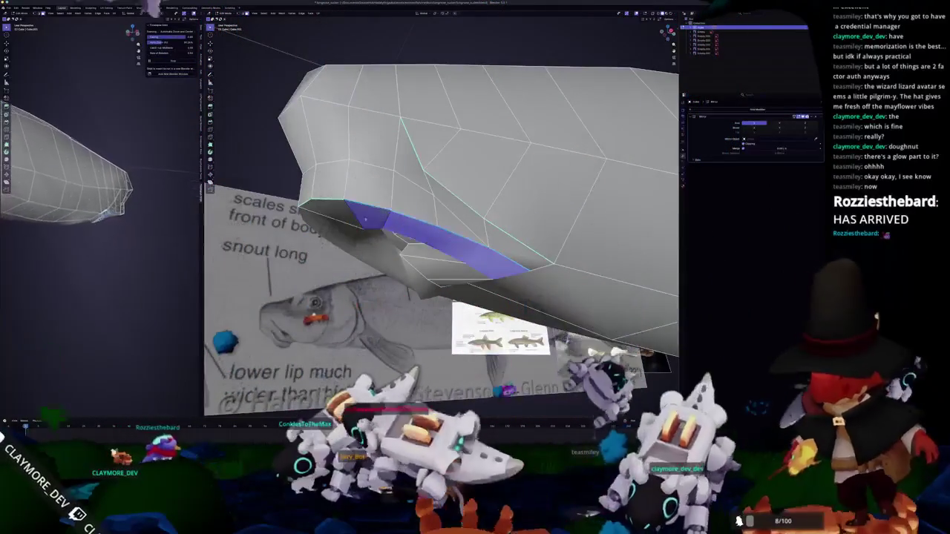
Scale the underside face strip slightly and select the faces inside the mouth
key(s)
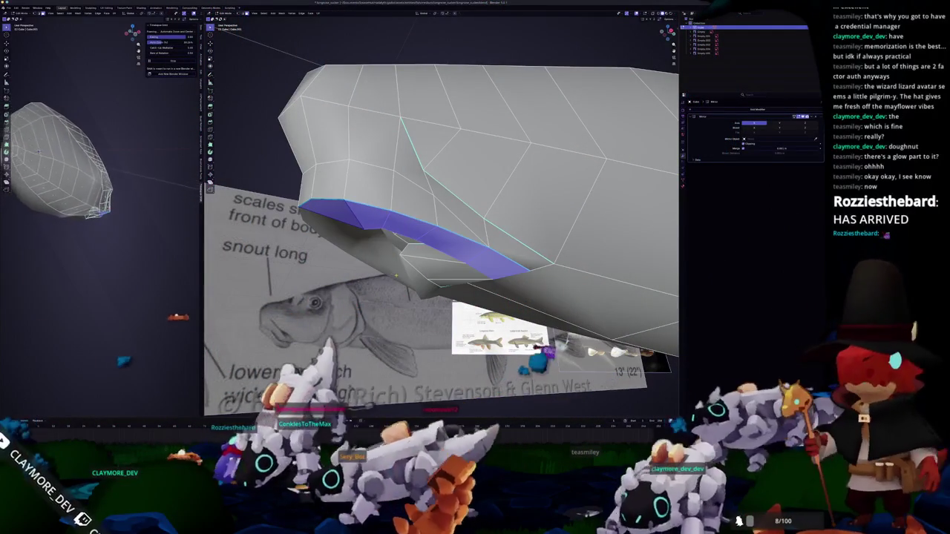
middle_drag(445, 245, 496, 244)
click(496, 244)
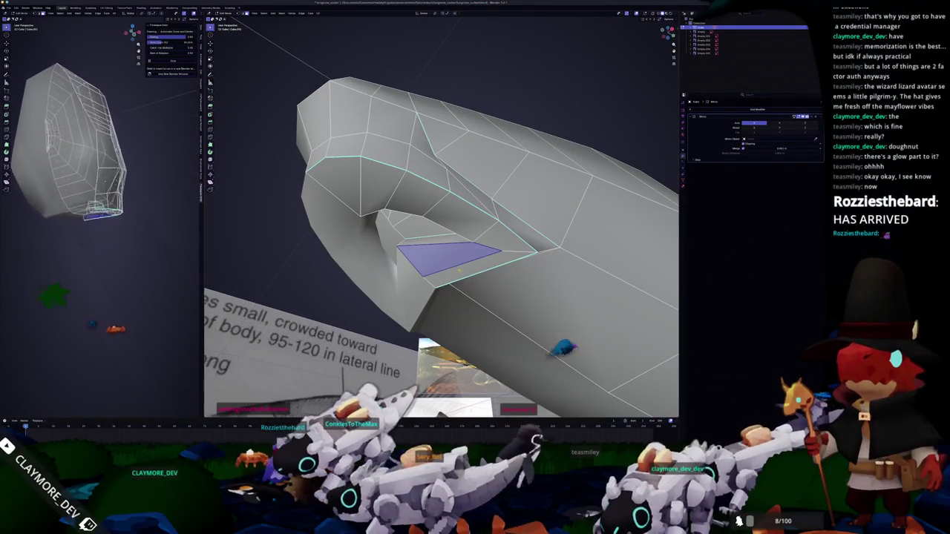
mouse_move(496, 243)
middle_down()
mouse_move(489, 186)
mouse_move(503, 259)
mouse_move(530, 279)
middle_up()
key(Tab)
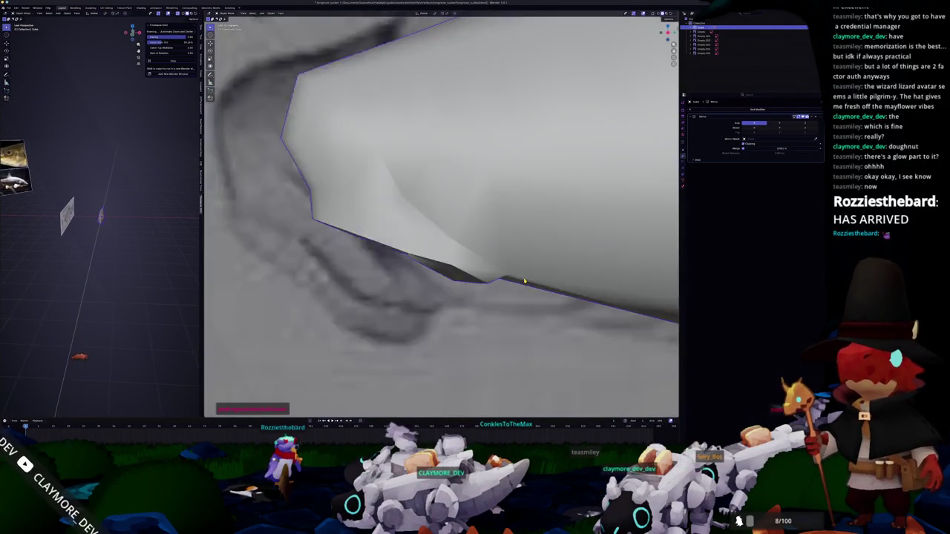
Return to Edit Mode and zoom in on the head where the reference eye lies
key(Tab)
middle_drag(524, 281, 420, 350)
key(Tab)
scroll(418, 350, up, 3)
scroll(443, 336, up, 2)
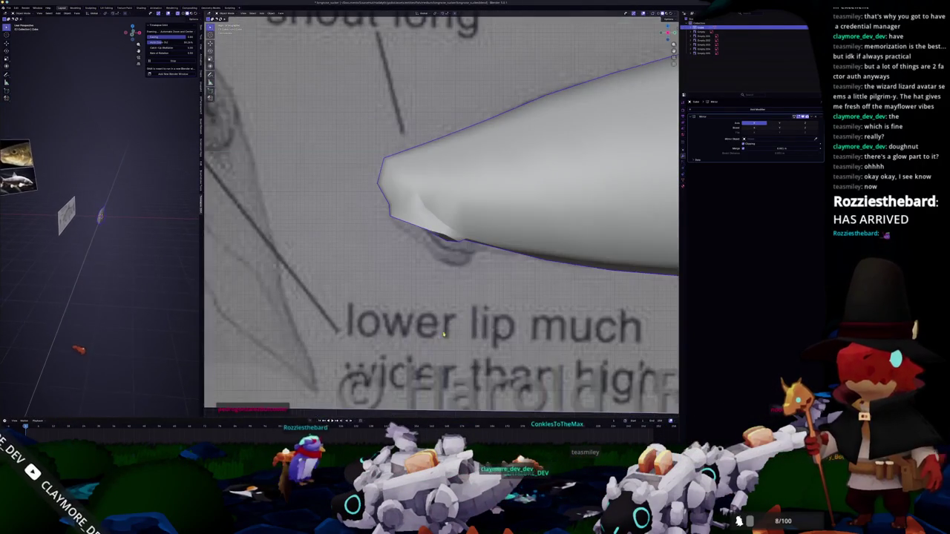
scroll(477, 310, down, 2)
scroll(477, 309, down, 3)
key(Tab)
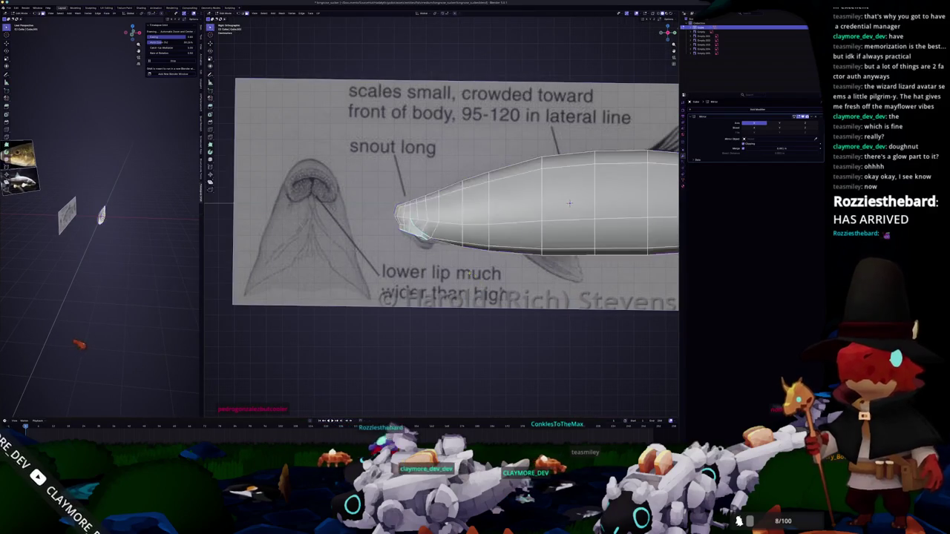
scroll(570, 203, up, 2)
scroll(569, 203, up, 3)
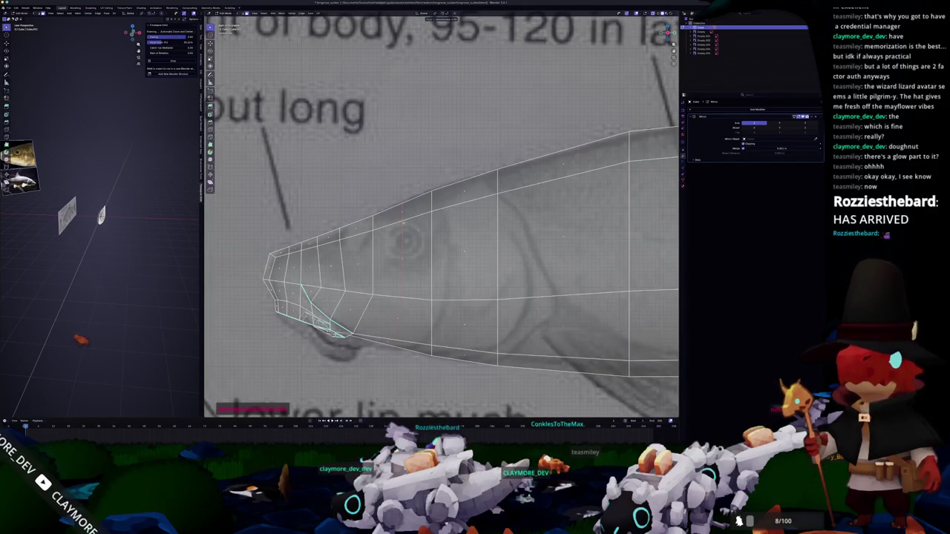
ctrl+scroll(441, 236, left, 1)
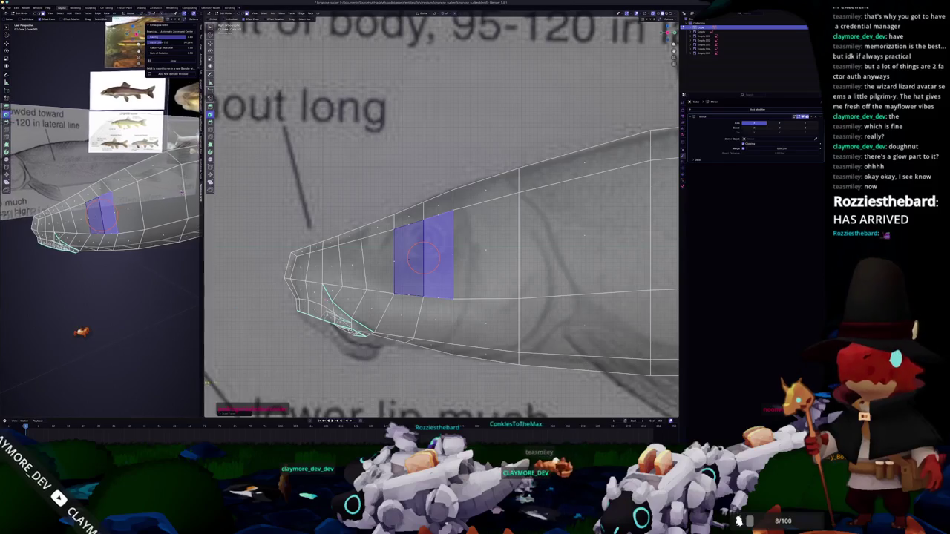
Inset the two faces over the reference eye
key(i)
drag(256, 388, 267, 388)
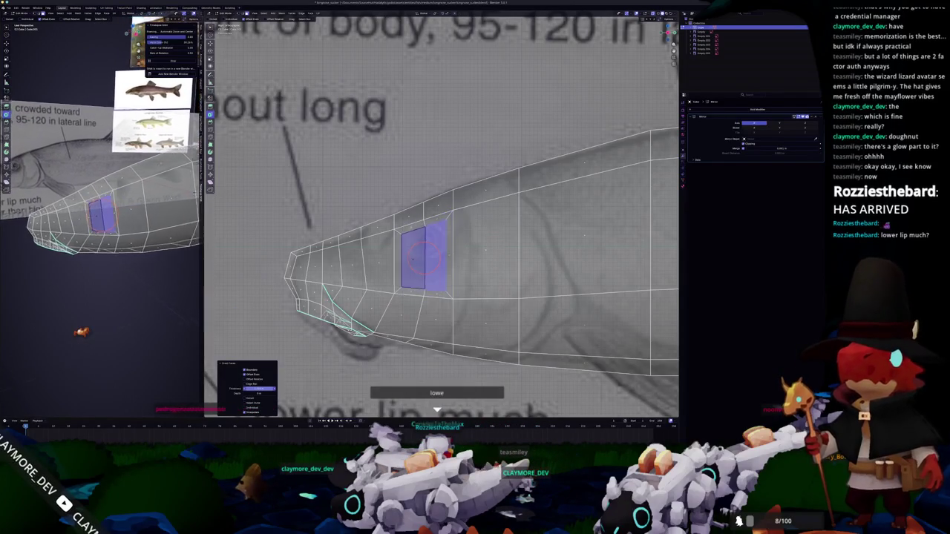
key(alt+a)
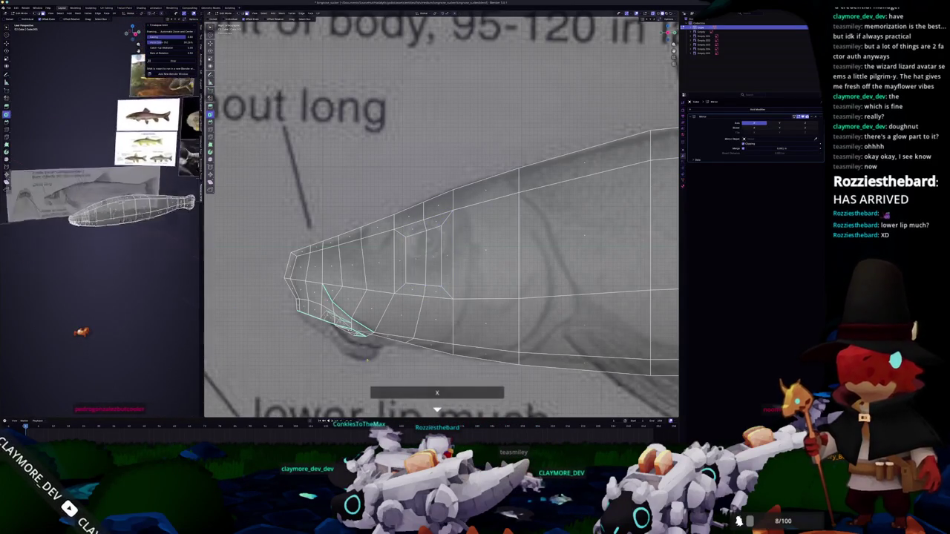
scroll(385, 338, up, 2)
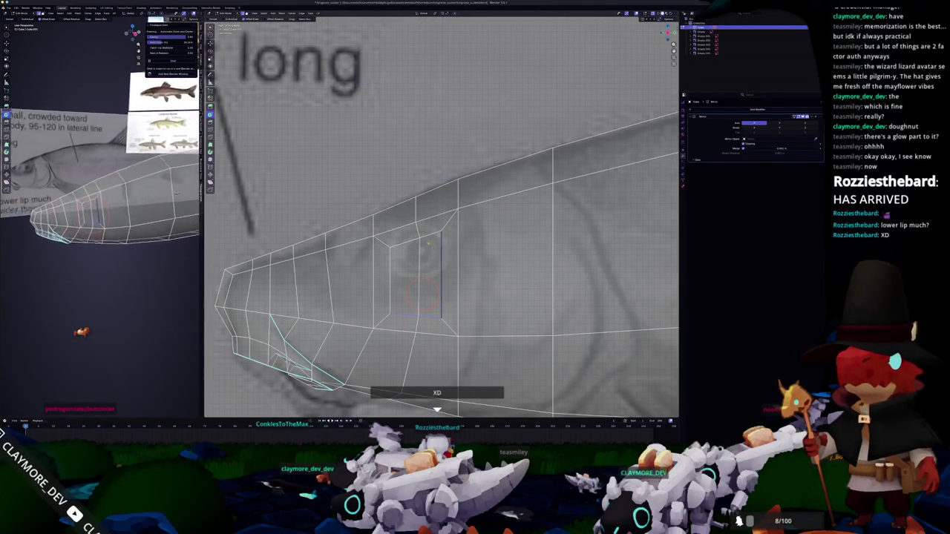
Slide and move the edges beside the eye into a hexagonal outline, undoing the last move
key(g)
key(g)
click(435, 308)
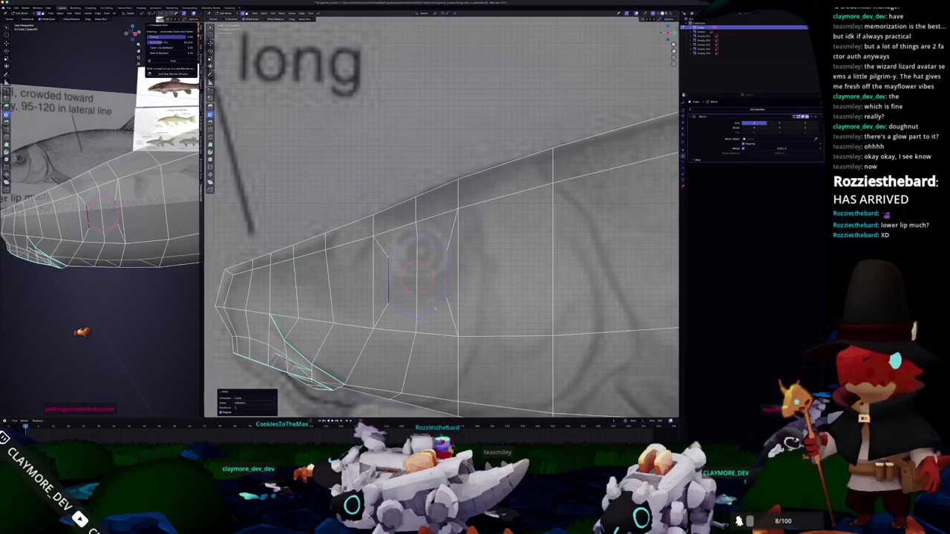
key(g)
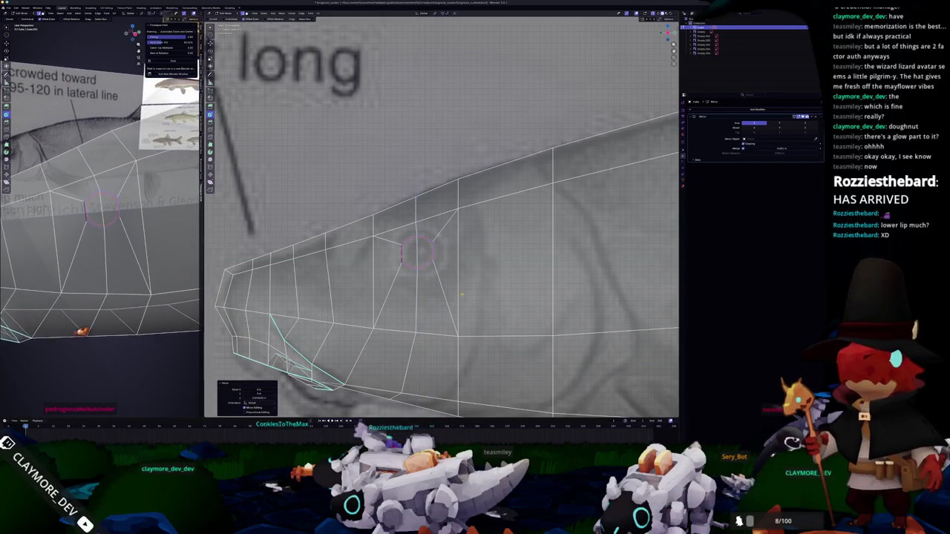
click(461, 295)
key(ctrl+z)
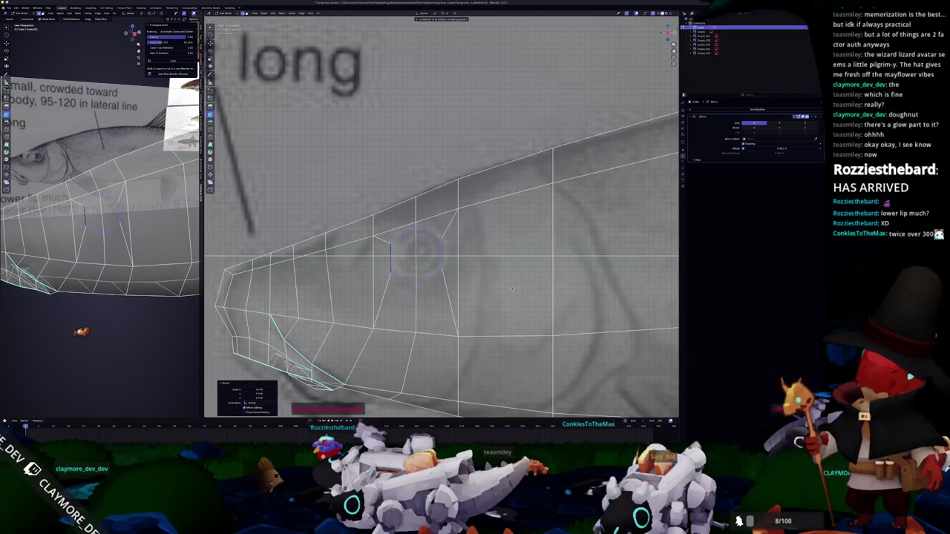
Check the hexagonal ring in Object Mode and fill the eye hole with one face
scroll(479, 299, down, 1)
key(Tab)
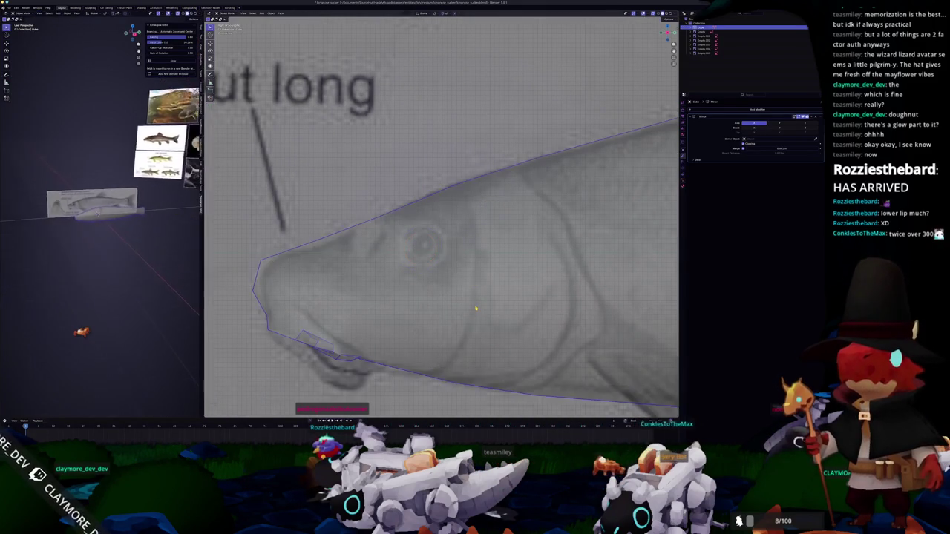
key(Tab)
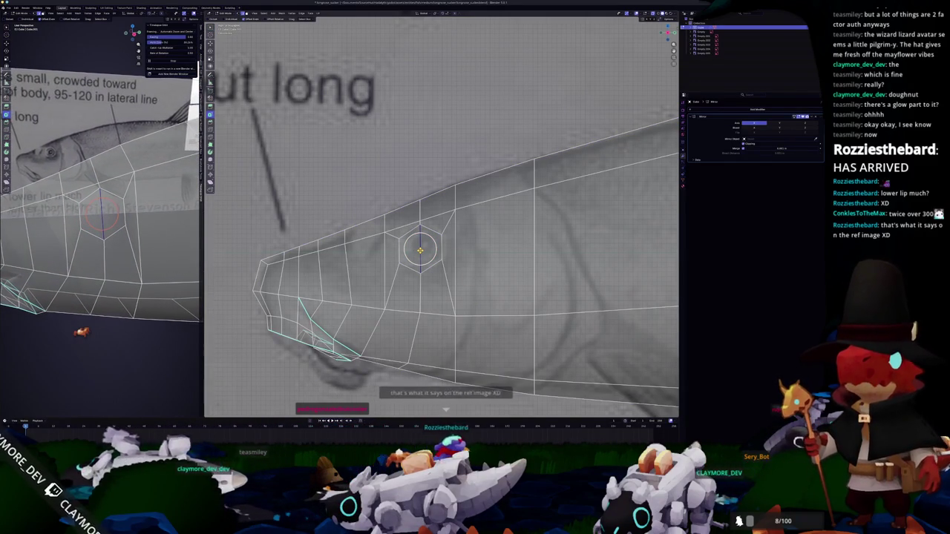
scroll(420, 211, up, 1)
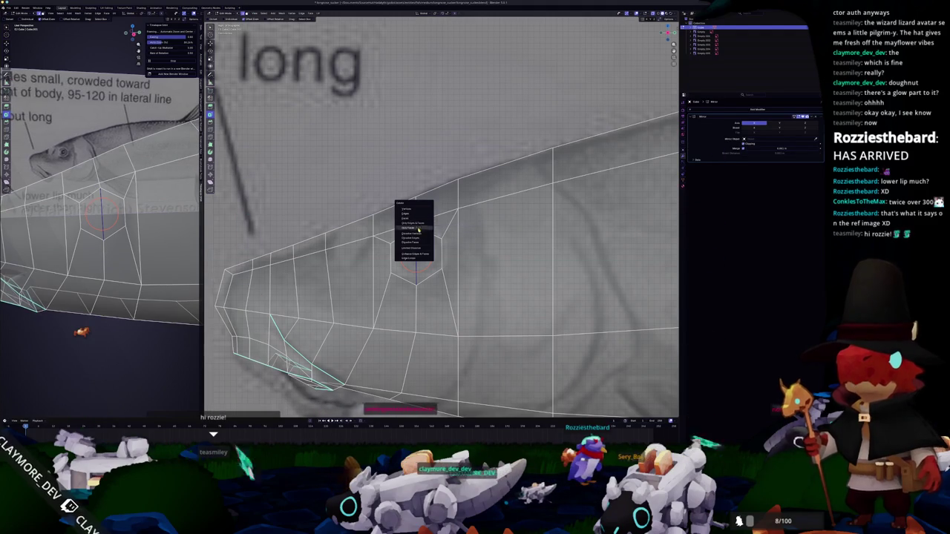
key(Escape)
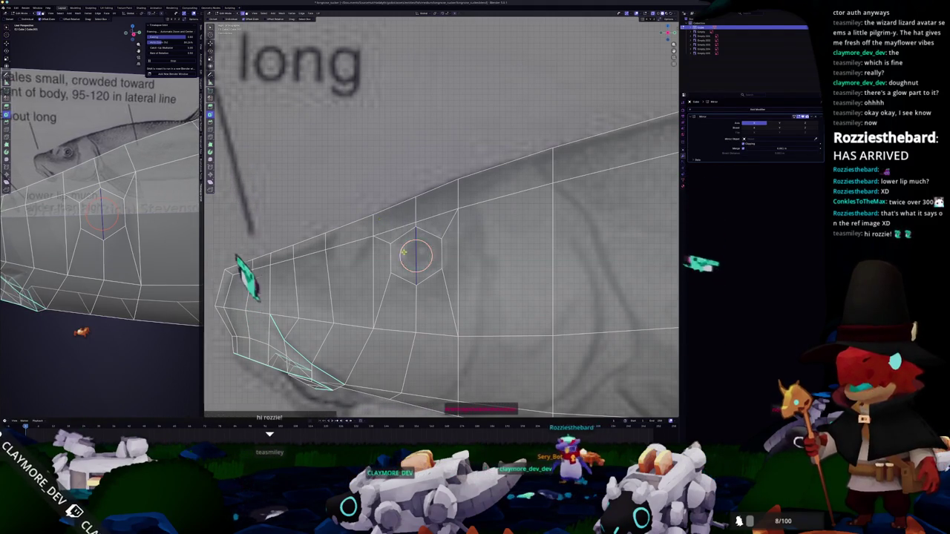
Fill the hexagon eye face, try an inset on it, then undo the inset
key(f)
key(i)
click(417, 256)
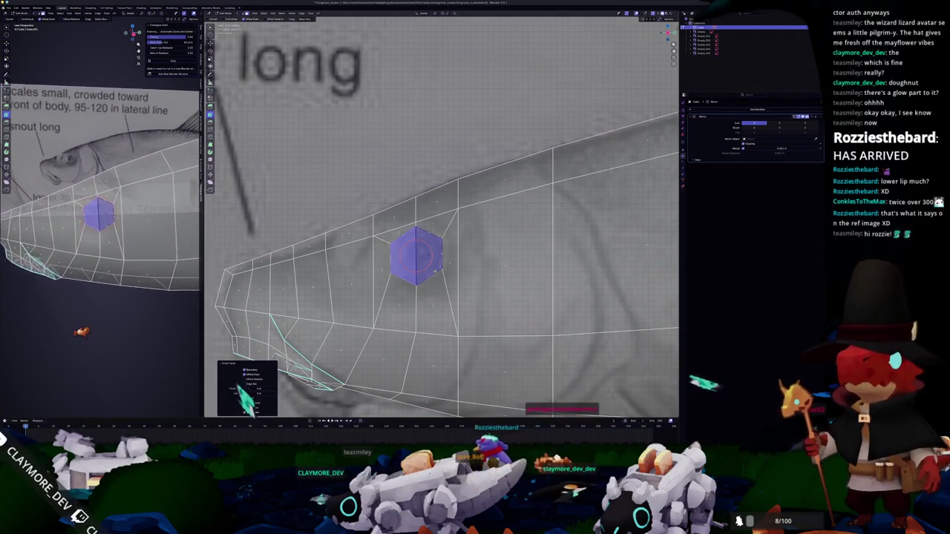
key(ctrl+z)
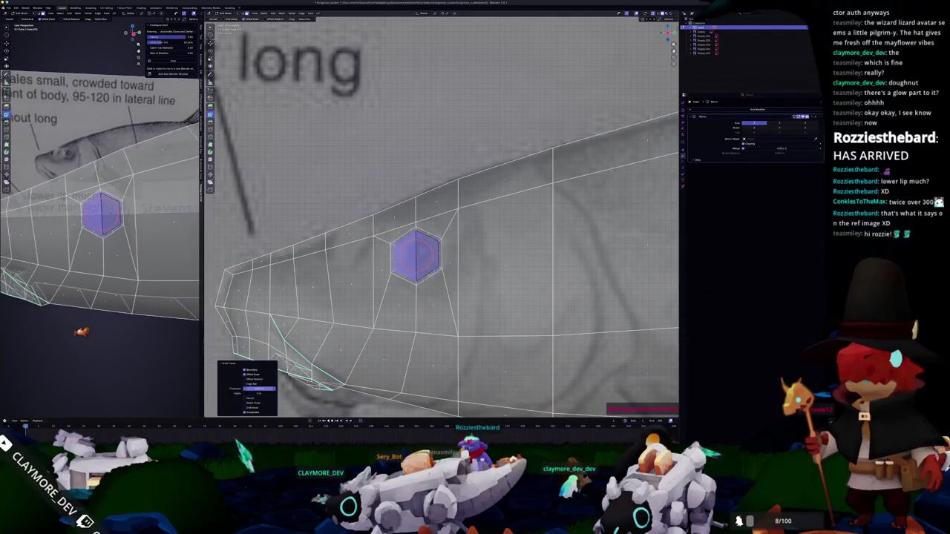
Snap the 3D cursor to the eye face and orbit around the fish mesh
middle_drag(417, 256, 463, 230)
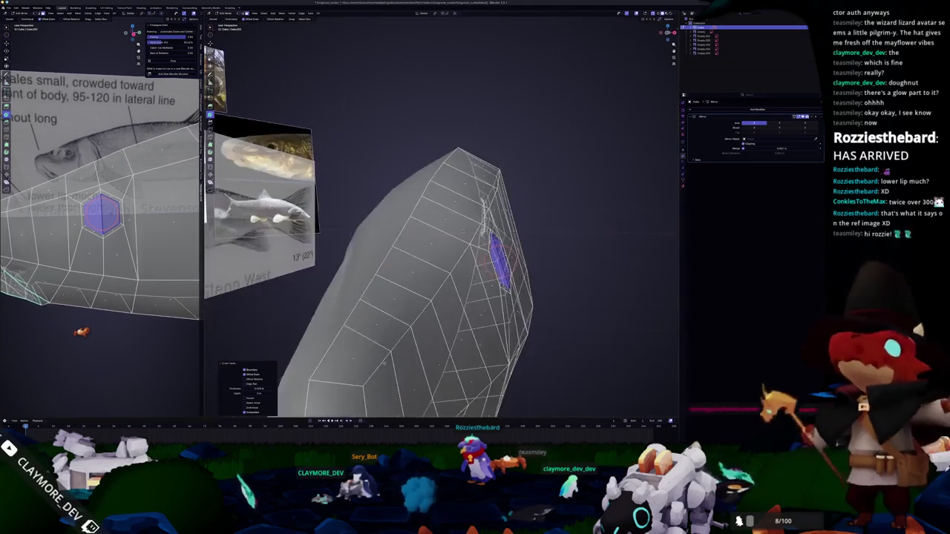
key(shift+s)
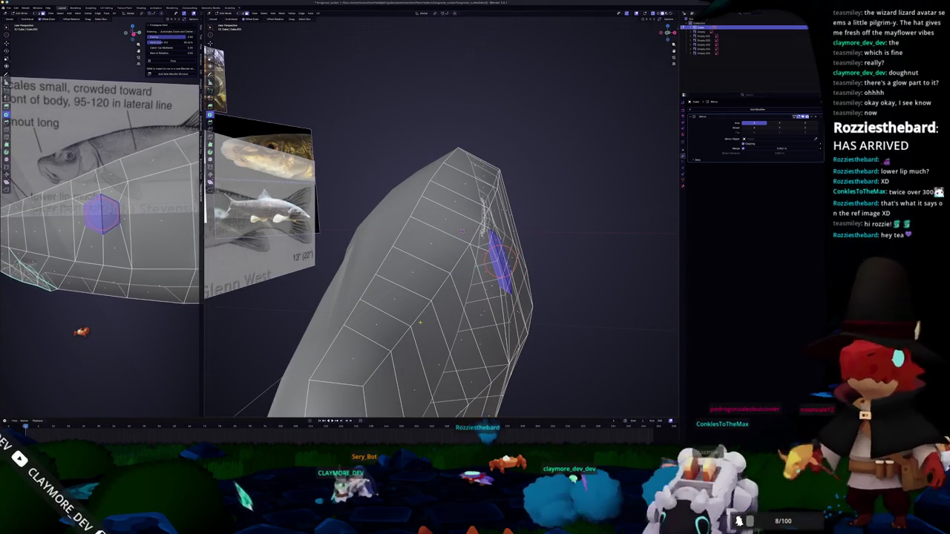
key(KP_1)
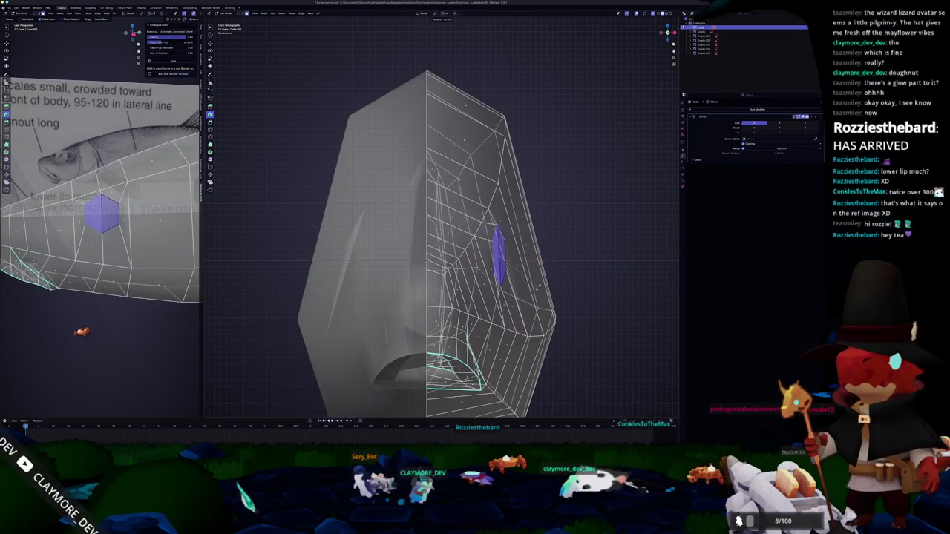
mouse_move(547, 283)
middle_down()
mouse_move(404, 214)
mouse_move(423, 215)
middle_up()
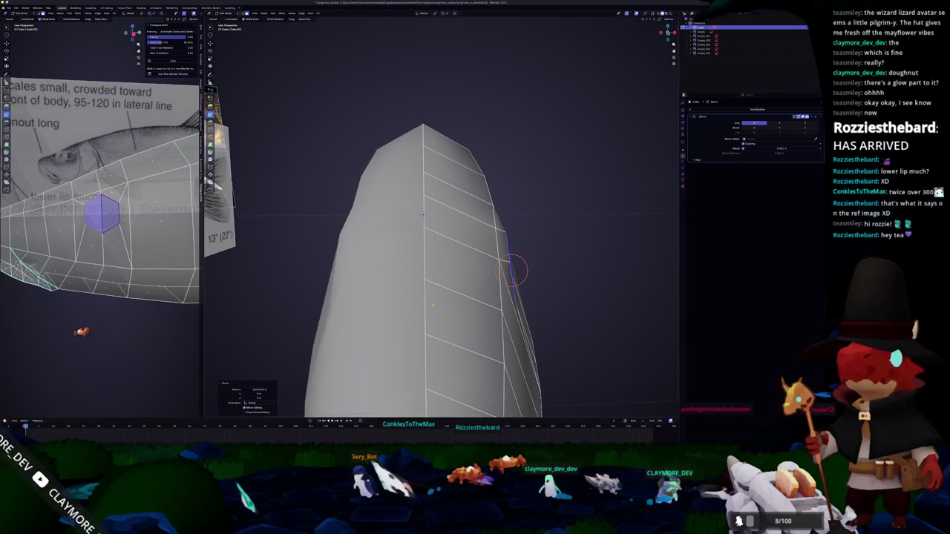
middle_drag(512, 271, 468, 259)
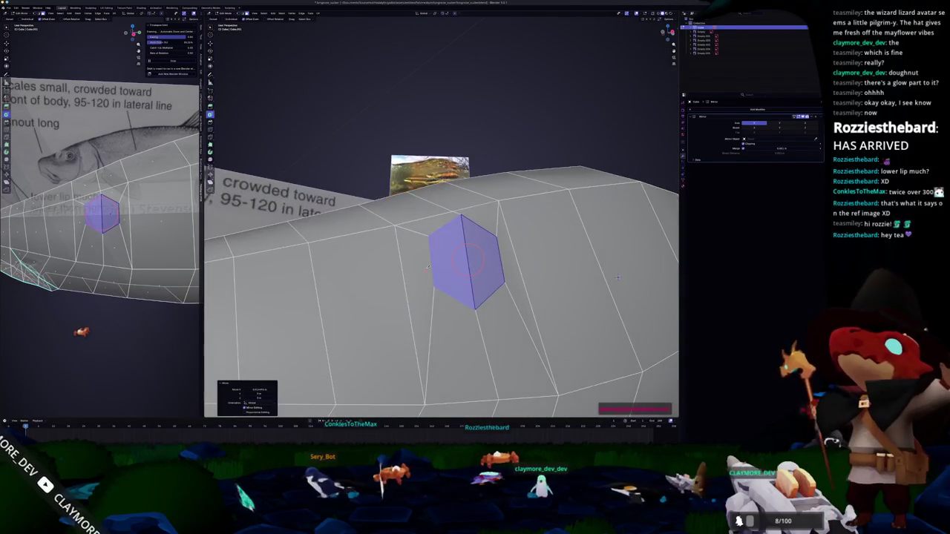
mouse_move(435, 295)
middle_down()
mouse_move(451, 304)
mouse_move(534, 227)
middle_up()
middle_drag(508, 272, 525, 275)
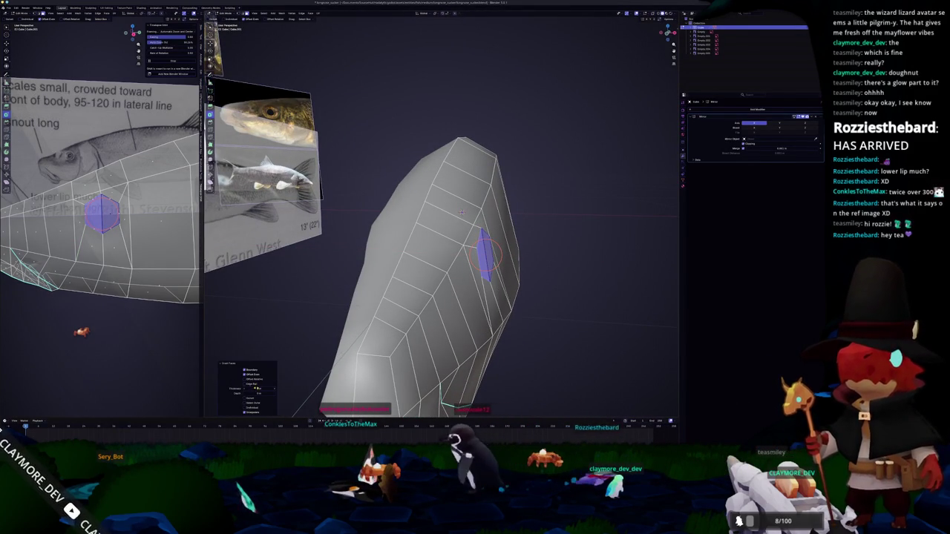
Extrude and scale the hexagon eye face into nested inset rings pushed inward
key(e)
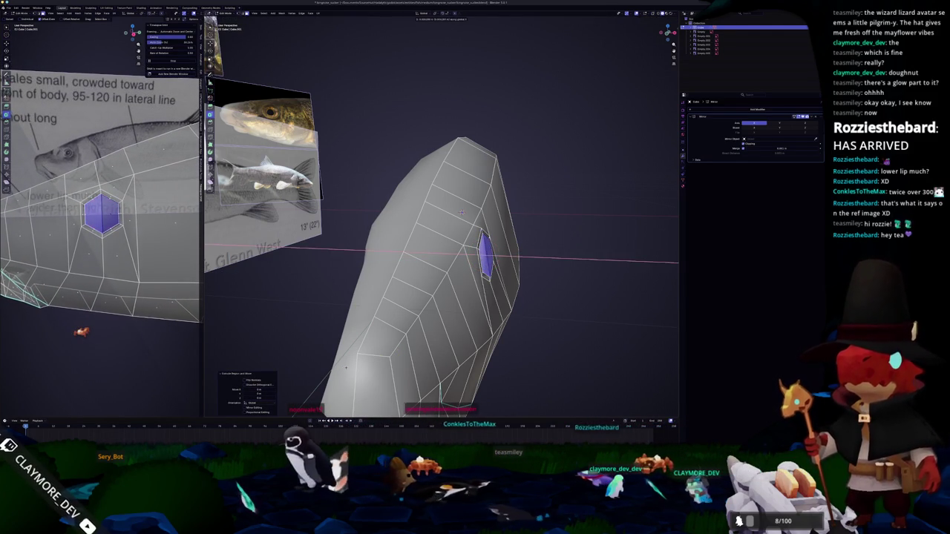
key(e)
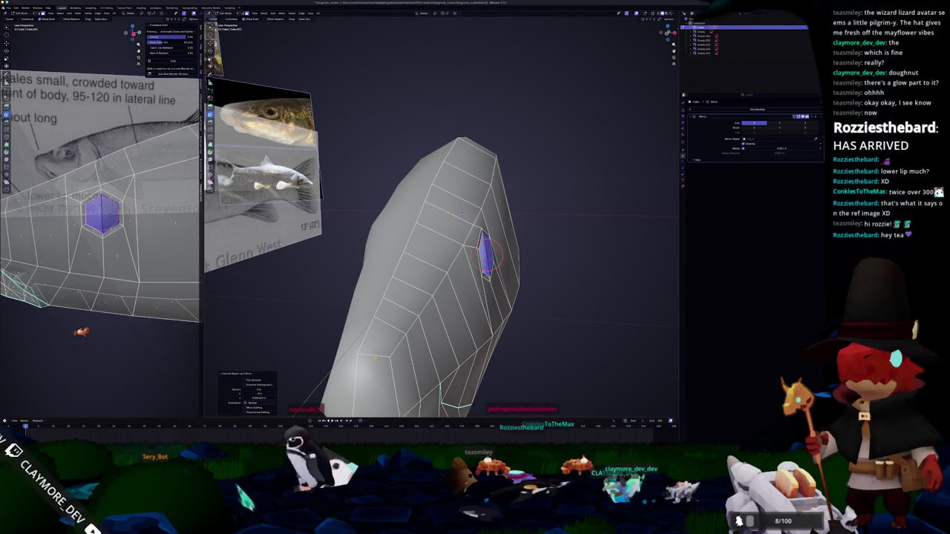
key(s)
click(500, 319)
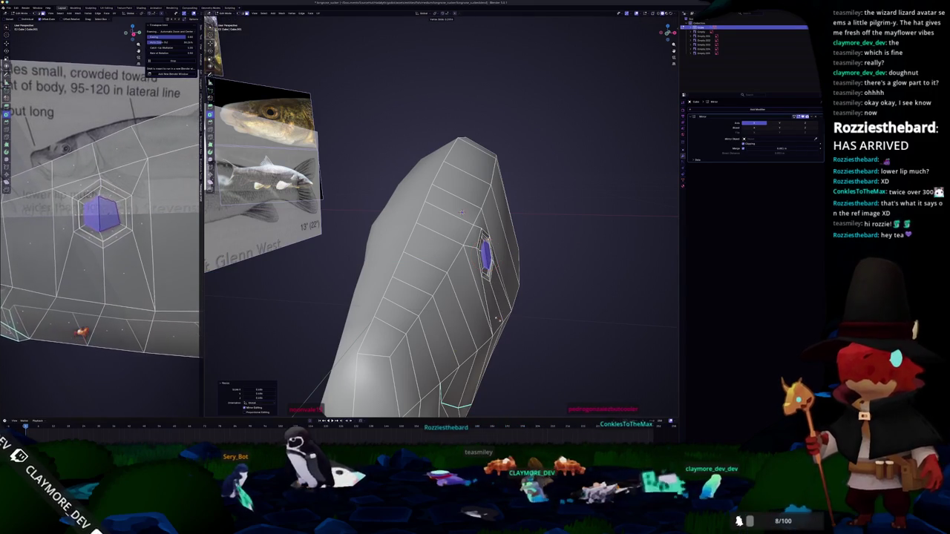
key(g)
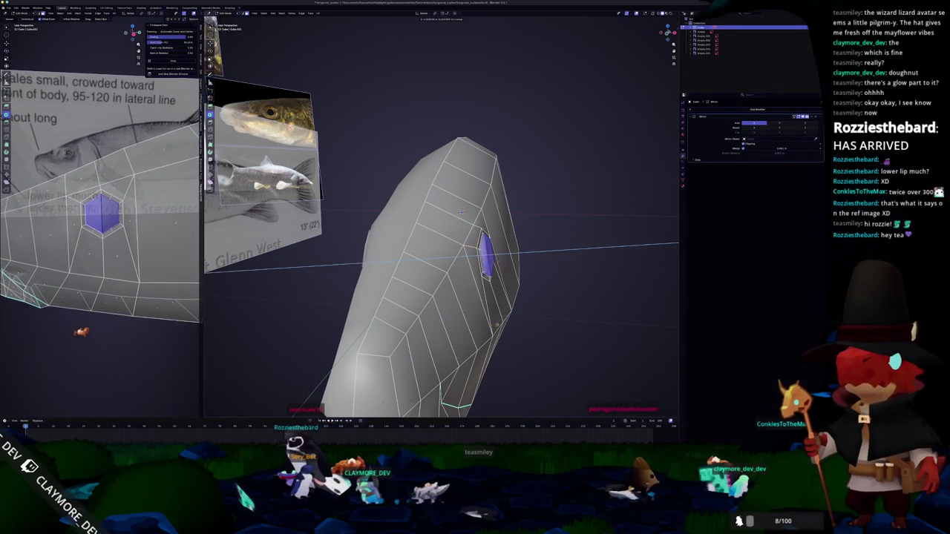
key(e)
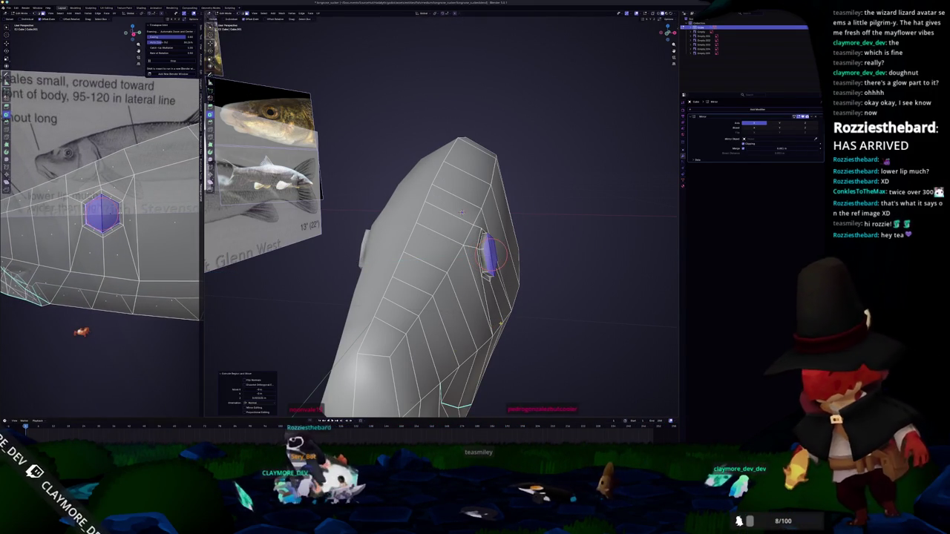
click(557, 314)
key(KP_Decimal)
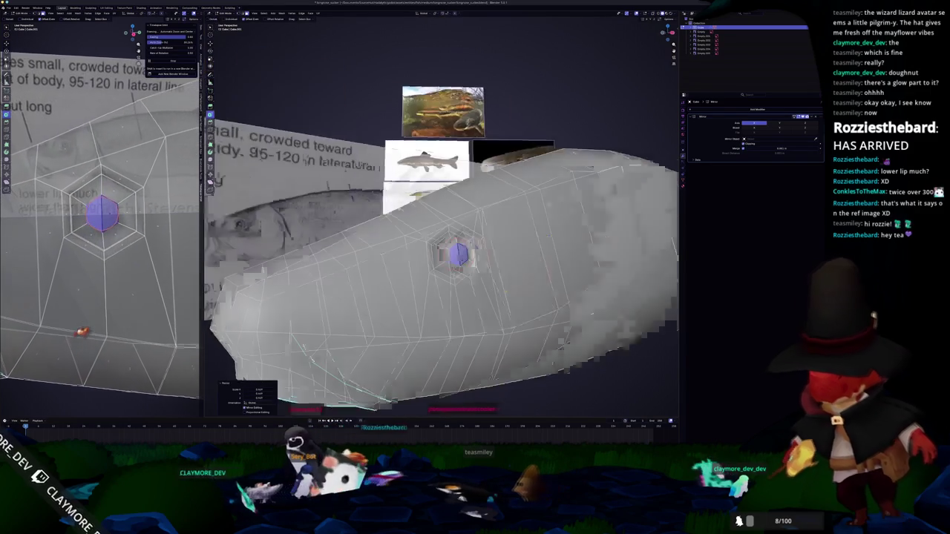
Add an edge loop inside the eye ring and enlarge the inner hexagon by about 1.137
key(ctrl+r)
click(549, 276)
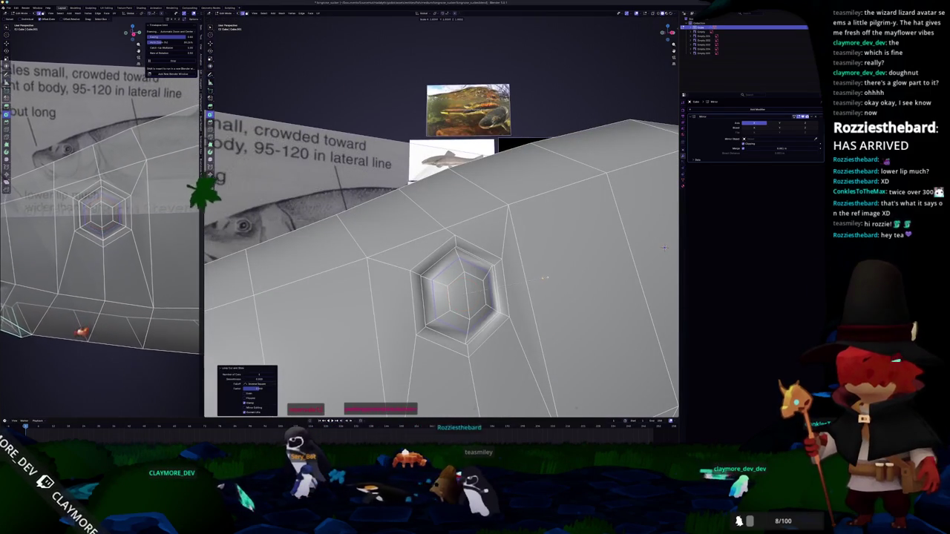
key(s)
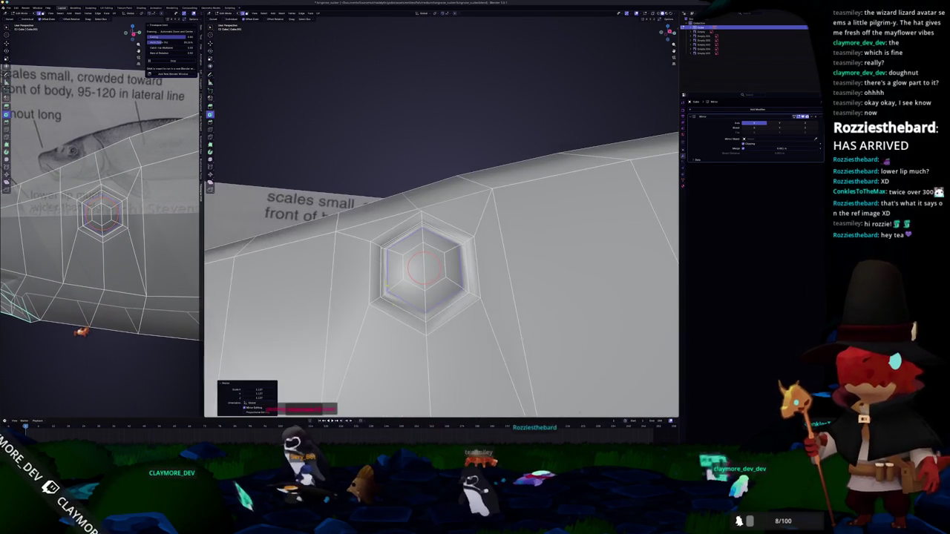
right_click(356, 153)
Return to Object Mode and zoom out to see the whole fish
key(Escape)
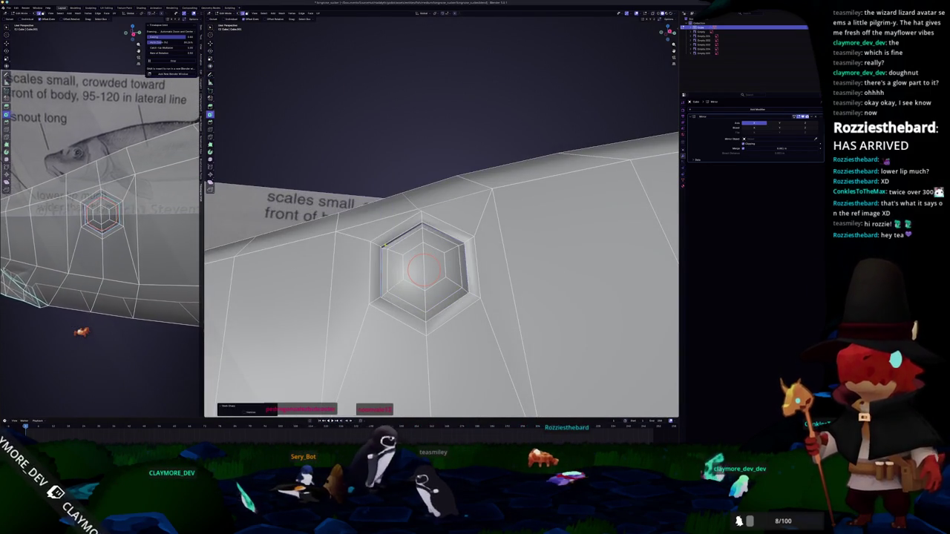
key(Tab)
scroll(623, 251, down, 3)
middle_drag(623, 251, 450, 321)
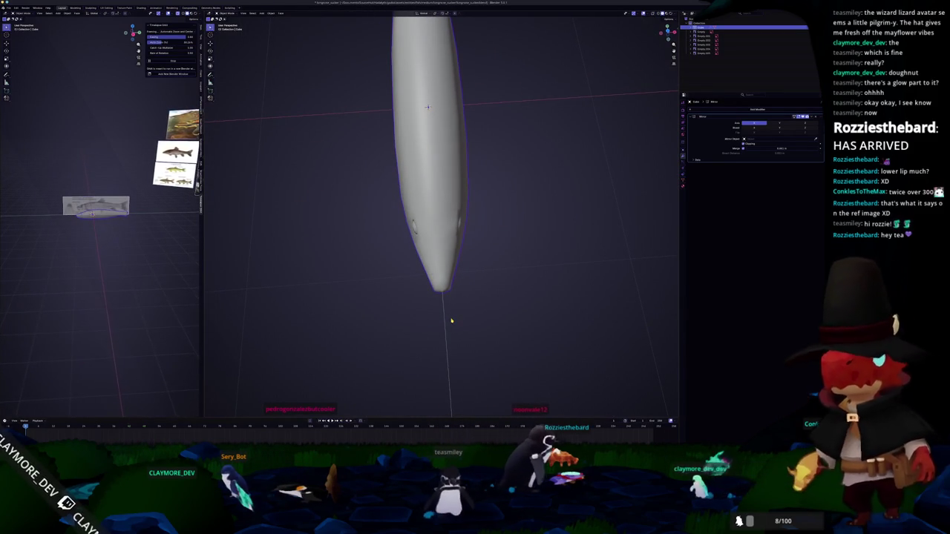
In Top Ortho, box-select the snout tip vertices and shift them along the X axis
key(Tab)
key(KP_7)
scroll(482, 341, up, 2)
scroll(488, 347, up, 2)
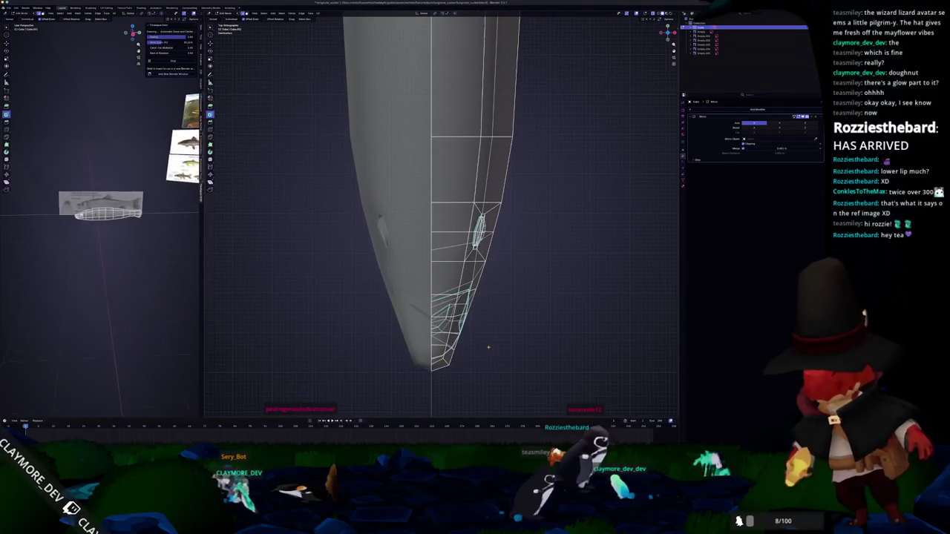
drag(507, 339, 474, 319)
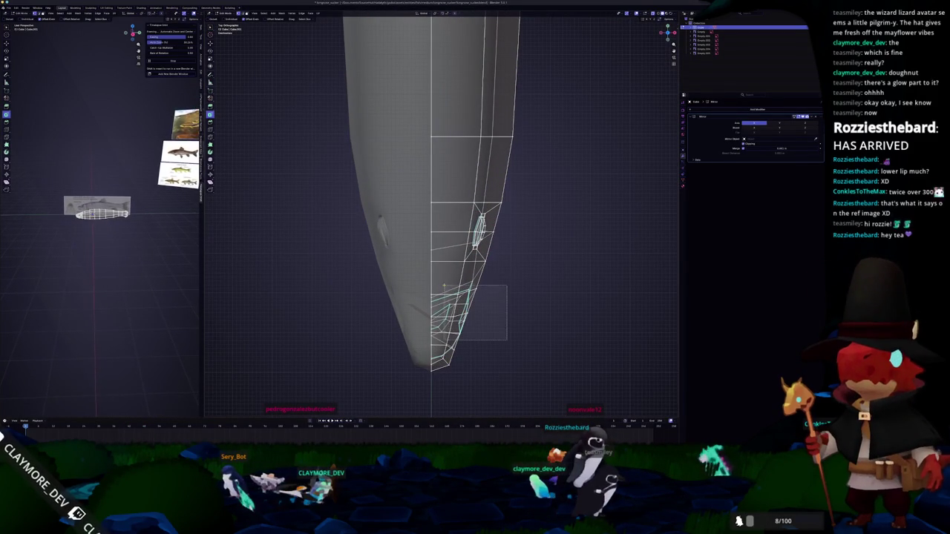
drag(500, 395, 435, 227)
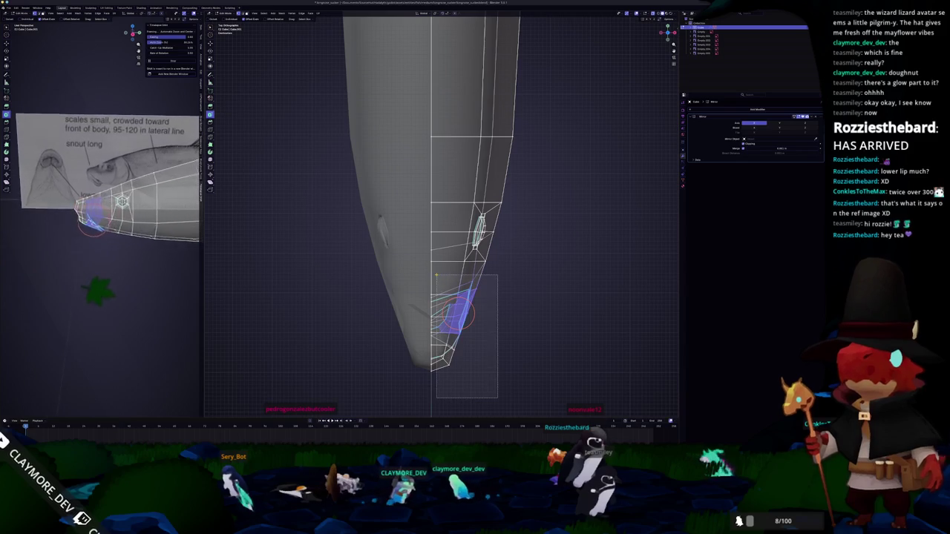
key(g)
key(x)
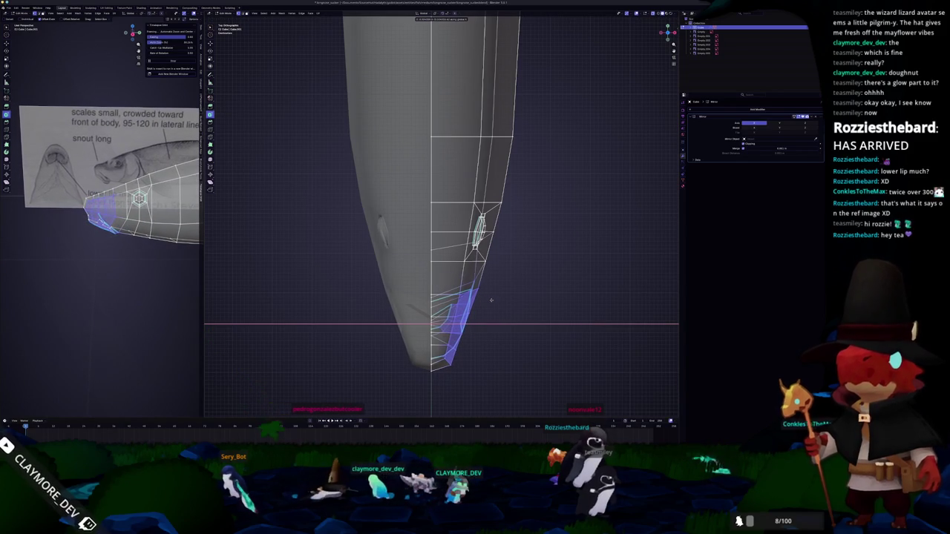
click(491, 300)
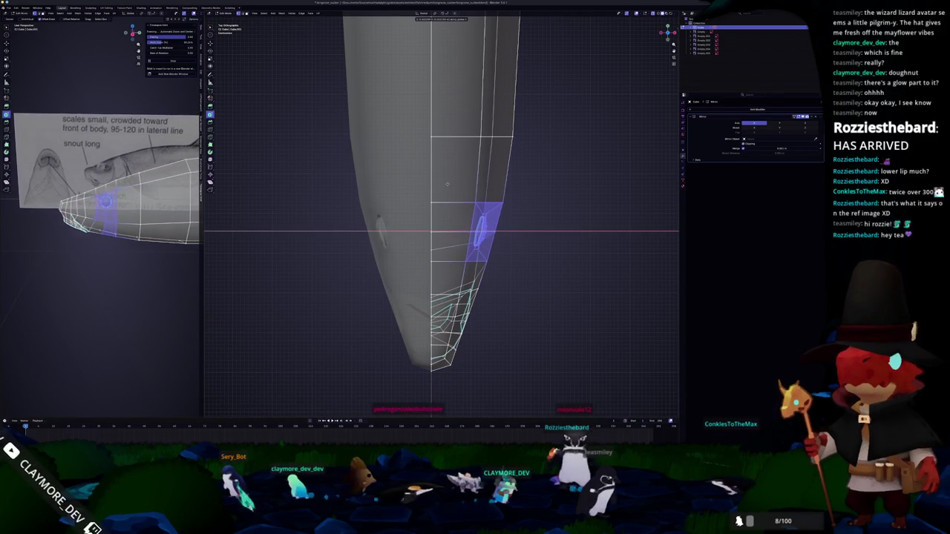
Check the reshaped snout in Object Mode, then re-enter Edit Mode in Right Ortho view
key(Tab)
scroll(459, 276, down, 3)
middle_drag(456, 300, 452, 246)
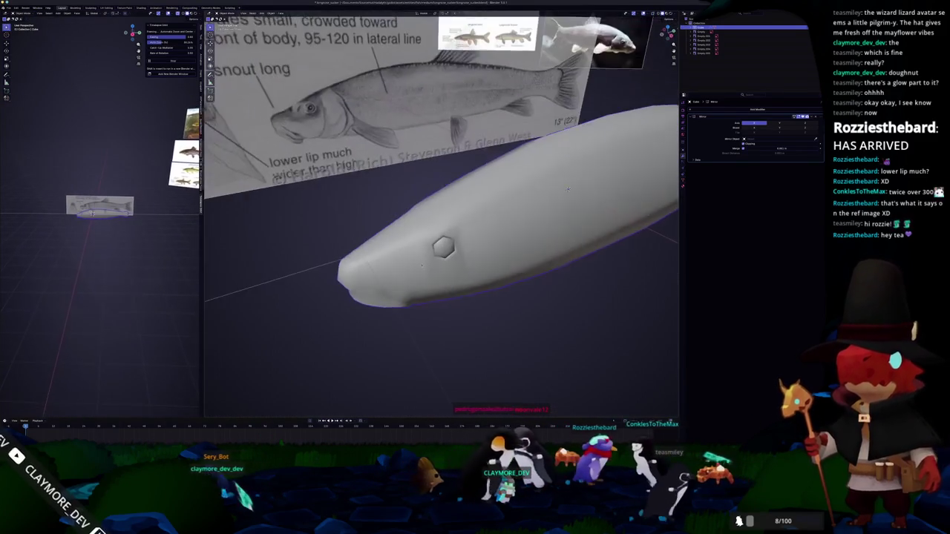
key(KP_3)
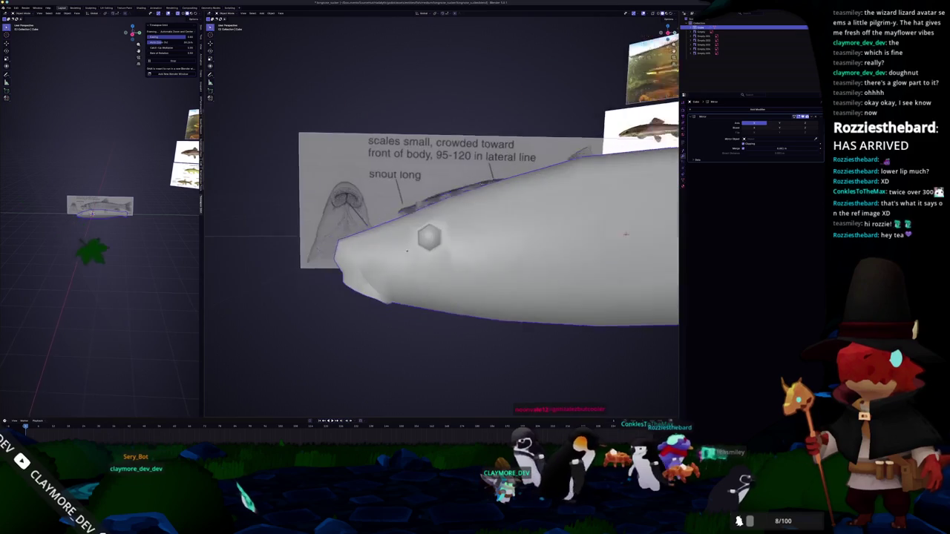
scroll(452, 246, up, 2)
scroll(451, 246, up, 3)
key(Tab)
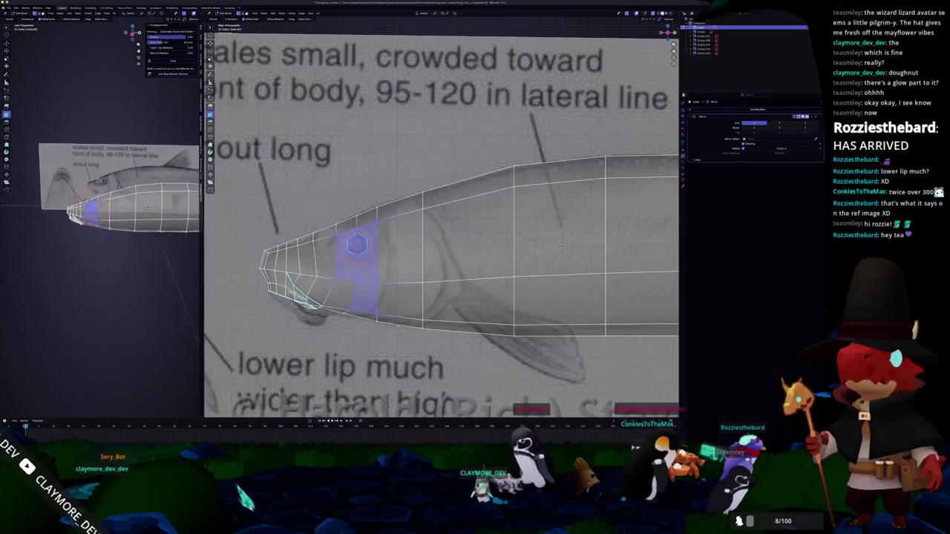
Knife-cut a three-point curved gill-cover outline over the side reference and commit it
scroll(472, 254, up, 1)
scroll(472, 254, up, 1)
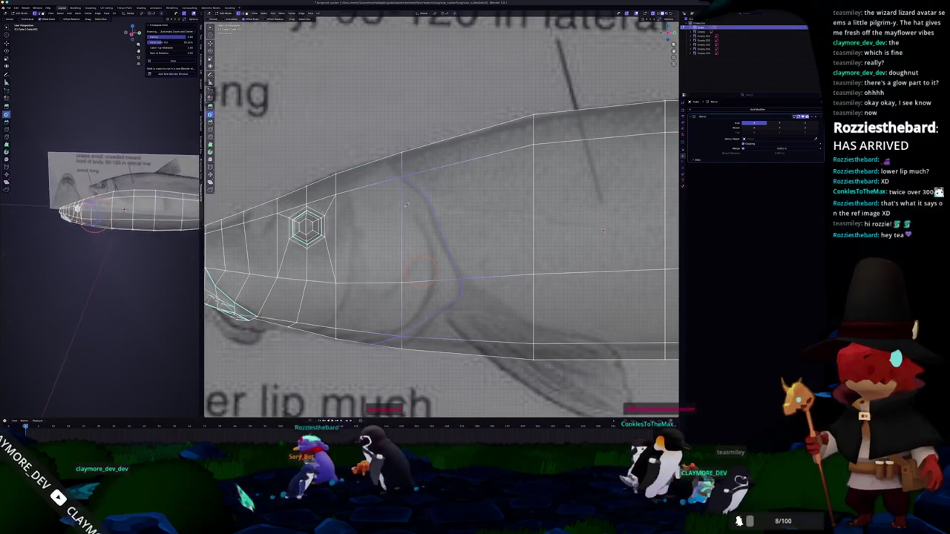
click(428, 195)
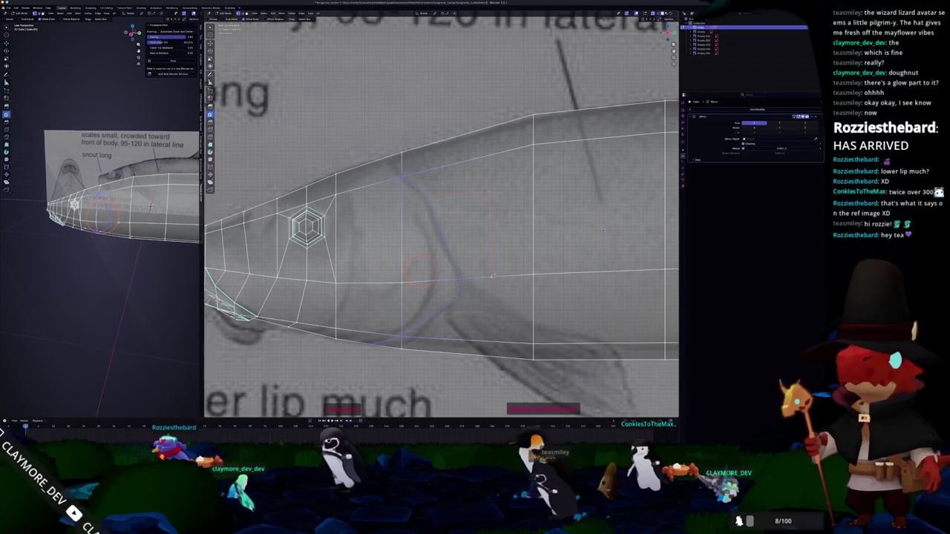
click(492, 294)
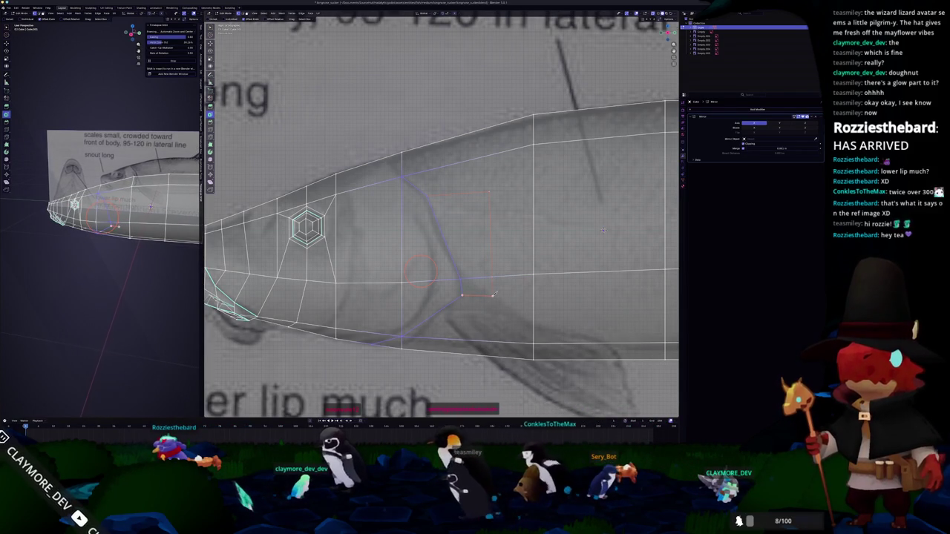
click(533, 342)
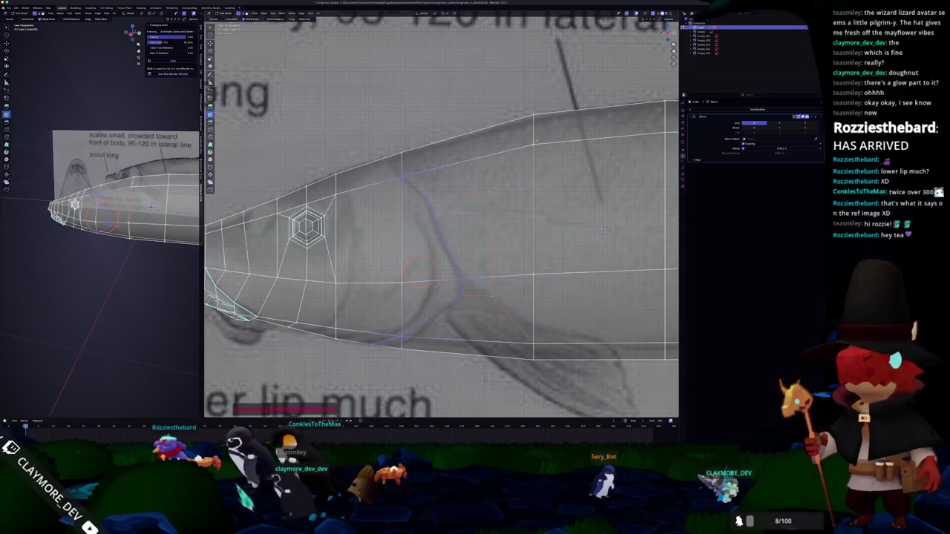
key(Return)
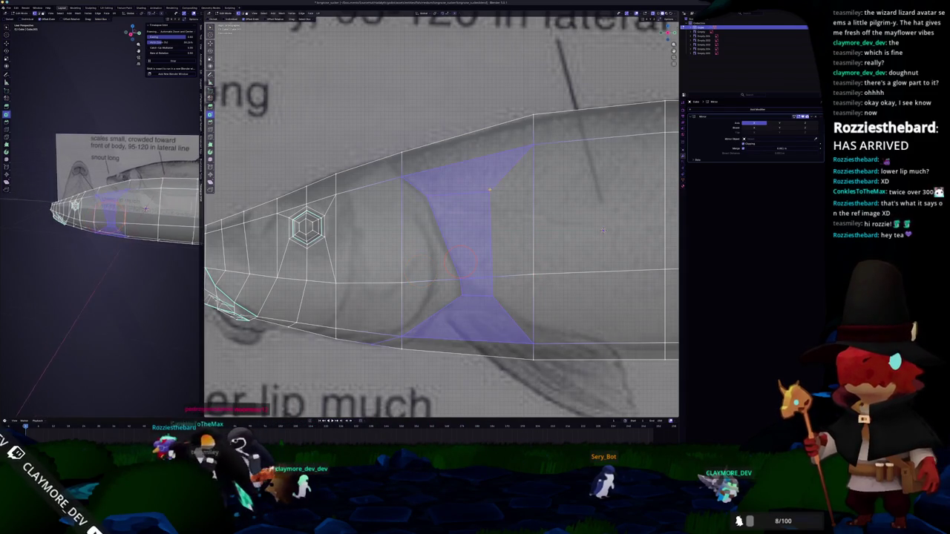
Switch to the underwater game build window and pan its camera
ctrl+scroll(428, 297, left, 5)
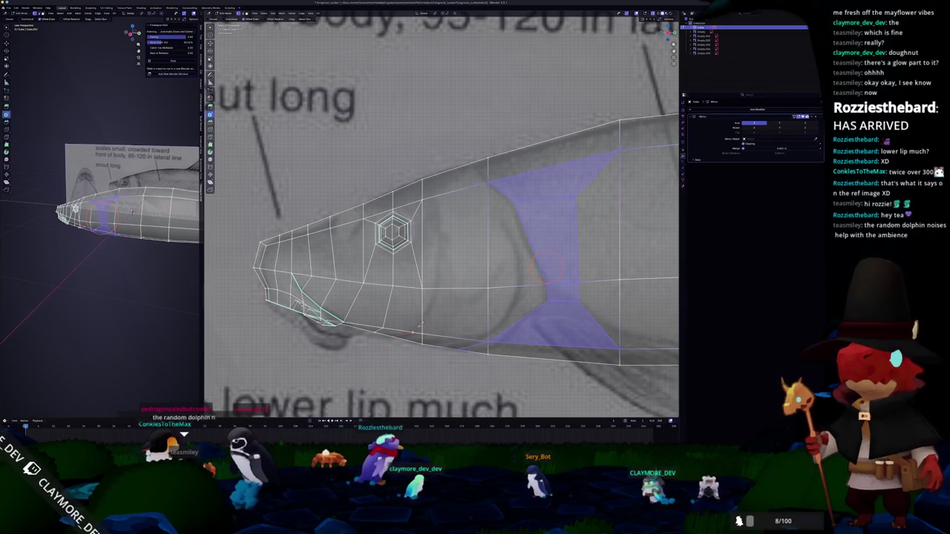
scroll(419, 324, up, 1)
scroll(397, 309, up, 1)
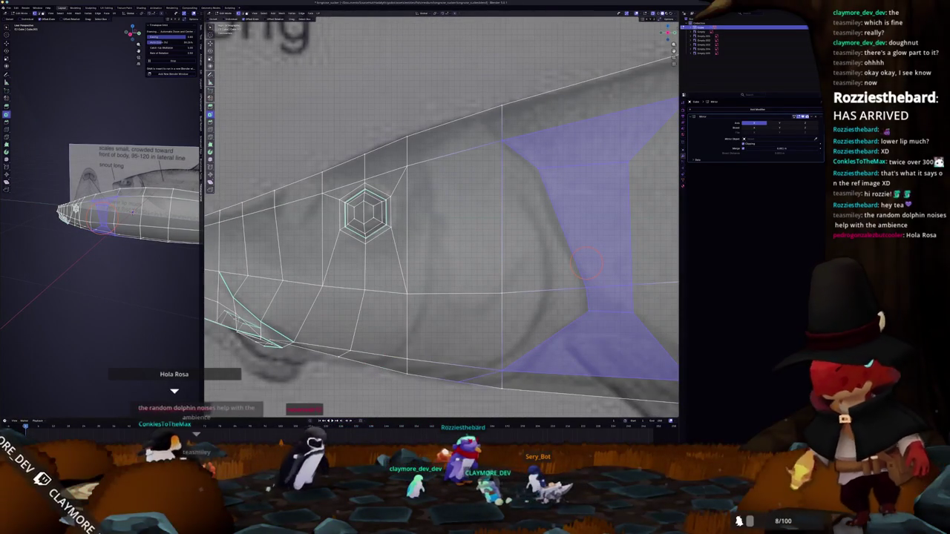
key(alt+Tab)
key(w)
key(d)
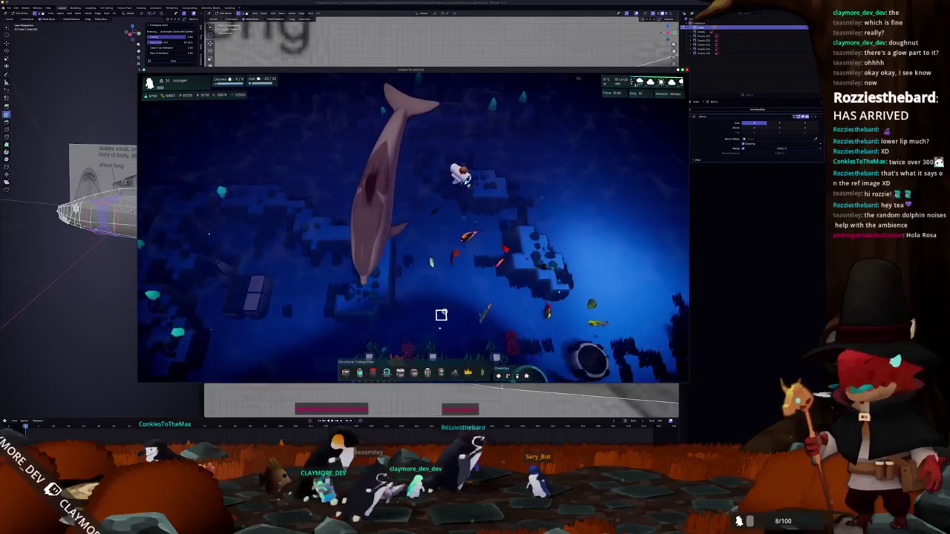
Pan the game camera and inspect the Core, a Staghorn Coral and the Small Housing
key(s)
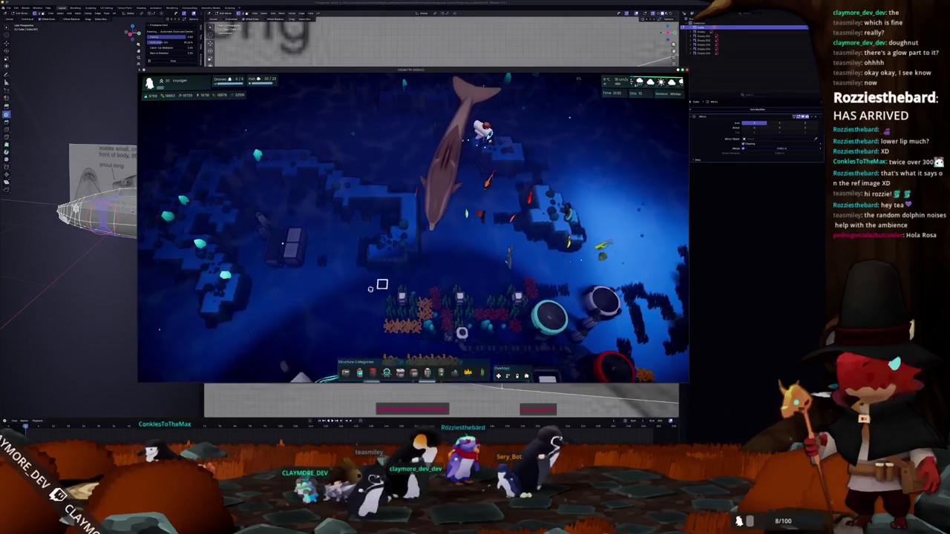
click(373, 308)
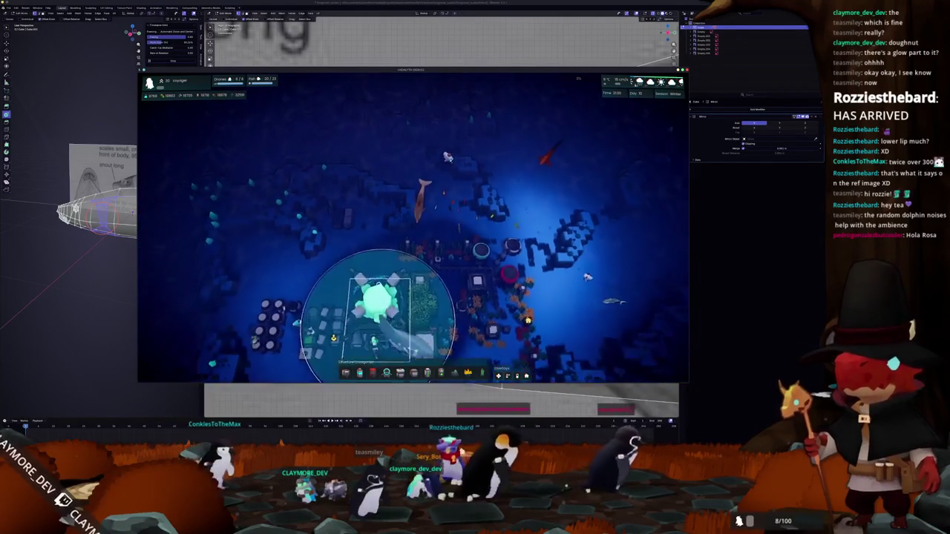
click(524, 257)
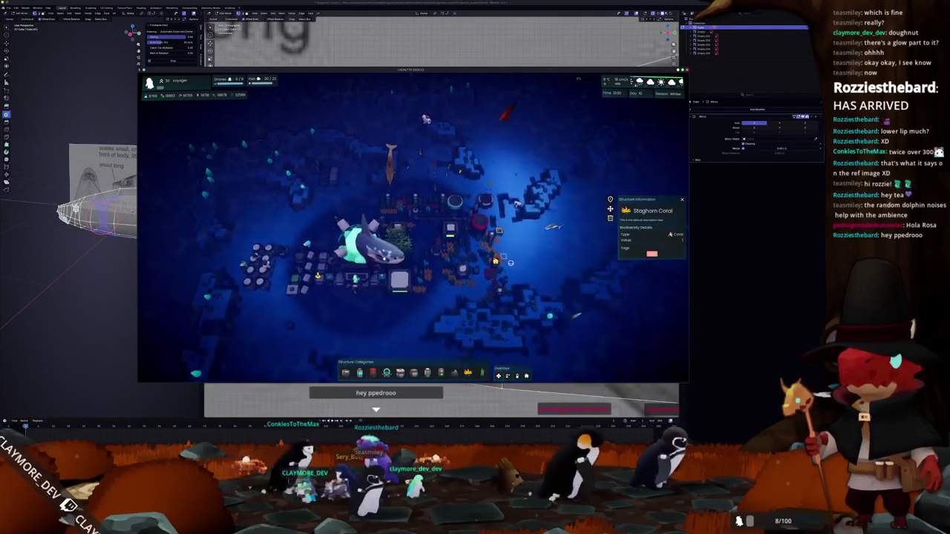
click(482, 261)
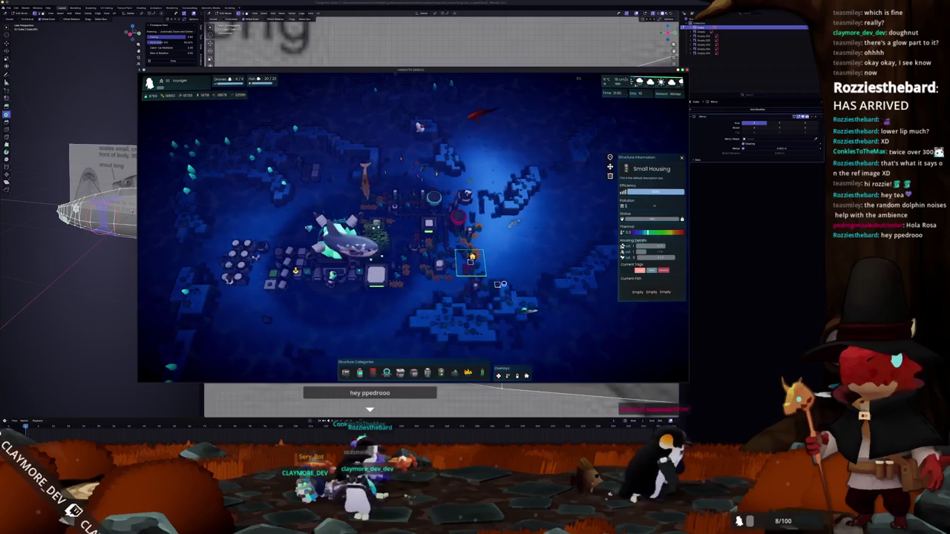
Zoom in and pan across the housing plots to the bottom row
scroll(496, 289, up, 2)
scroll(482, 297, up, 2)
scroll(472, 303, up, 1)
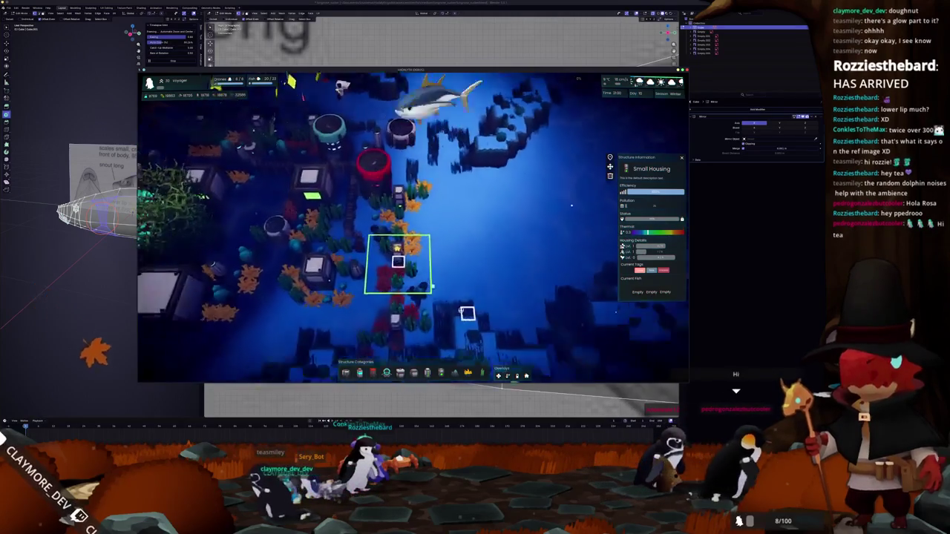
scroll(456, 319, up, 2)
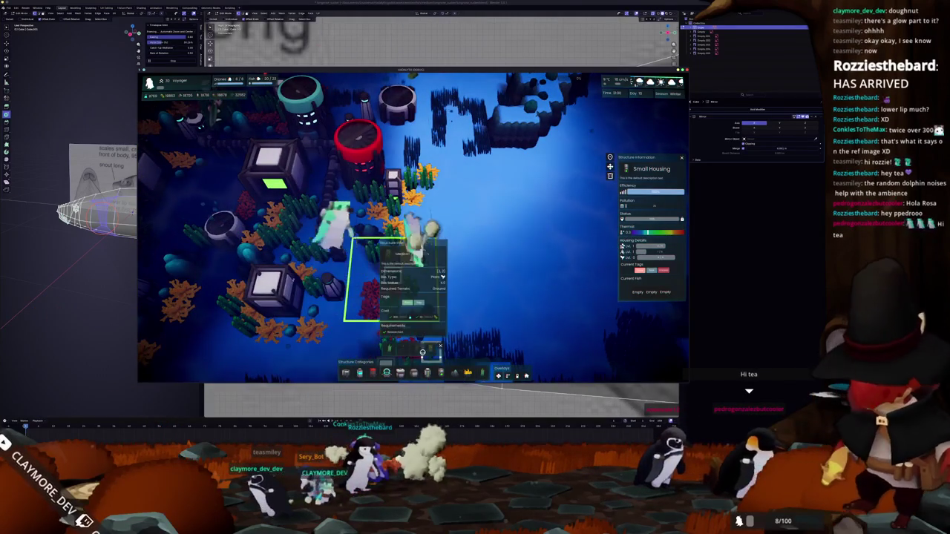
scroll(392, 349, down, 3)
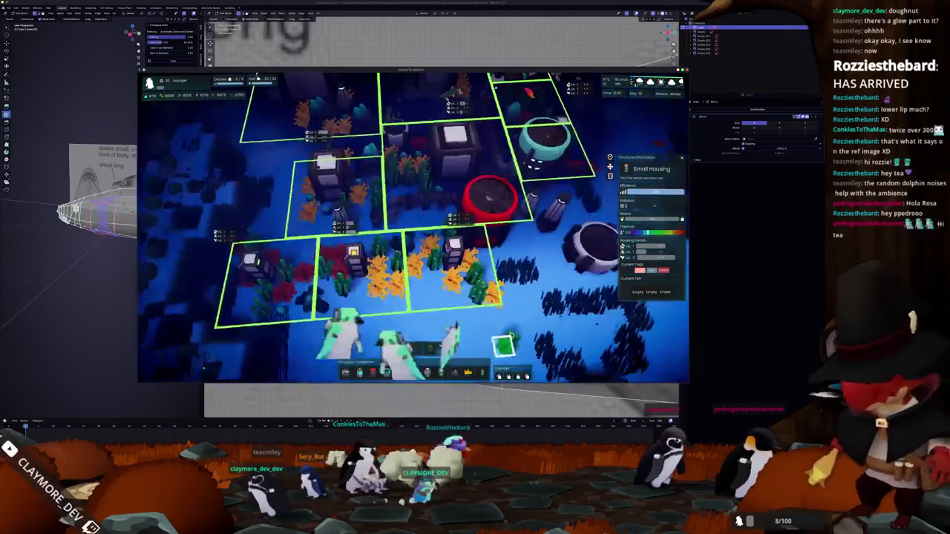
key(a)
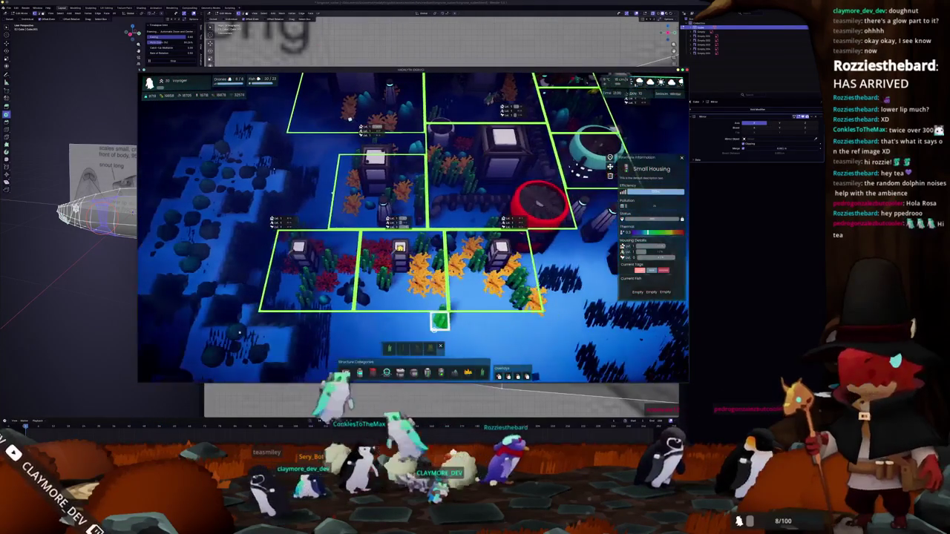
scroll(440, 321, up, 2)
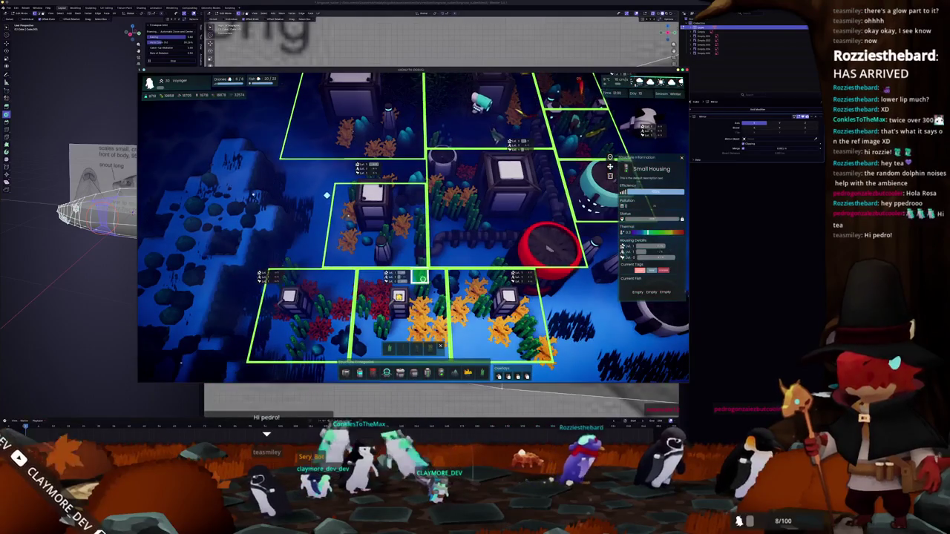
key(s)
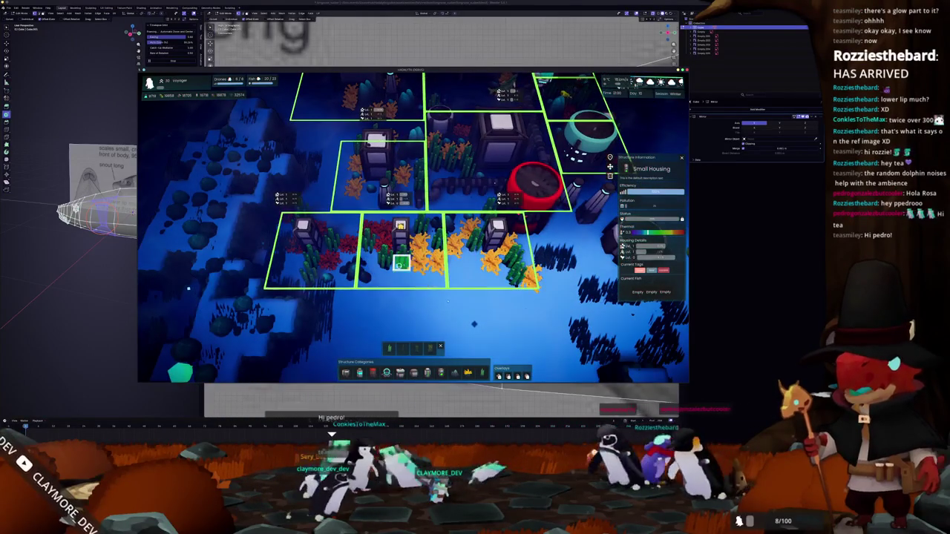
Show the Small Housing details and follow a Fire Goby, then jump back to the Core and deselect
scroll(400, 264, down, 2)
scroll(446, 252, down, 2)
scroll(475, 245, down, 2)
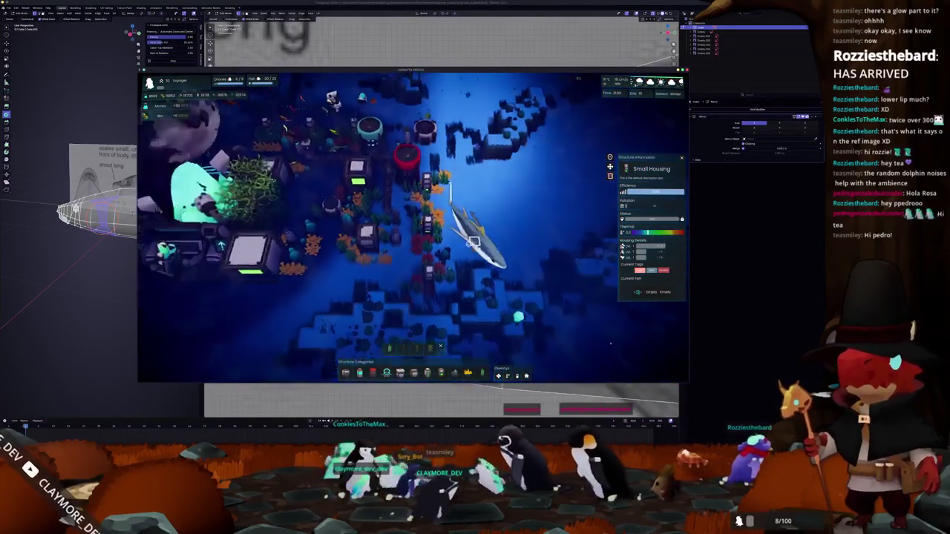
scroll(473, 241, down, 2)
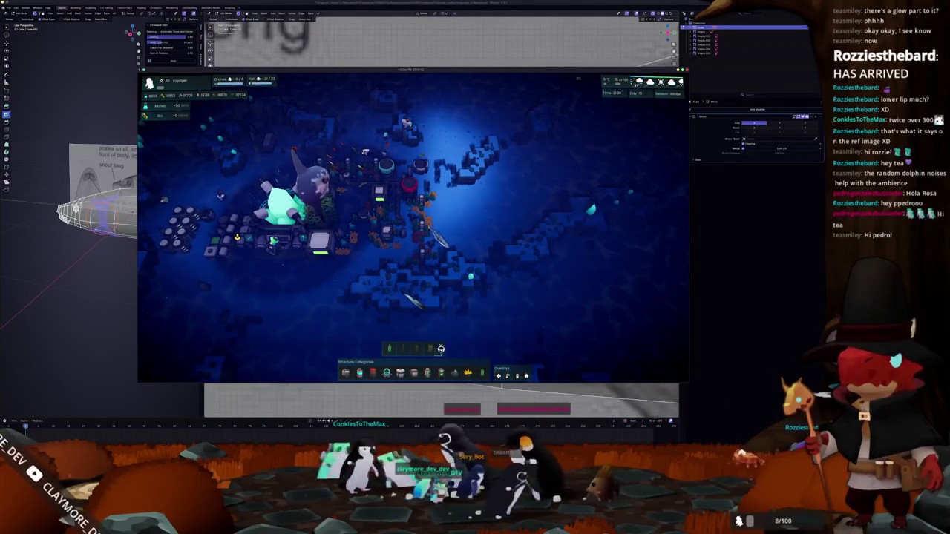
scroll(447, 248, up, 2)
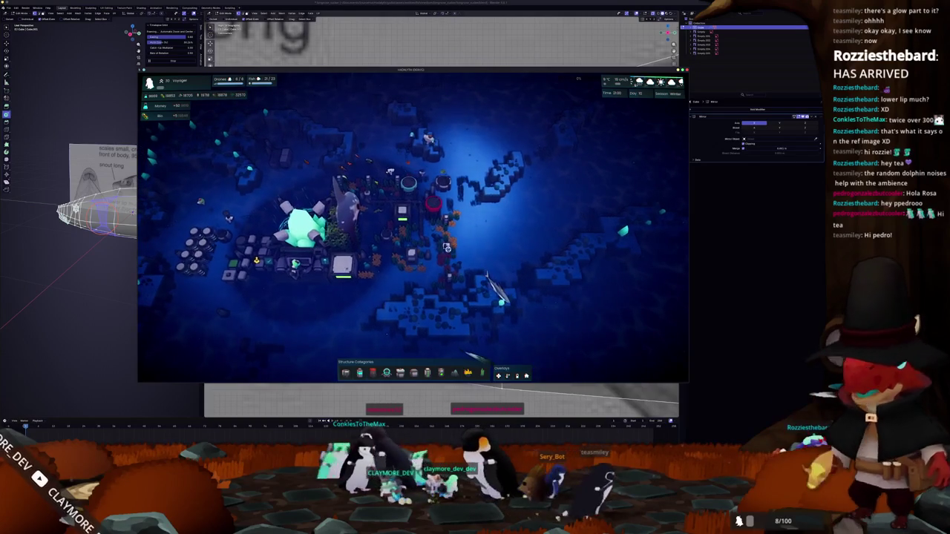
click(446, 251)
click(446, 251)
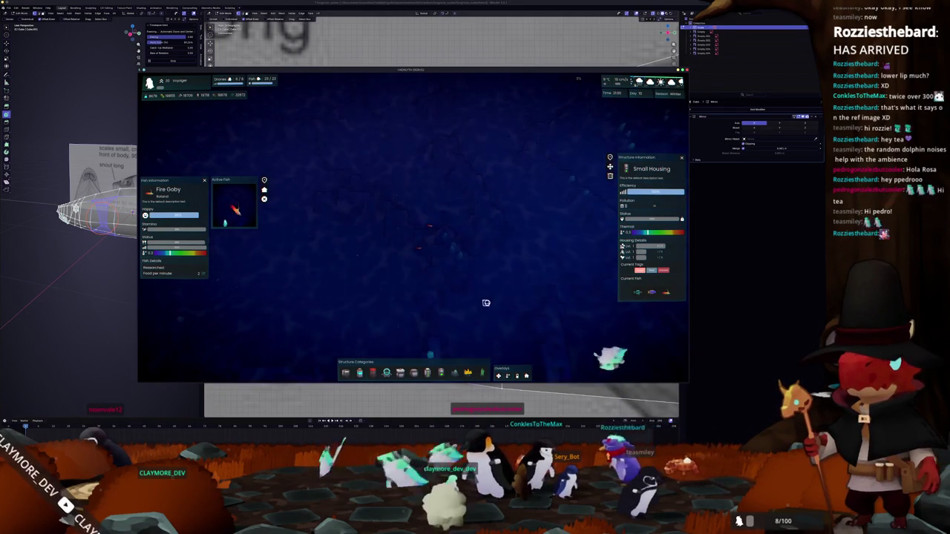
key(Home)
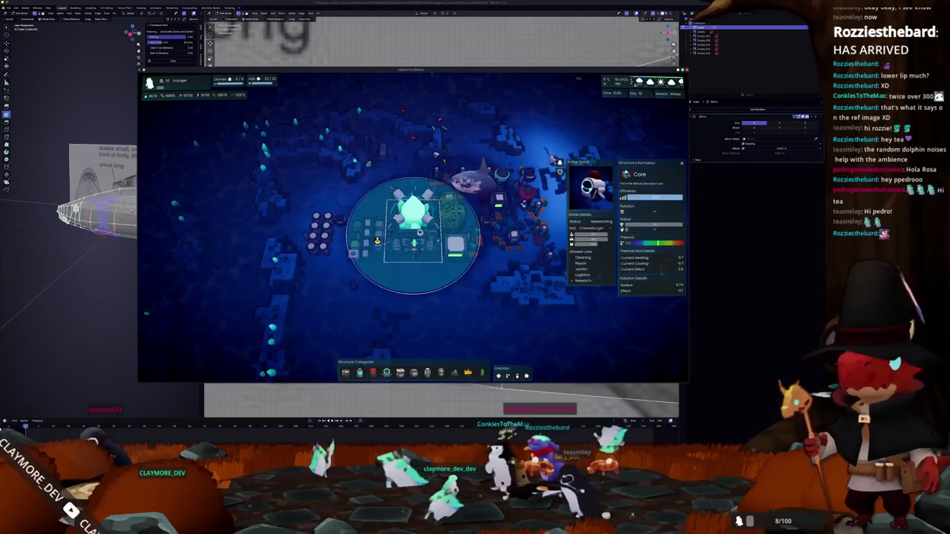
click(424, 303)
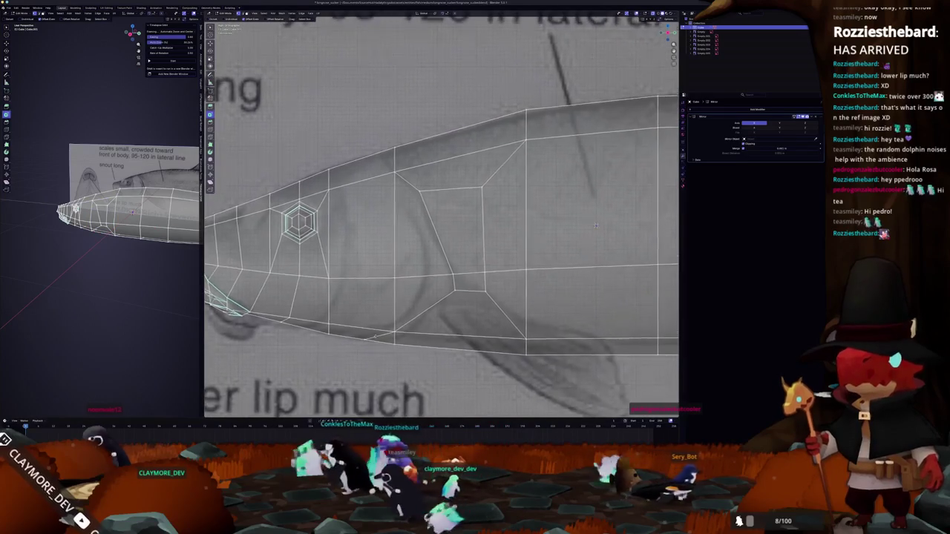
Turn X-ray off and slide the selected edge loop behind the eye onto the gill outline
shift+middle_drag(606, 220, 668, 210)
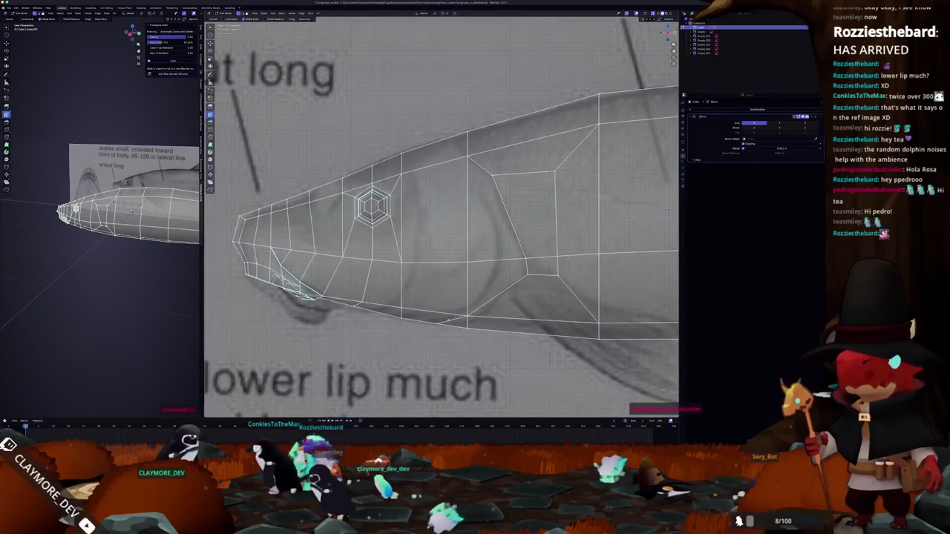
scroll(403, 324, up, 1)
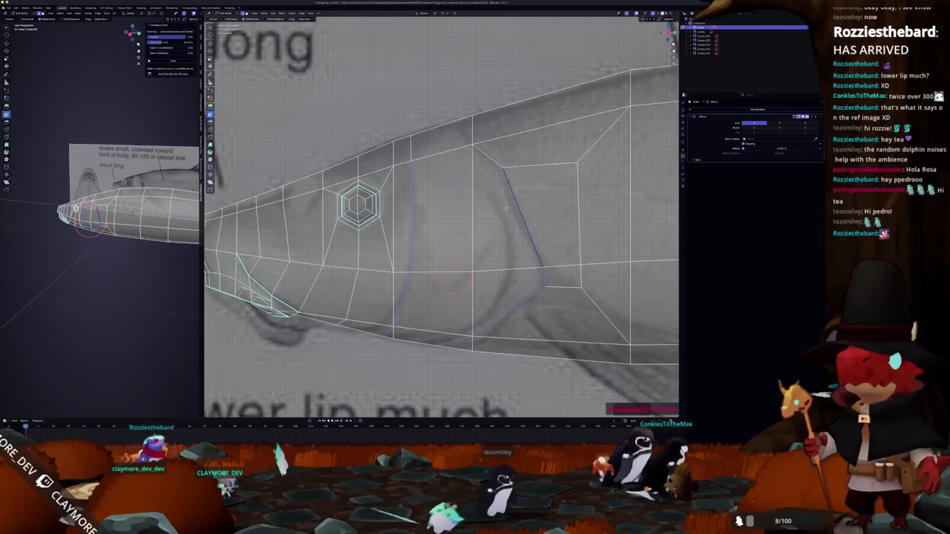
mouse_move(564, 208)
middle_down()
mouse_move(667, 193)
mouse_move(672, 234)
middle_up()
key(alt+z)
key(g)
middle_drag(424, 257, 434, 258)
key(g)
middle_drag(669, 250, 645, 112)
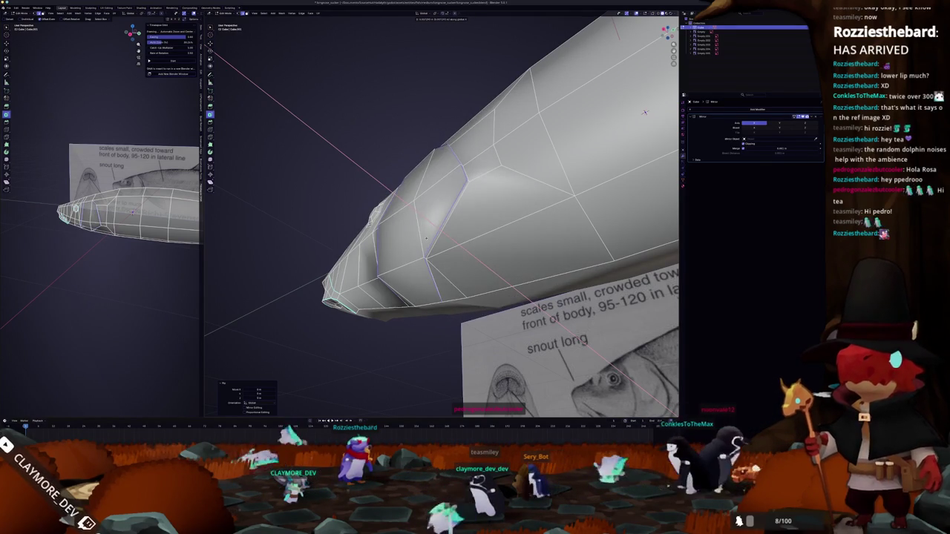
Move another edge loop on the snout to tighten the gill-cover line behind the eye
middle_drag(425, 239, 447, 283)
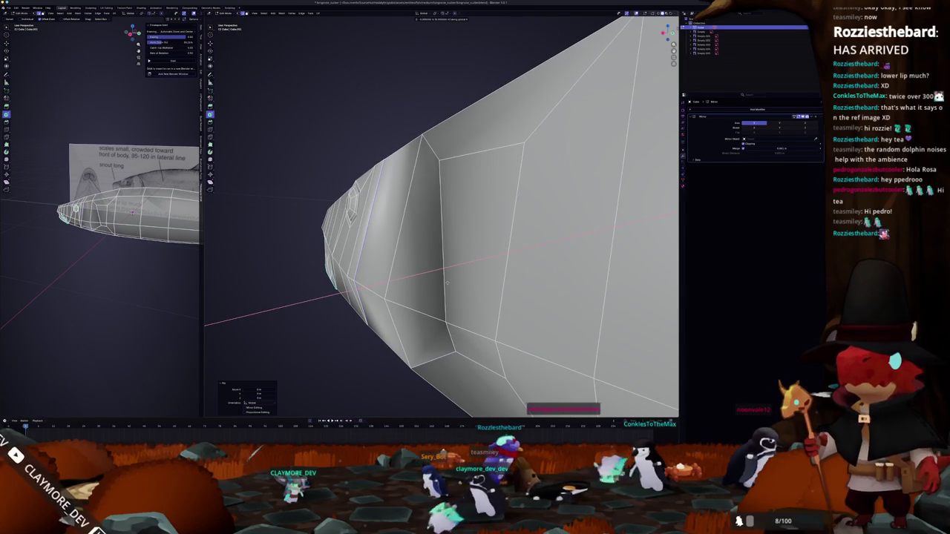
mouse_move(421, 304)
middle_down()
mouse_move(458, 300)
mouse_move(351, 260)
middle_up()
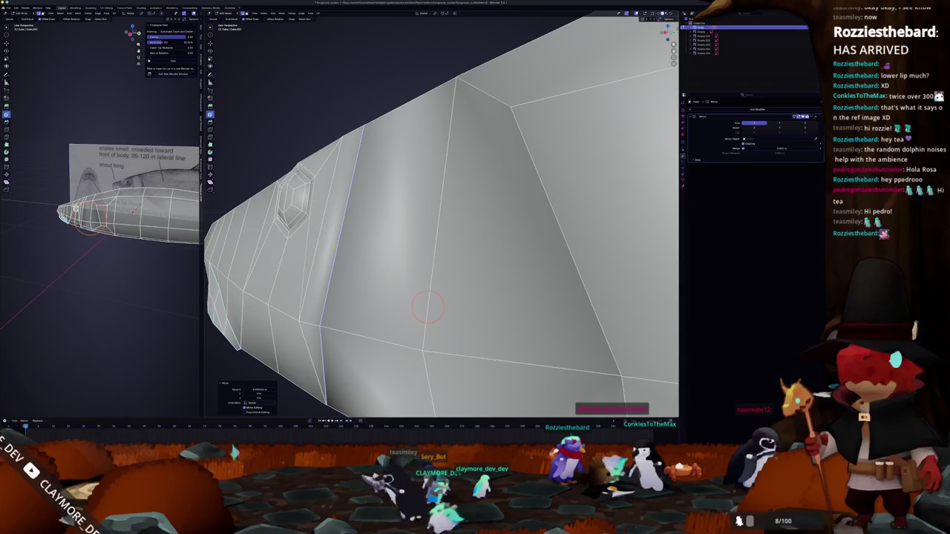
scroll(428, 307, down, 3)
middle_drag(428, 307, 417, 282)
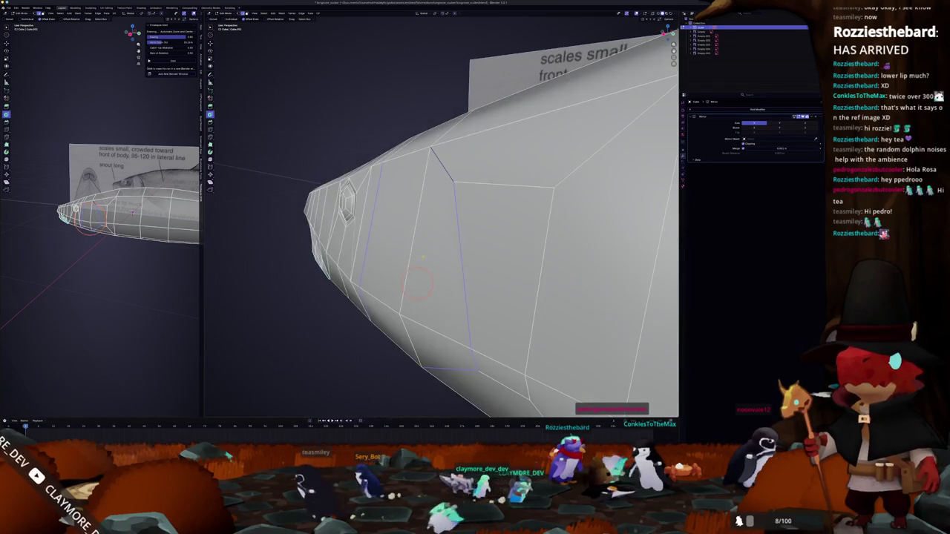
key(g)
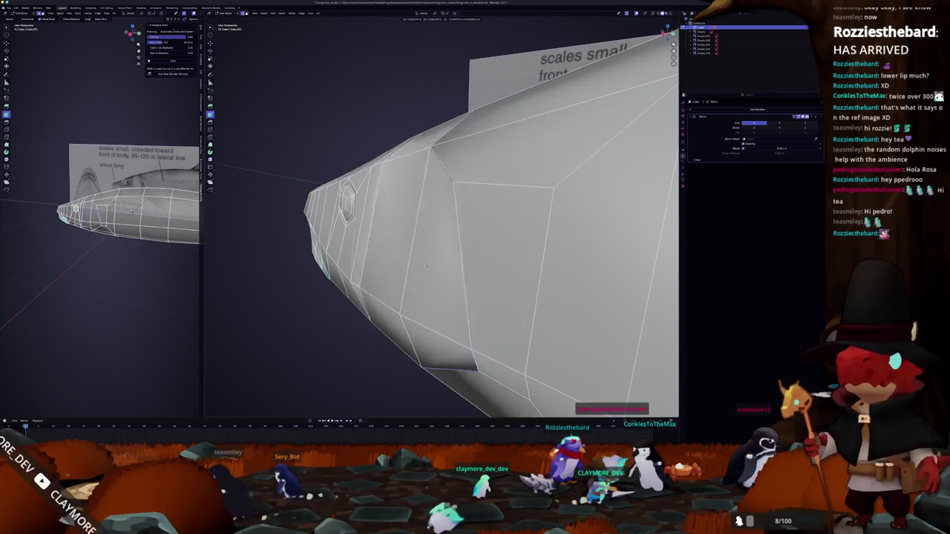
key(Return)
Switch to circle selection and view the head from the top and side
middle_drag(418, 280, 414, 274)
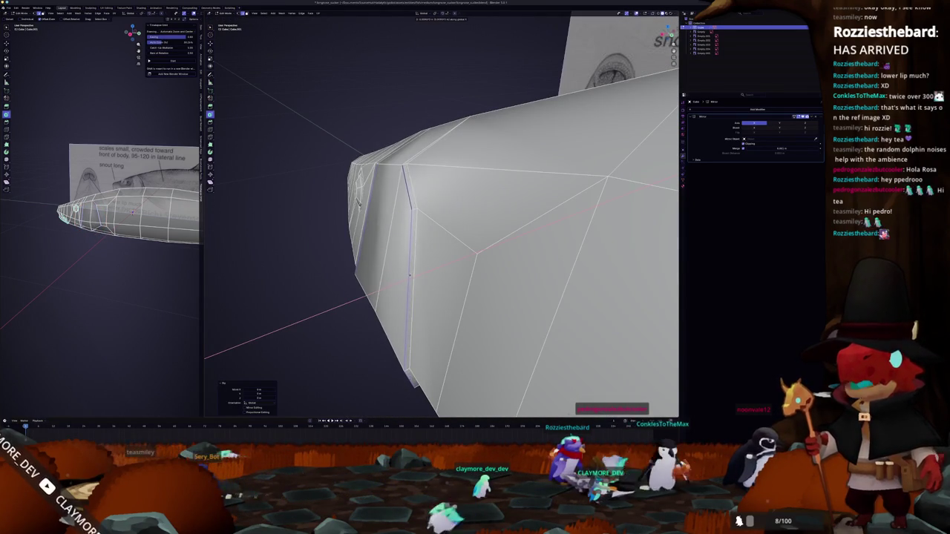
middle_drag(375, 280, 431, 274)
mouse_move(554, 177)
middle_down()
mouse_move(546, 225)
mouse_move(532, 194)
mouse_move(361, 208)
middle_up()
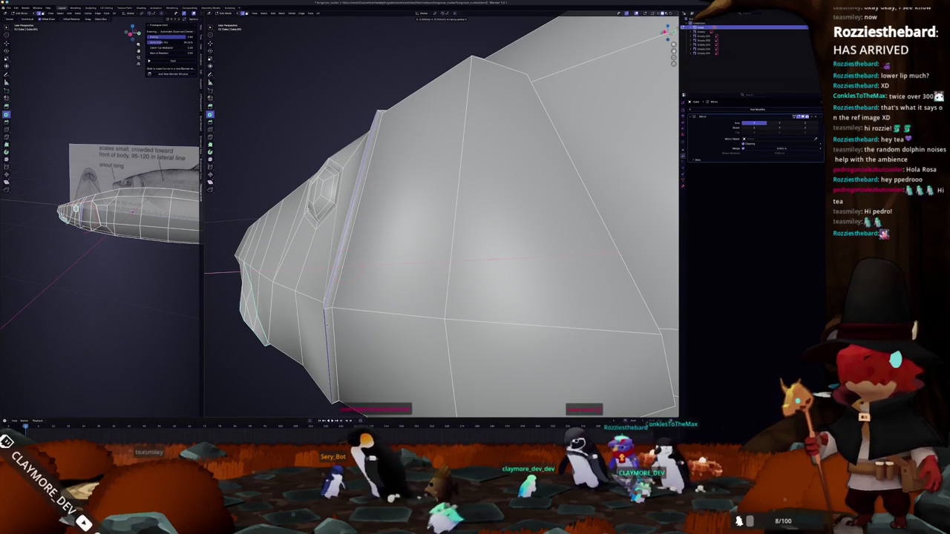
key(c)
key(KP_7)
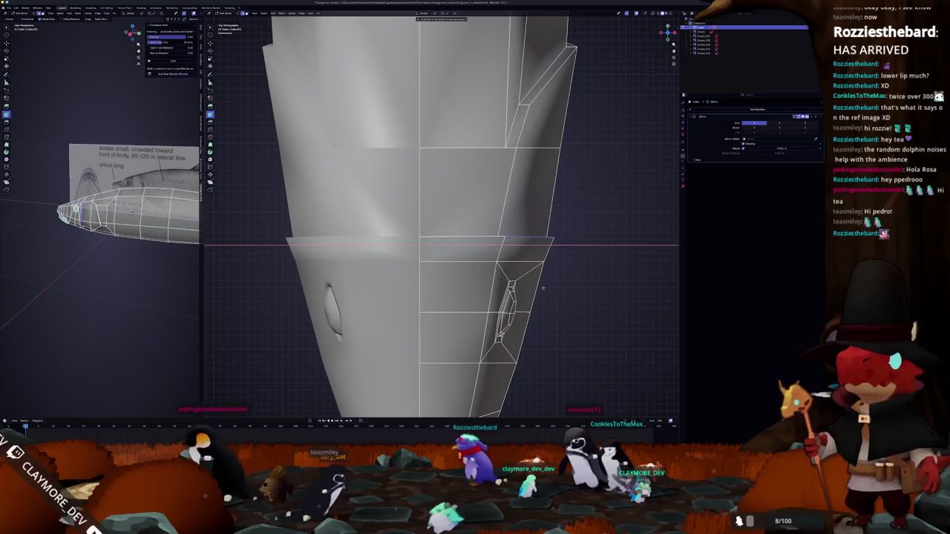
mouse_move(518, 245)
middle_down()
mouse_move(403, 254)
mouse_move(475, 238)
mouse_move(444, 208)
middle_up()
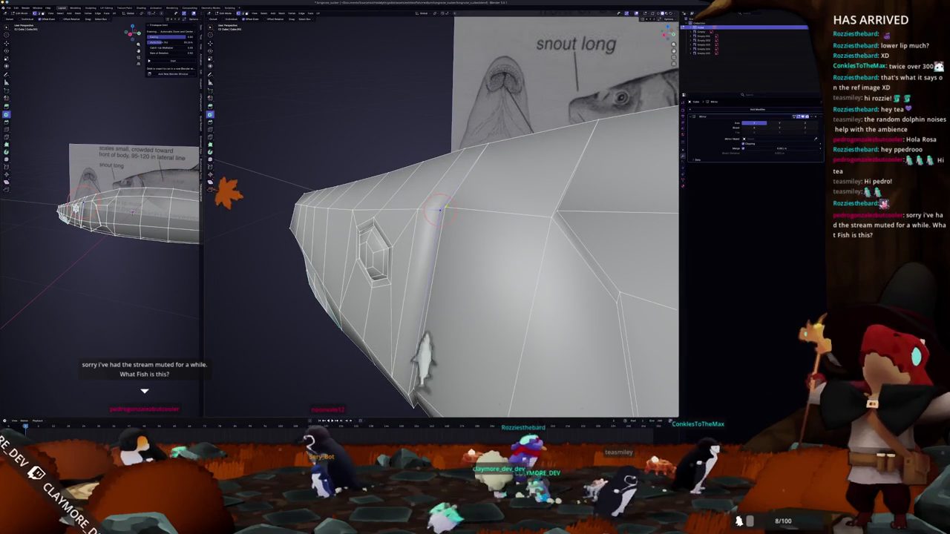
Merge the selected head vertices at their center
key(m)
click(442, 203)
middle_drag(442, 203, 445, 96)
scroll(445, 95, up, 3)
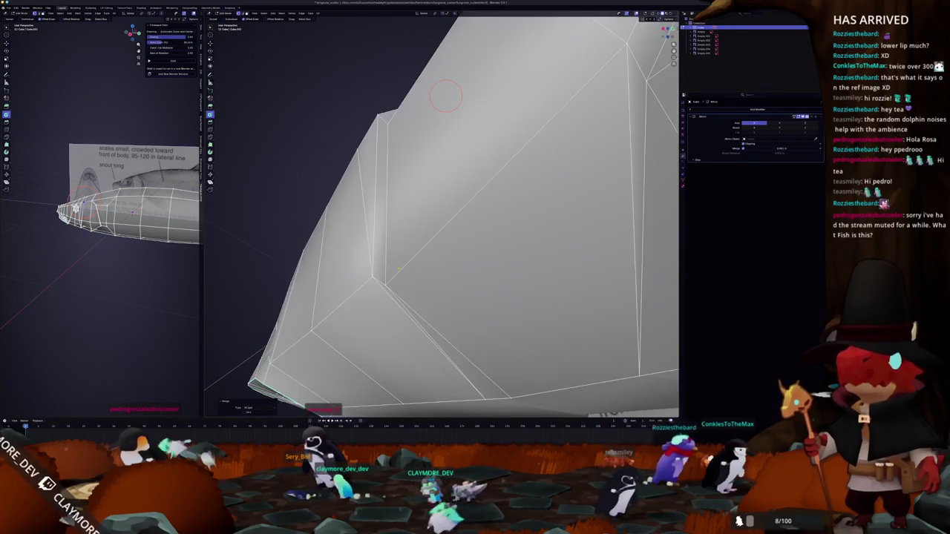
middle_drag(385, 285, 421, 235)
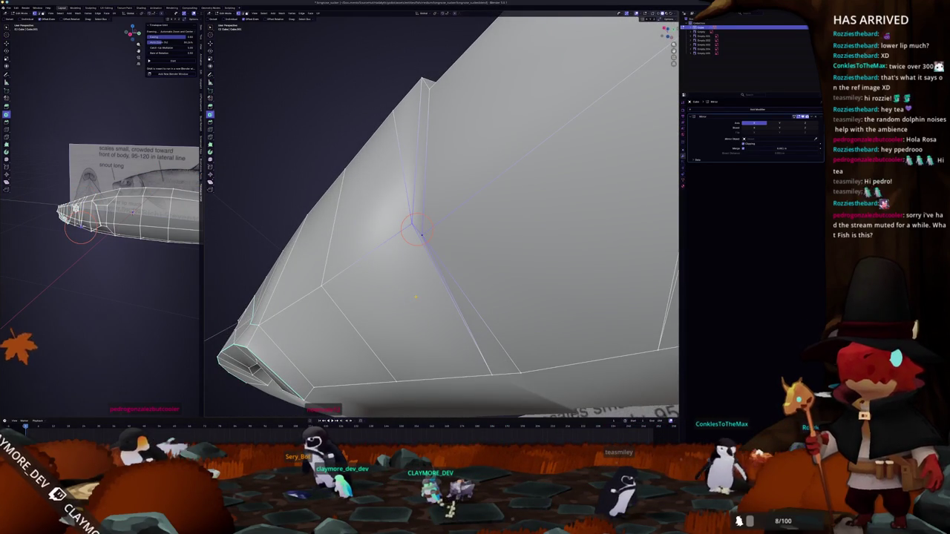
click(416, 299)
Slightly reshape the snout underside with a proportional move
mouse_move(417, 299)
middle_down()
mouse_move(431, 325)
mouse_move(375, 293)
mouse_move(429, 321)
mouse_move(390, 321)
mouse_move(434, 304)
mouse_move(415, 305)
middle_up()
scroll(431, 325, up, 3)
scroll(390, 322, up, 2)
scroll(423, 313, down, 3)
scroll(452, 305, down, 2)
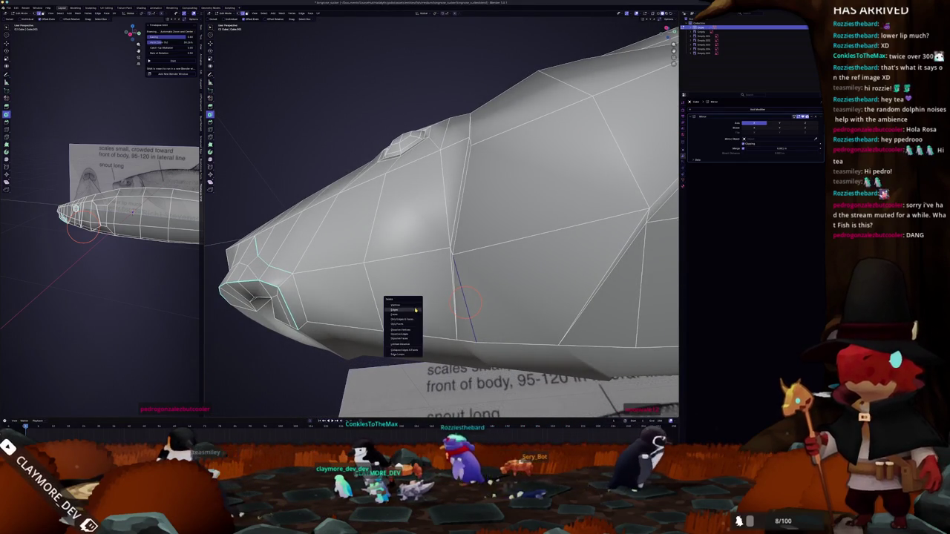
mouse_move(452, 252)
middle_down()
mouse_move(475, 245)
mouse_move(434, 324)
mouse_move(490, 287)
mouse_move(460, 237)
mouse_move(371, 164)
middle_up()
click(482, 237)
key(alt+a)
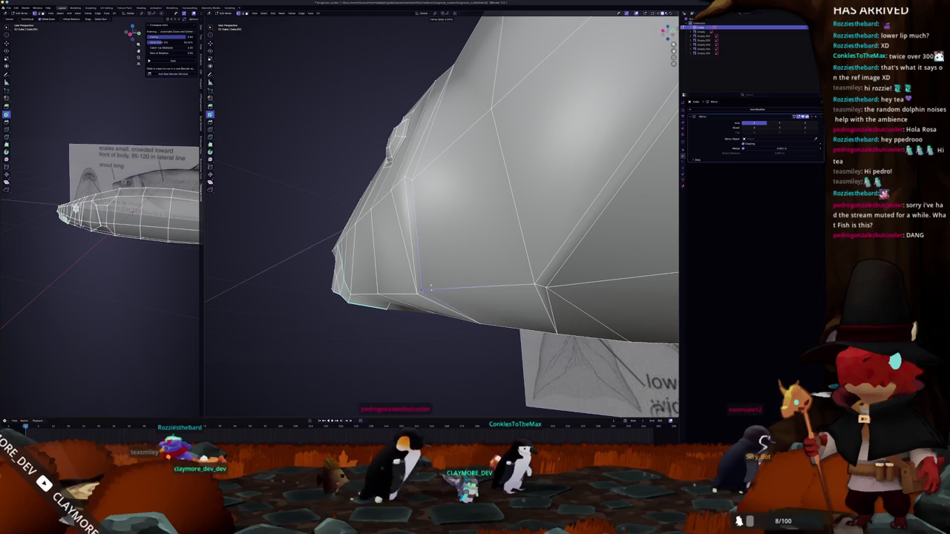
click(424, 281)
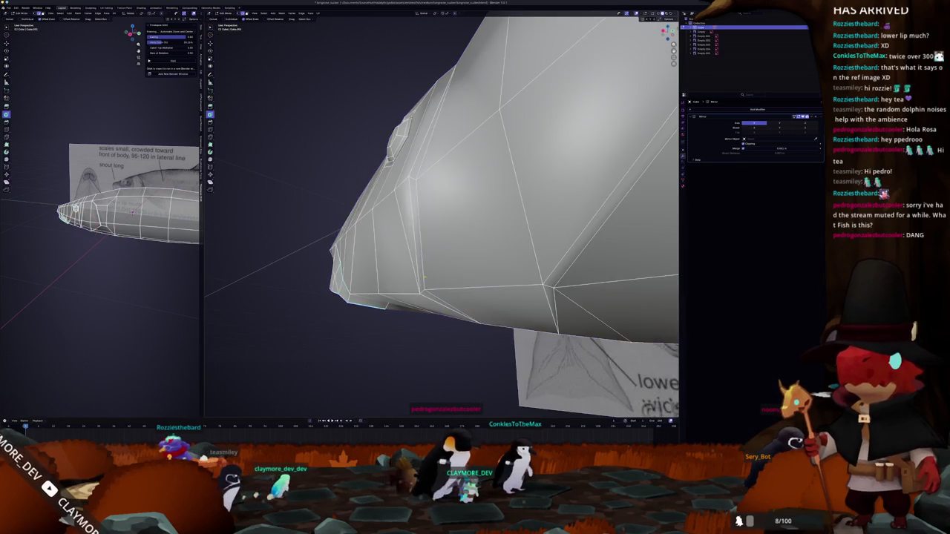
Mark the selected snout edges as a seam and return to Object Mode
middle_drag(447, 209, 443, 172)
click(422, 270)
mouse_move(422, 270)
middle_down()
mouse_move(413, 250)
mouse_move(424, 278)
mouse_move(407, 299)
mouse_move(420, 204)
mouse_move(403, 284)
middle_up()
click(426, 246)
key(Tab)
key(Tab)
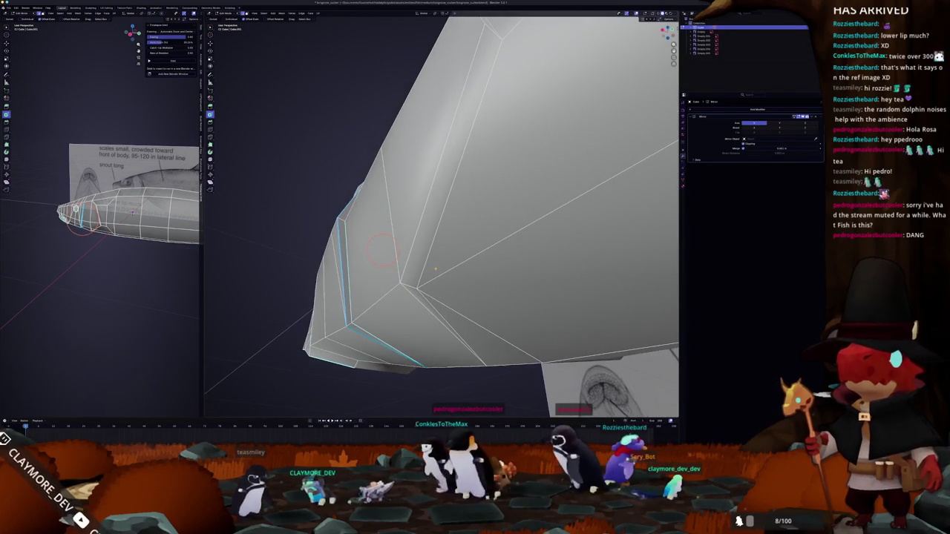
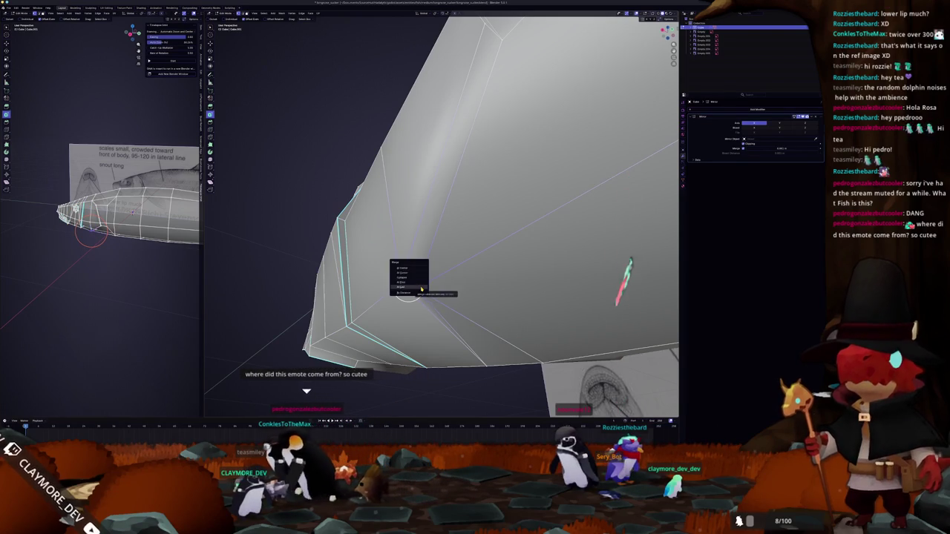
Merge the selected snout vertices and dissolve the extra snout edges
click(421, 288)
mouse_move(421, 288)
middle_down()
mouse_move(620, 110)
mouse_move(666, 83)
middle_up()
click(457, 244)
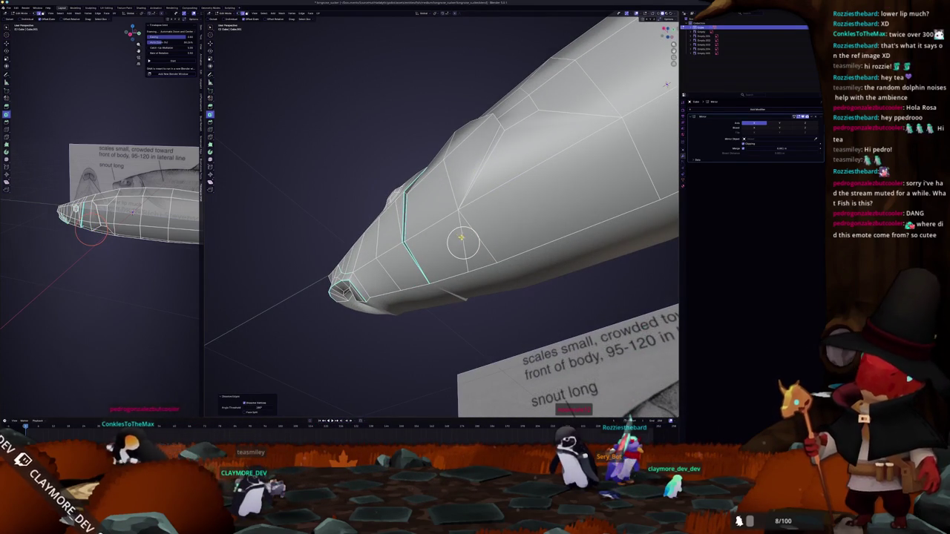
middle_drag(666, 83, 638, 126)
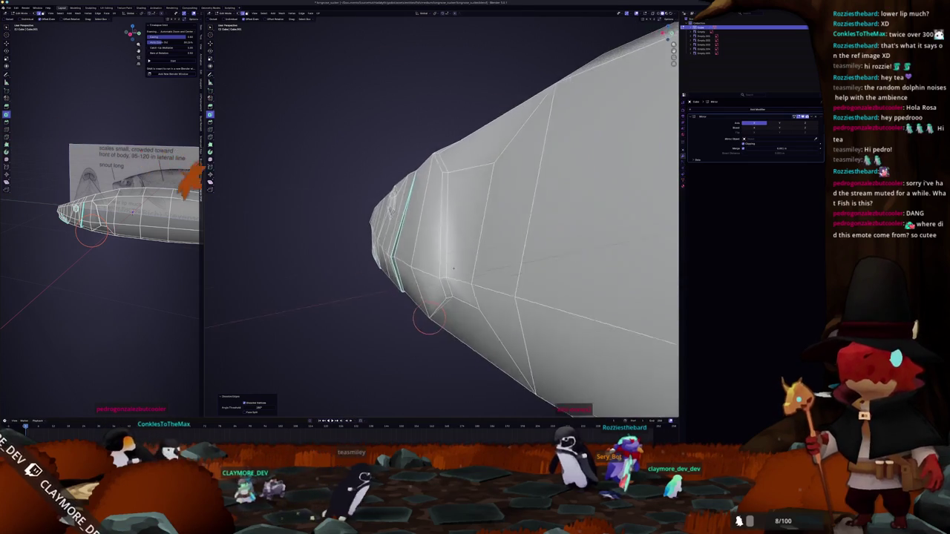
middle_drag(437, 330, 442, 282)
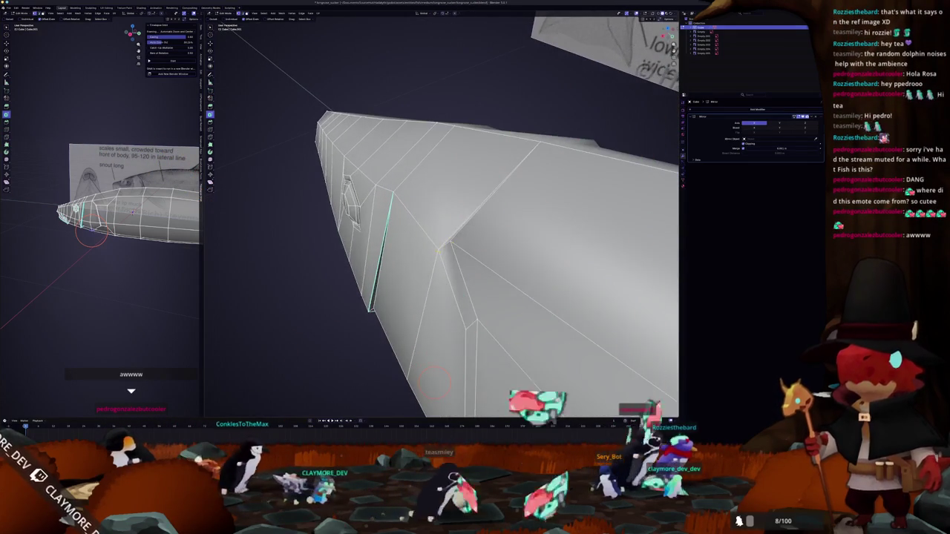
Merge the stray snout vertex at last, then return to smooth-shaded Object Mode
click(444, 245)
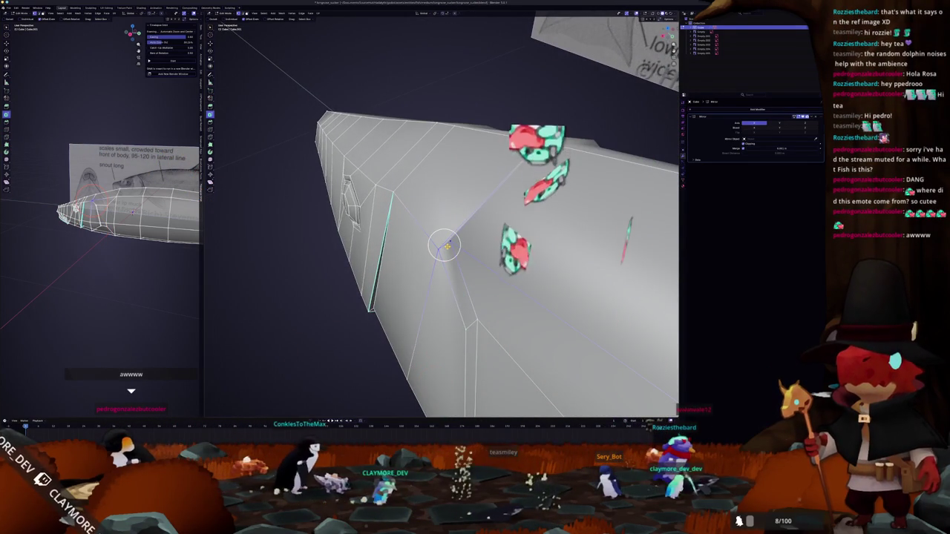
key(m)
click(446, 242)
mouse_move(449, 239)
middle_down()
mouse_move(454, 182)
mouse_move(430, 222)
mouse_move(445, 237)
middle_up()
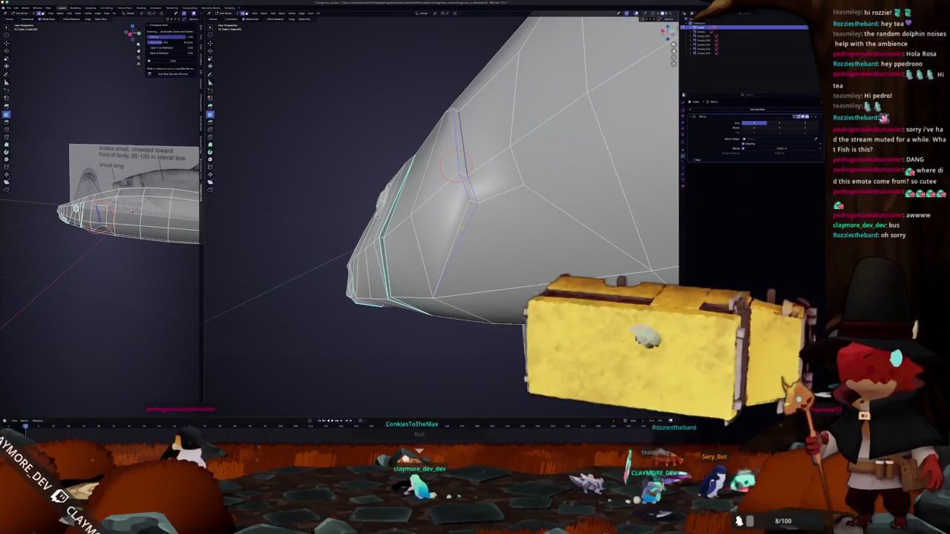
mouse_move(445, 238)
middle_down()
mouse_move(430, 312)
mouse_move(426, 278)
middle_up()
key(Tab)
key(KP_3)
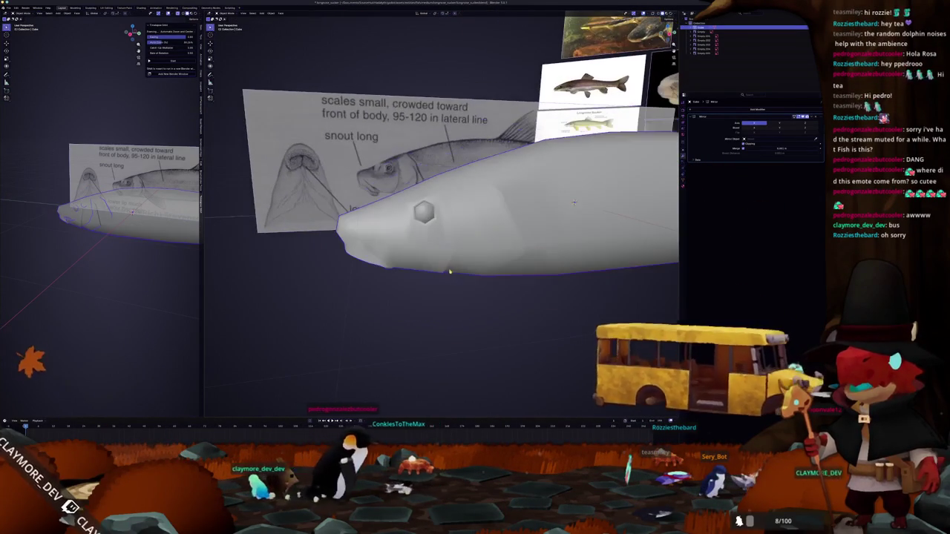
Show the fish mesh in Edit Mode with X-ray on, framed over the reference from snout to tail
scroll(453, 267, up, 3)
key(Tab)
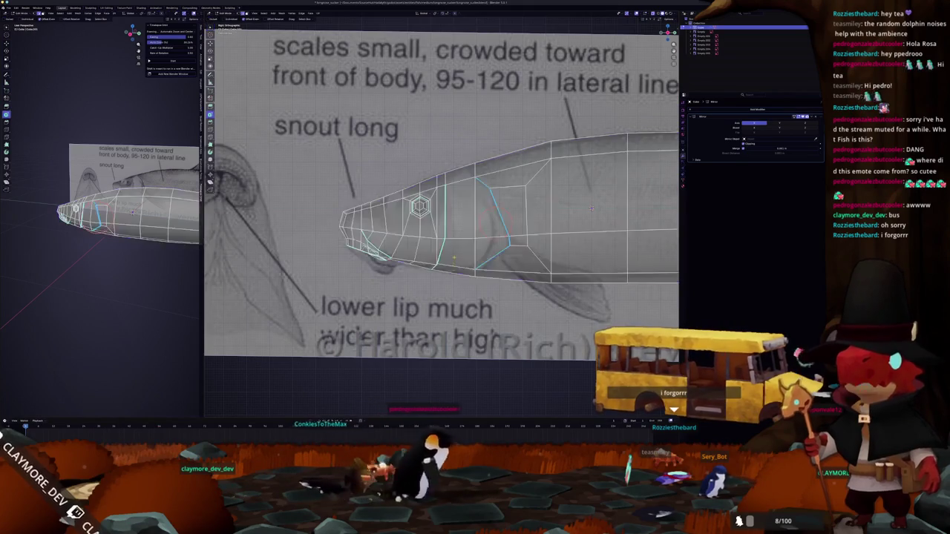
scroll(603, 179, up, 3)
key(alt+z)
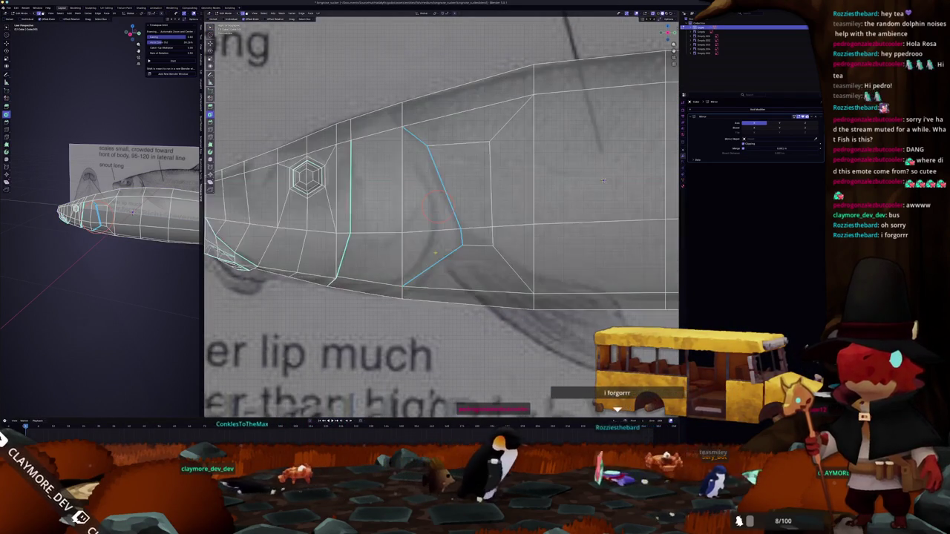
scroll(602, 180, down, 1)
scroll(563, 185, down, 1)
scroll(520, 193, down, 2)
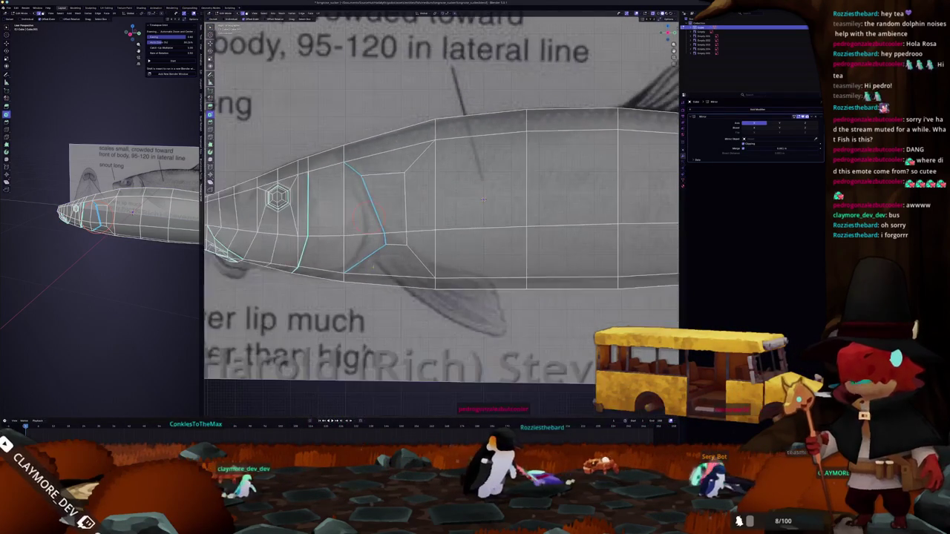
scroll(470, 203, down, 1)
shift+middle_drag(469, 203, 327, 283)
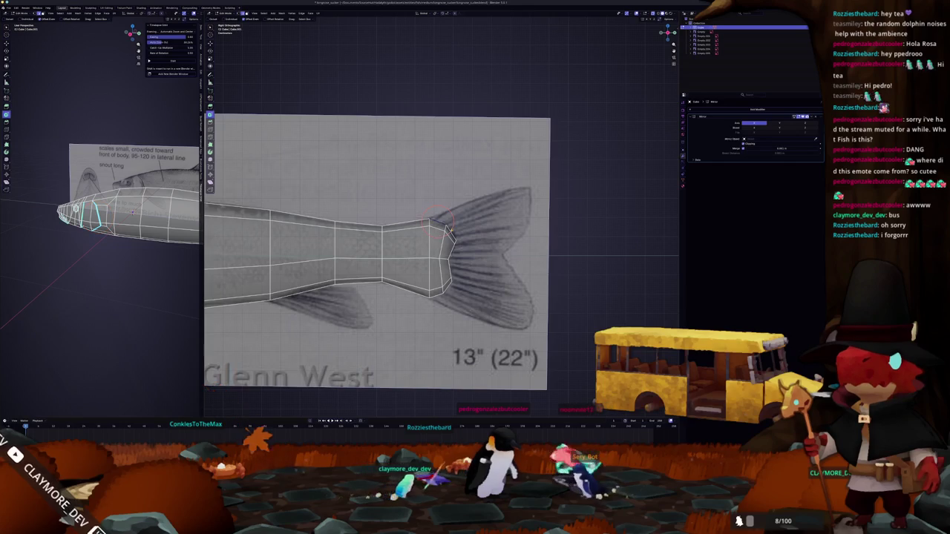
In side orthographic view, select the edge loop at the fish's tail end
middle_drag(443, 226, 445, 234)
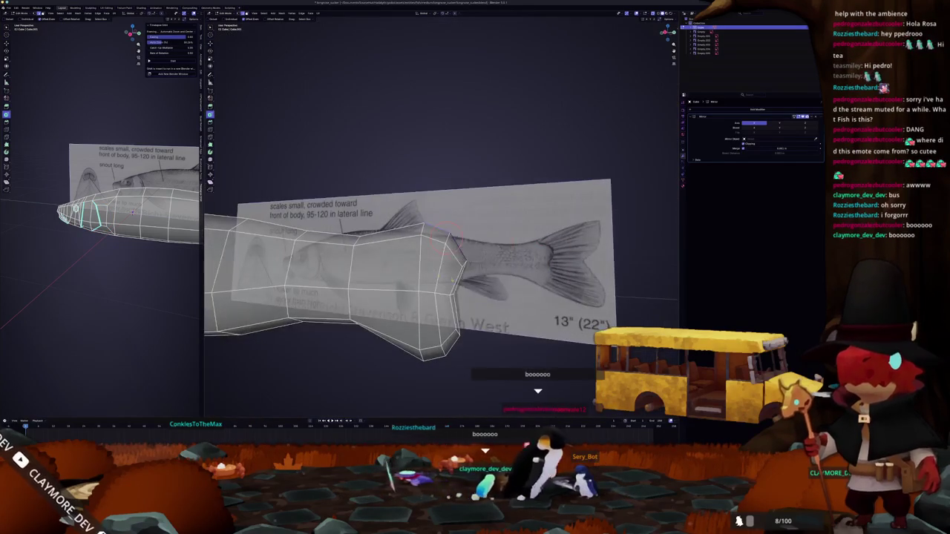
key(KP_3)
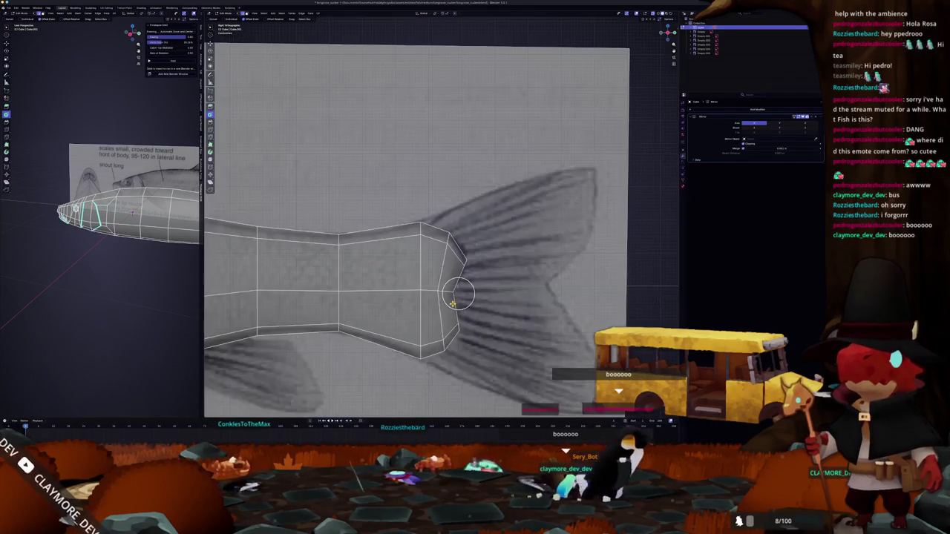
scroll(521, 314, up, 2)
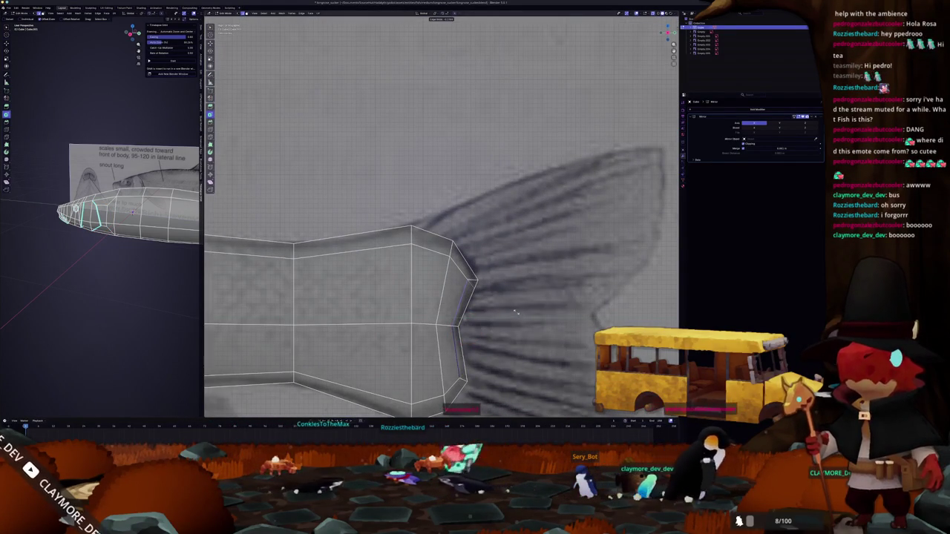
alt+click(458, 327)
scroll(515, 312, down, 3)
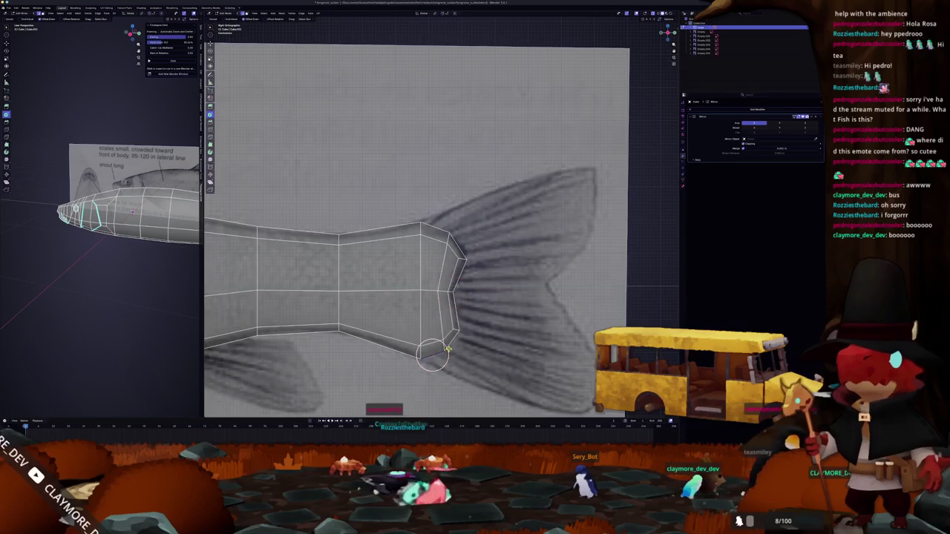
ctrl+click(449, 320)
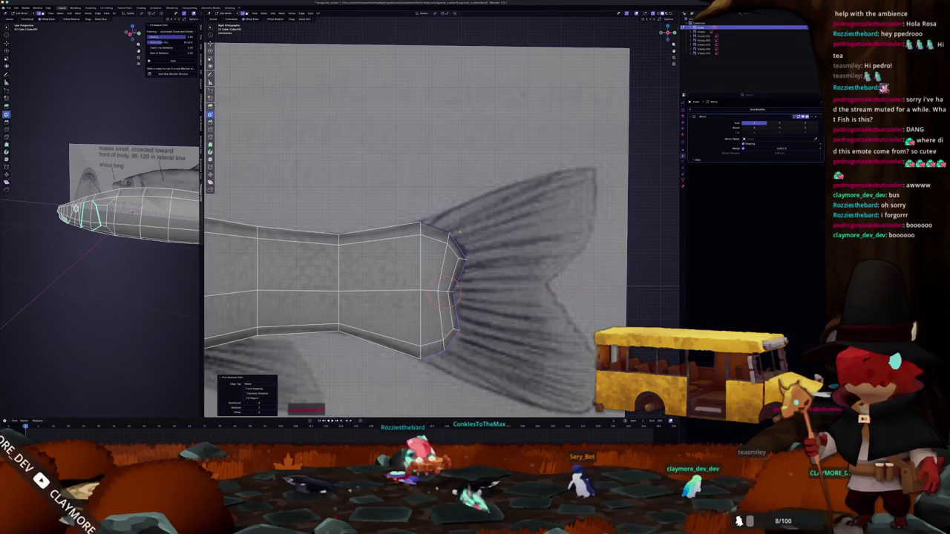
Separate the tail-end edges into their own object and select it in the Outliner
right_click(507, 284)
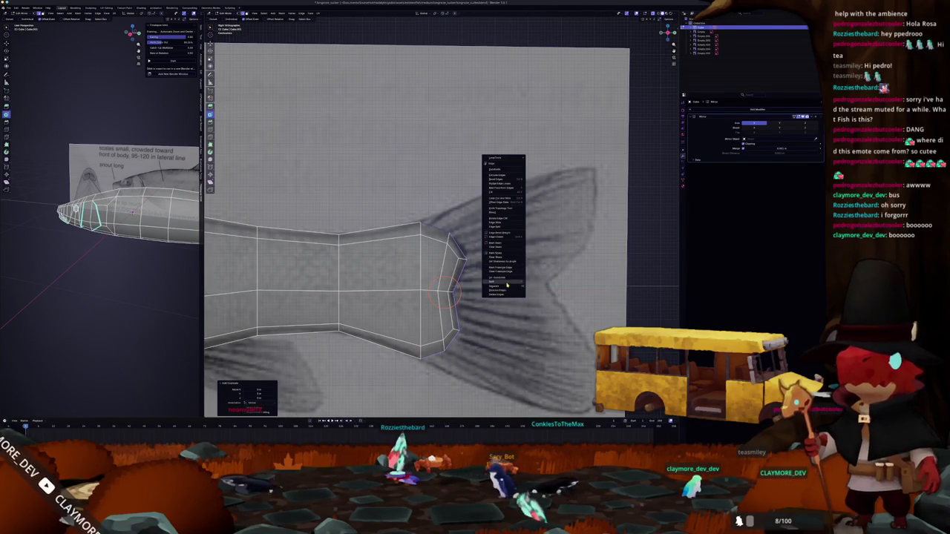
click(535, 287)
key(Tab)
click(461, 252)
click(462, 252)
click(470, 253)
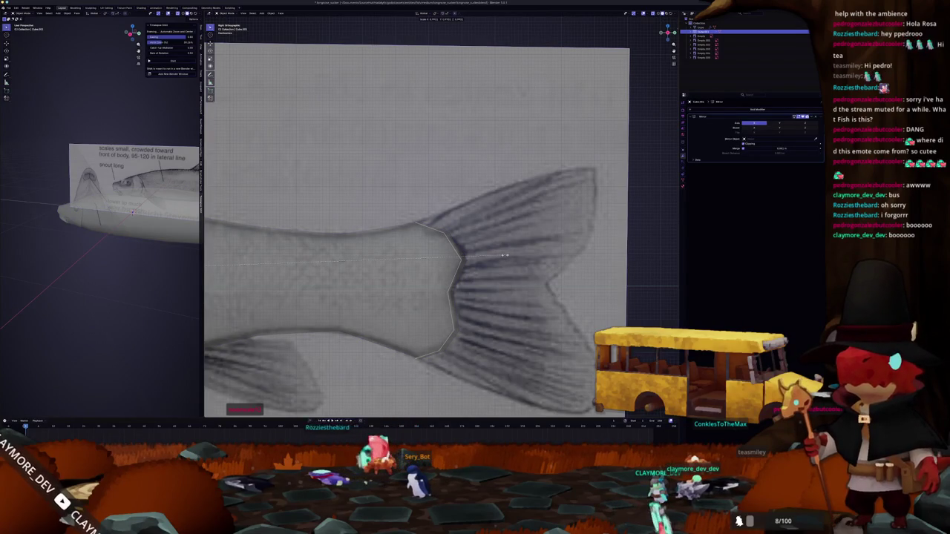
Scale and extrude the tail edges into a fan of quads across the fin
key(Tab)
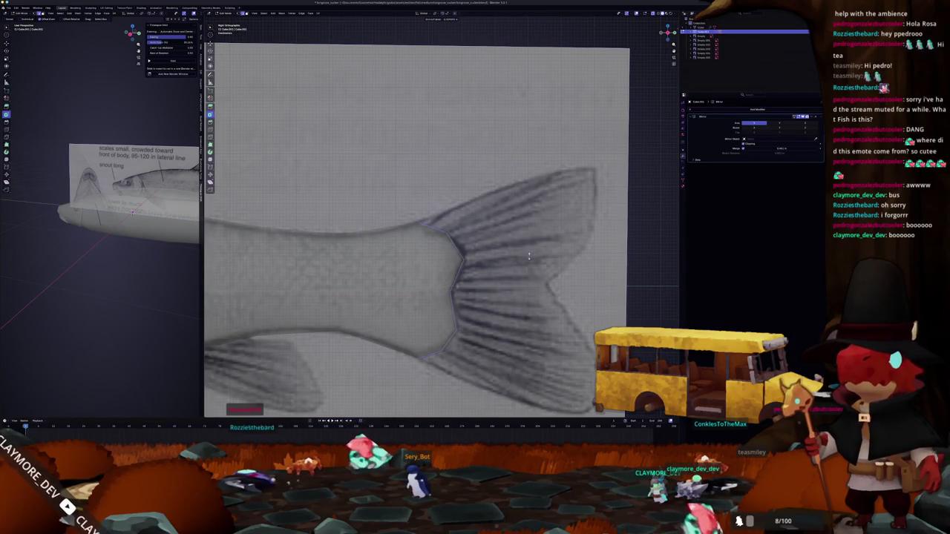
key(s)
click(443, 293)
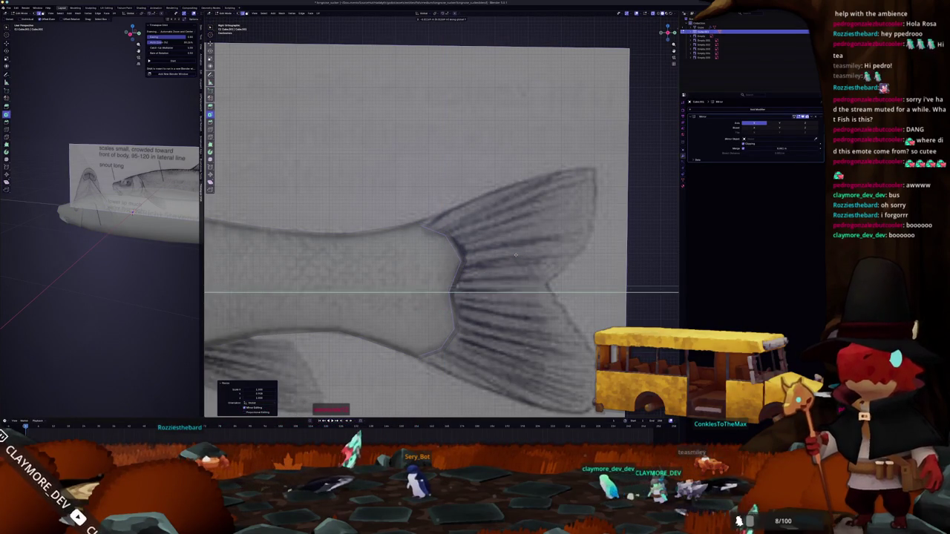
scroll(516, 255, down, 2)
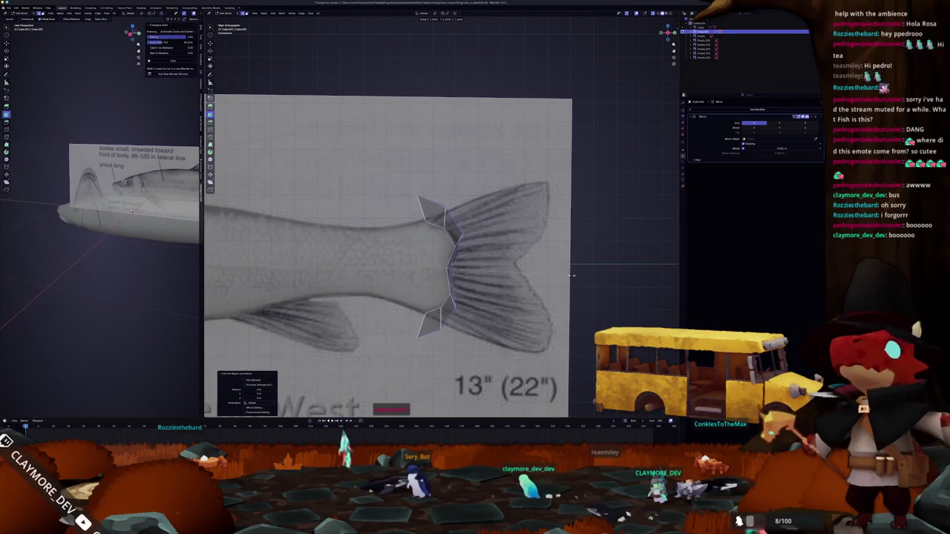
key(ctrl+z)
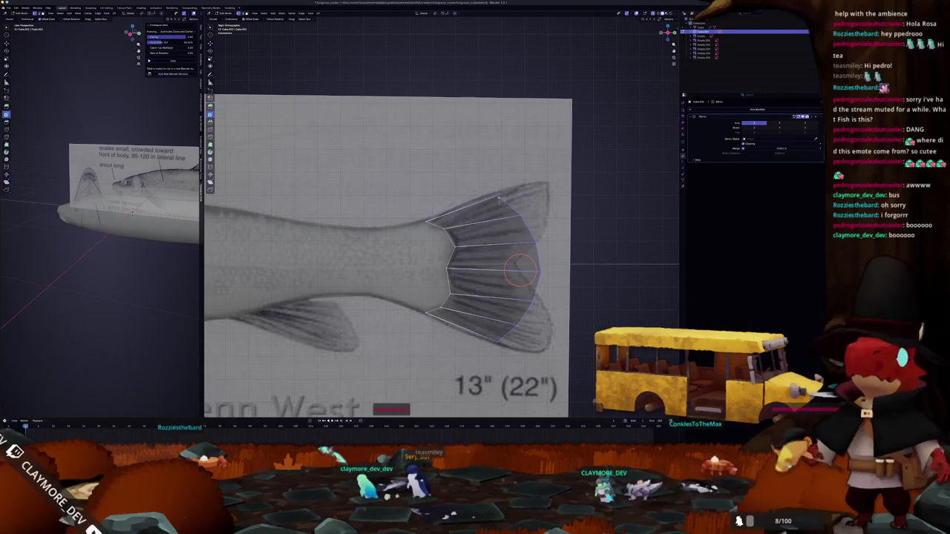
scroll(478, 217, up, 2)
click(479, 217)
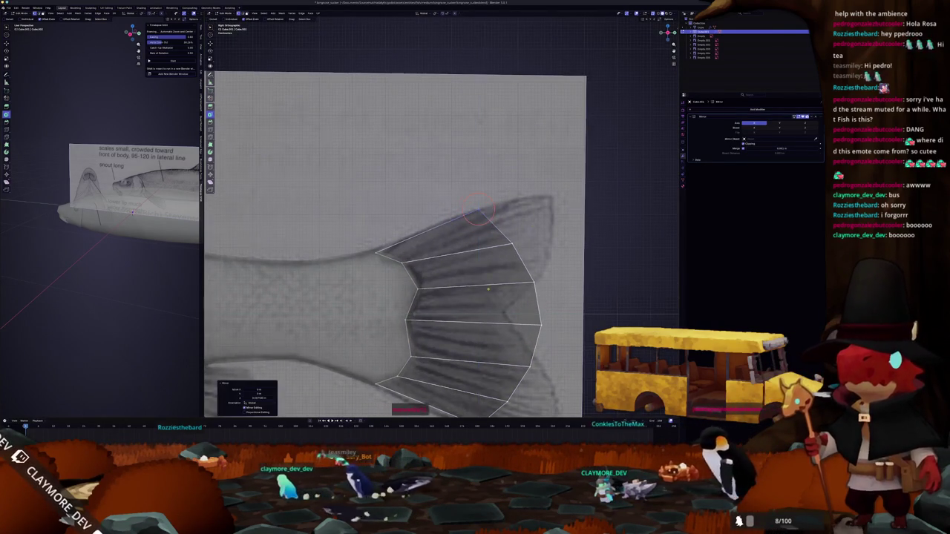
scroll(466, 131, down, 2)
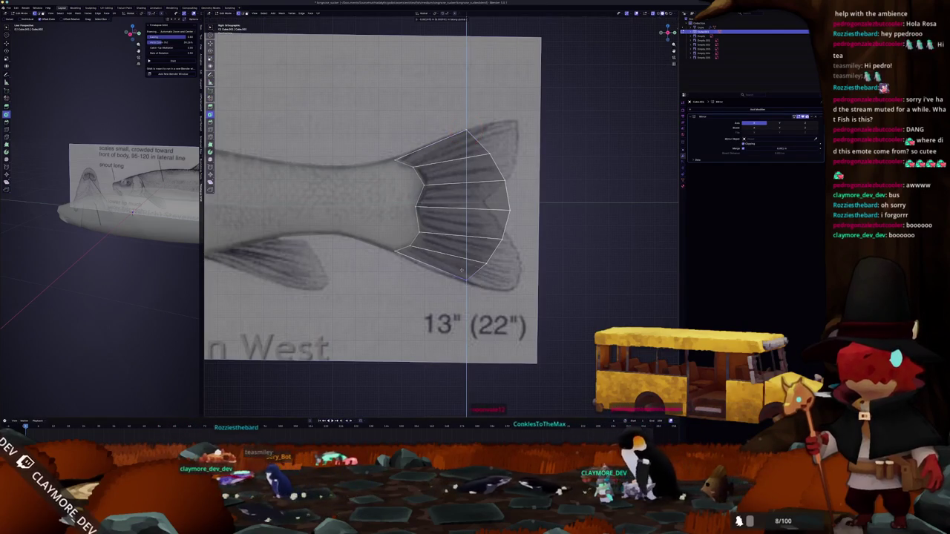
Move and slide the fin vertices to match the forked reference tail
key(g)
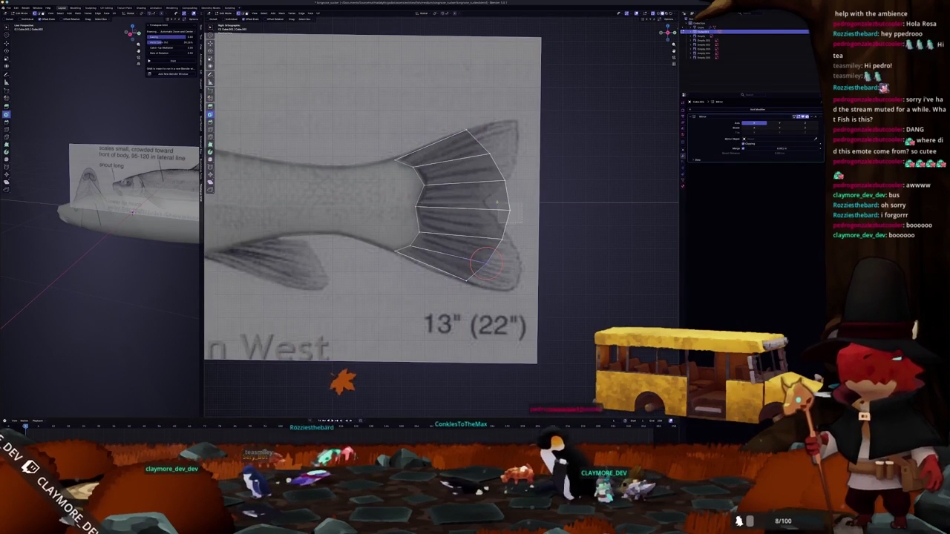
click(466, 190)
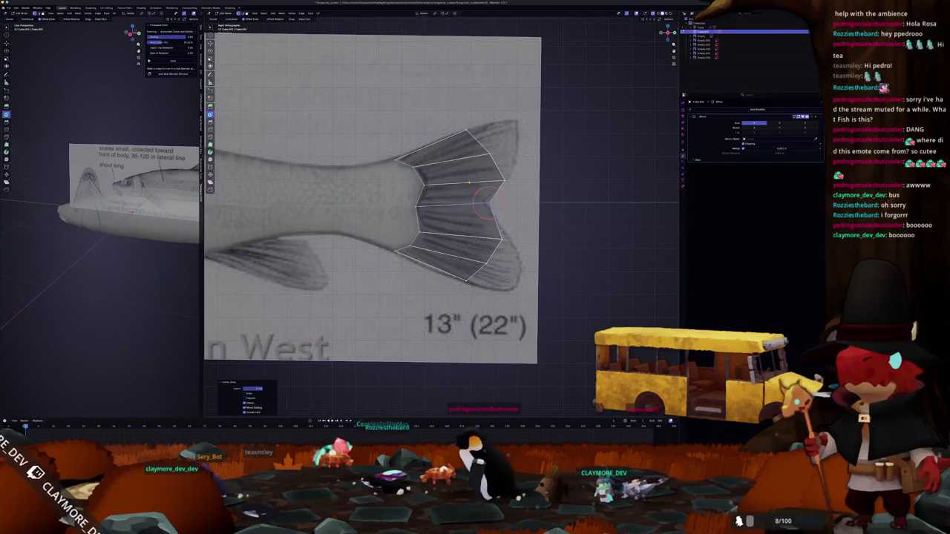
key(g)
key(g)
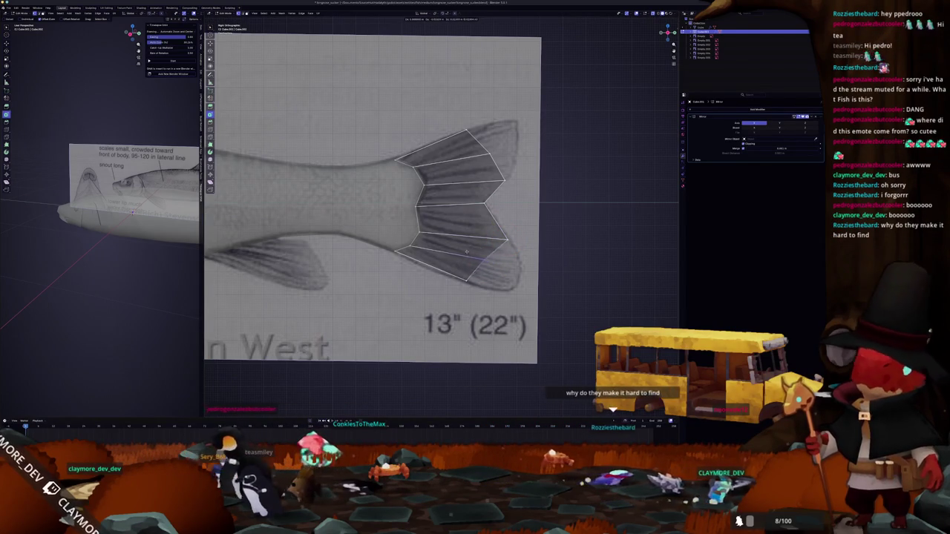
scroll(504, 260, up, 1)
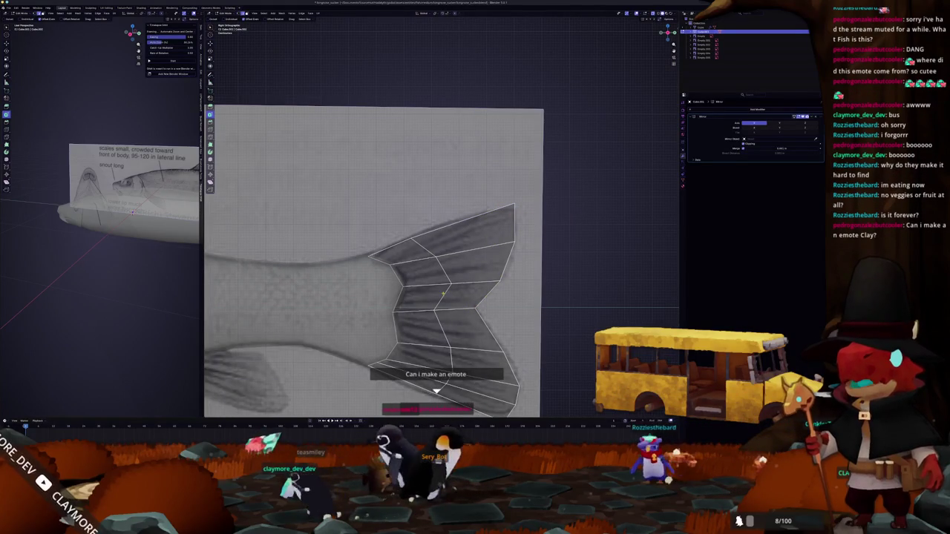
Add an edge loop across the tail fin and slide the fin-tip vertex into place
shift+scroll(494, 265, down, 2)
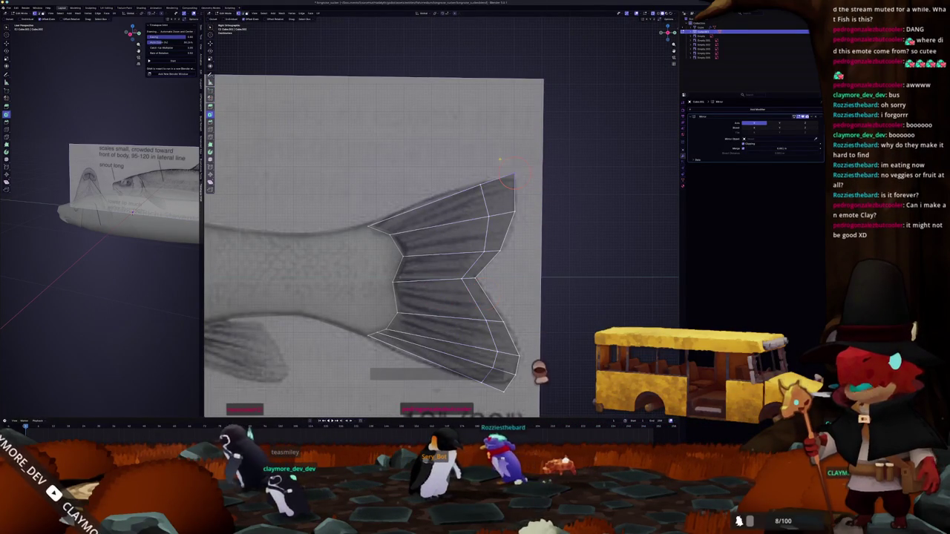
click(512, 223)
click(501, 165)
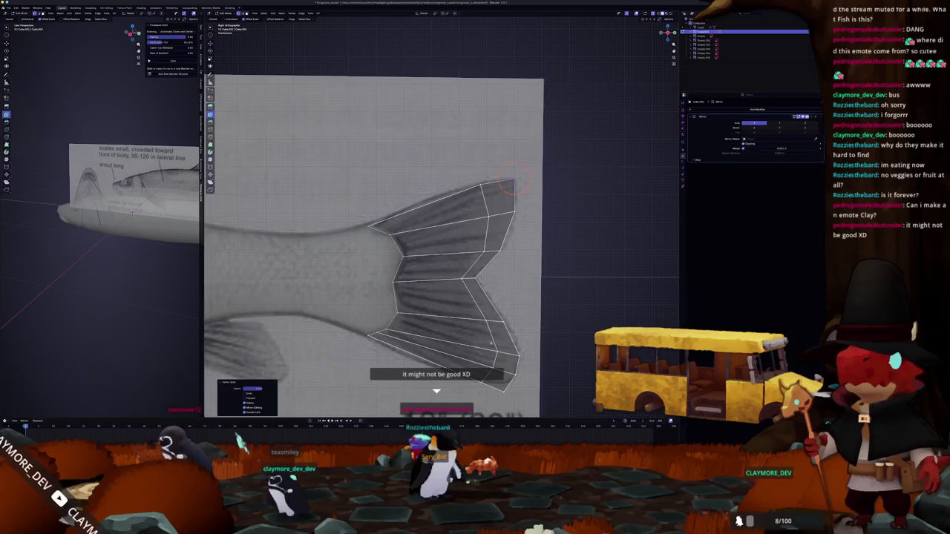
shift+middle_drag(510, 180, 510, 110)
key(shift+v)
click(501, 306)
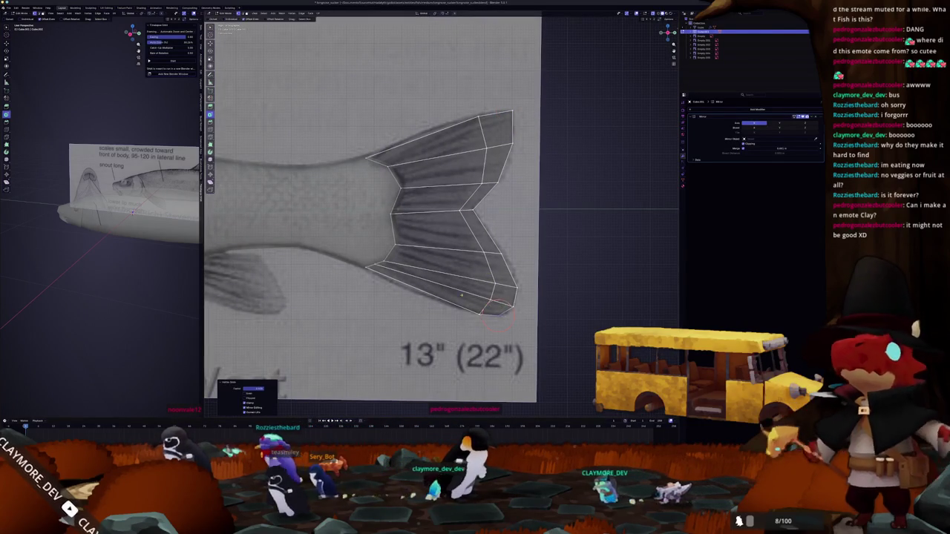
Select a vertex on the tail fin's top edge for adjustment
scroll(475, 245, down, 2)
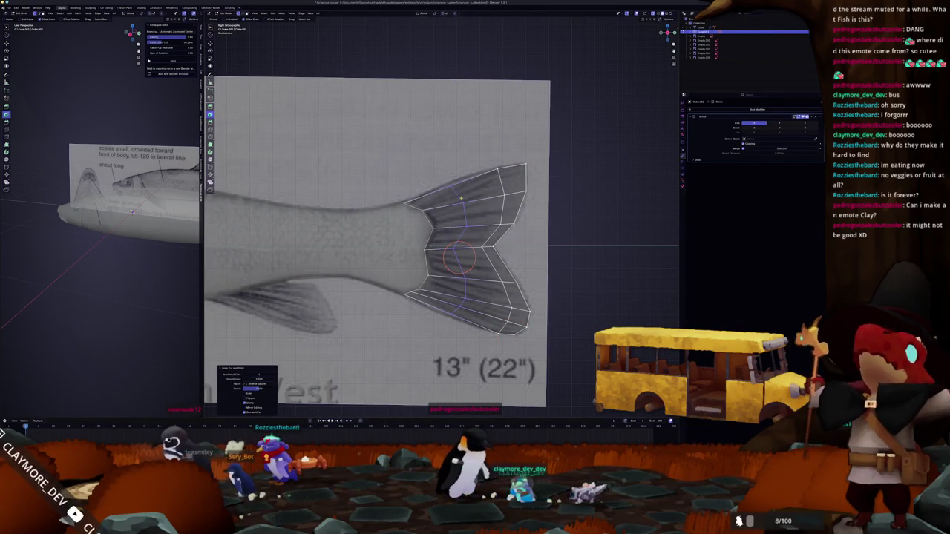
click(438, 178)
click(437, 175)
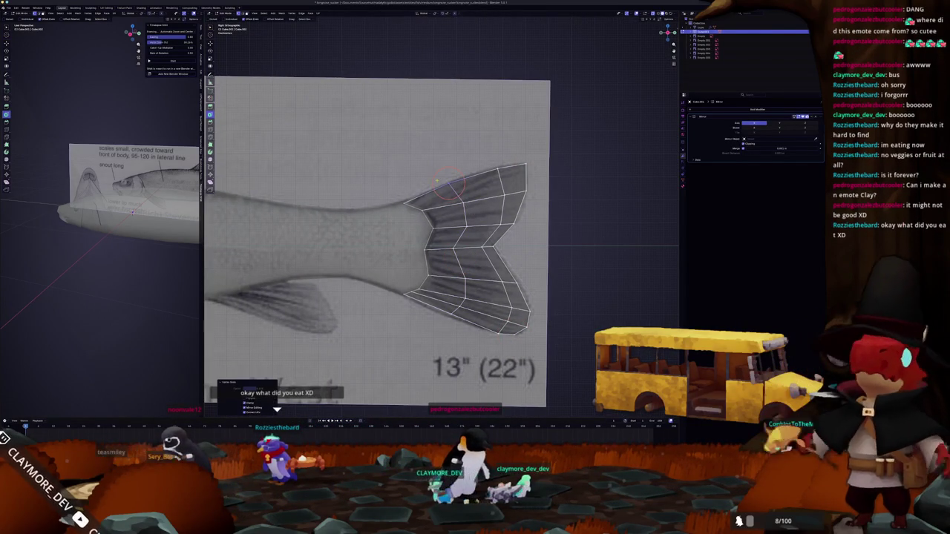
shift+middle_drag(449, 184, 466, 154)
scroll(472, 223, up, 2)
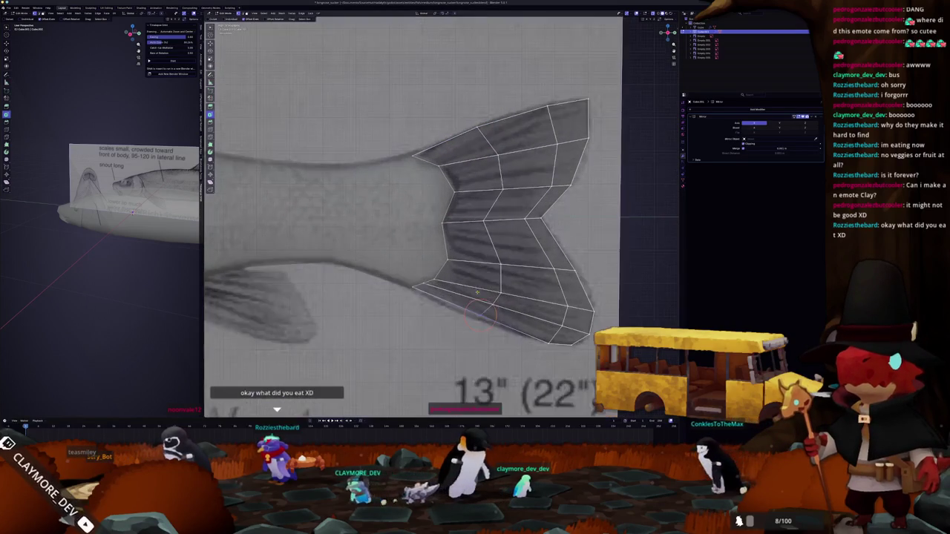
scroll(460, 291, down, 3)
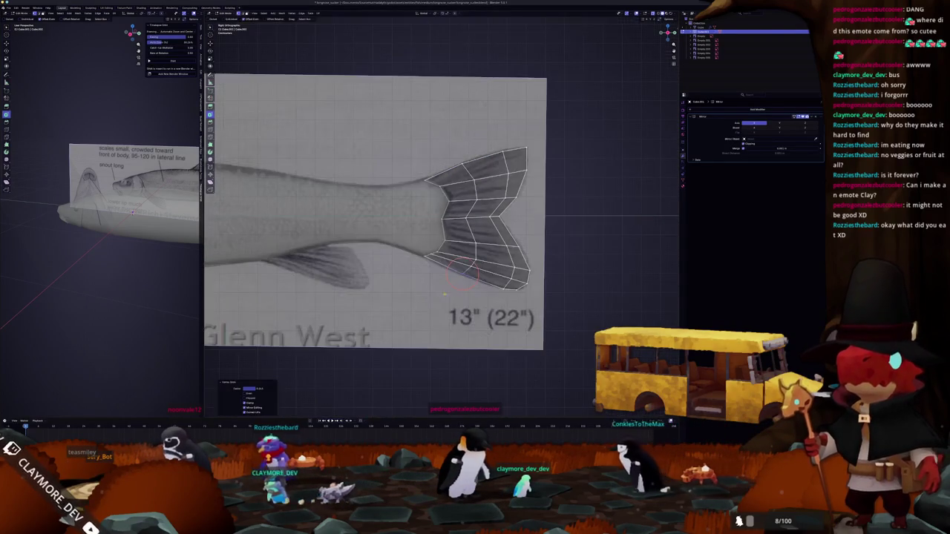
Exit Edit Mode and review the see-through fish with its fitted forked tail
key(Tab)
scroll(383, 298, down, 3)
mouse_move(383, 298)
shift+middle_down()
mouse_move(404, 356)
mouse_move(376, 340)
shift+middle_up()
key(Tab)
scroll(438, 302, up, 3)
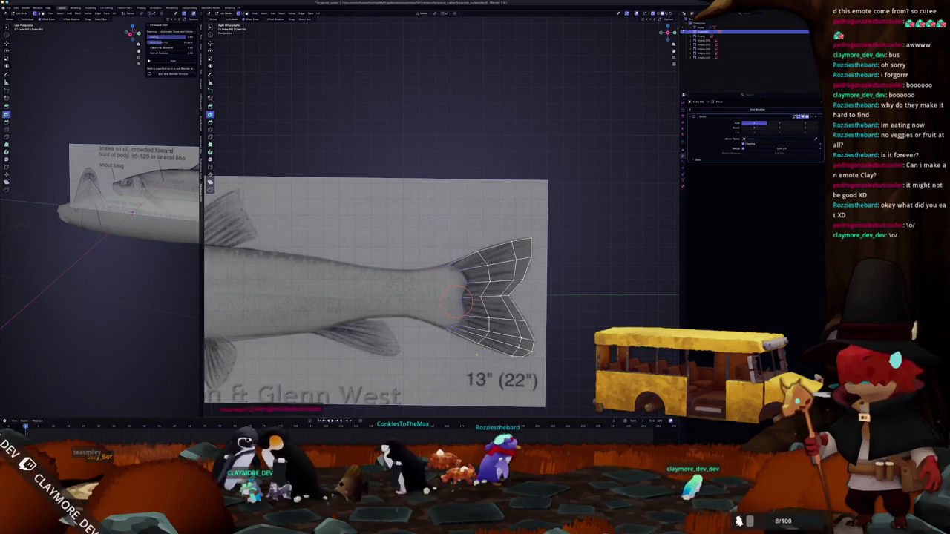
scroll(554, 331, up, 2)
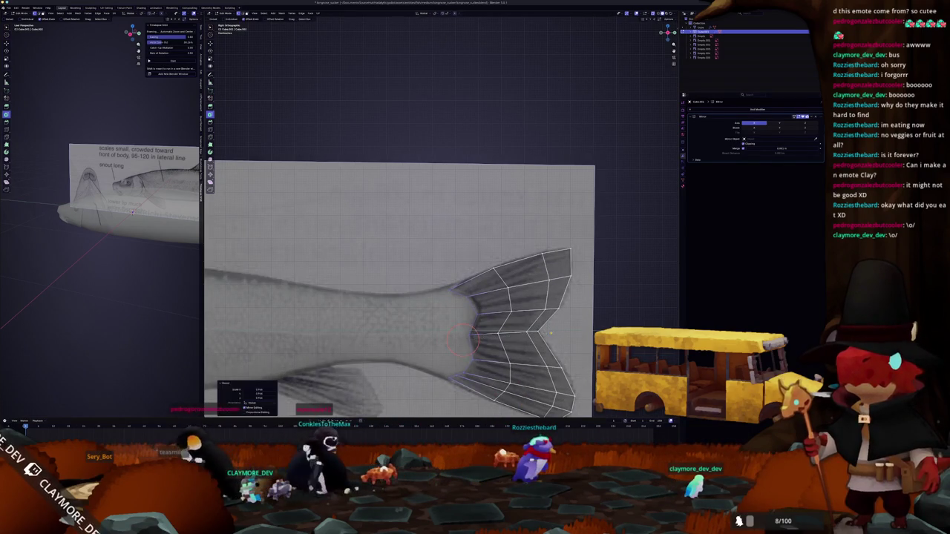
key(Tab)
scroll(505, 340, down, 2)
scroll(478, 313, down, 2)
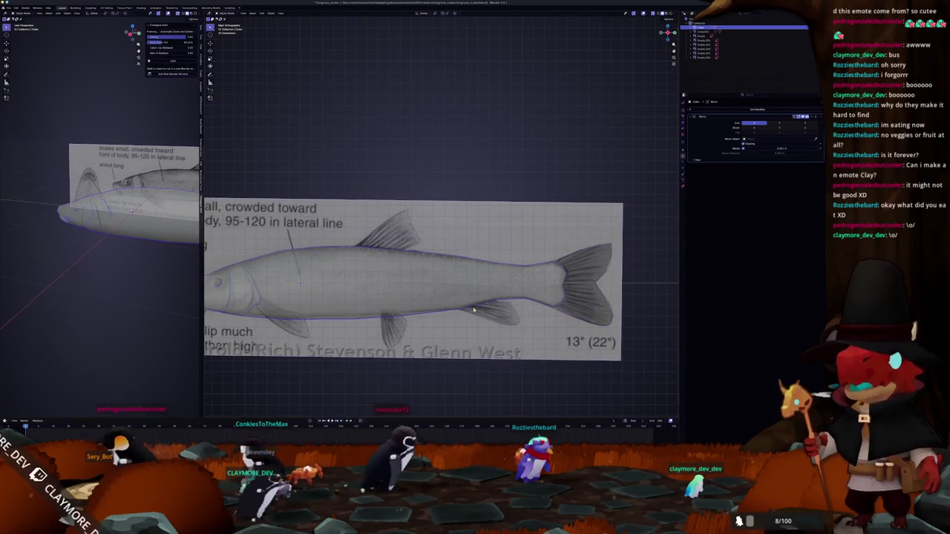
In X-ray Edit Mode, slide the body's vertical edge toward the lower rear fin
key(Tab)
scroll(472, 307, up, 3)
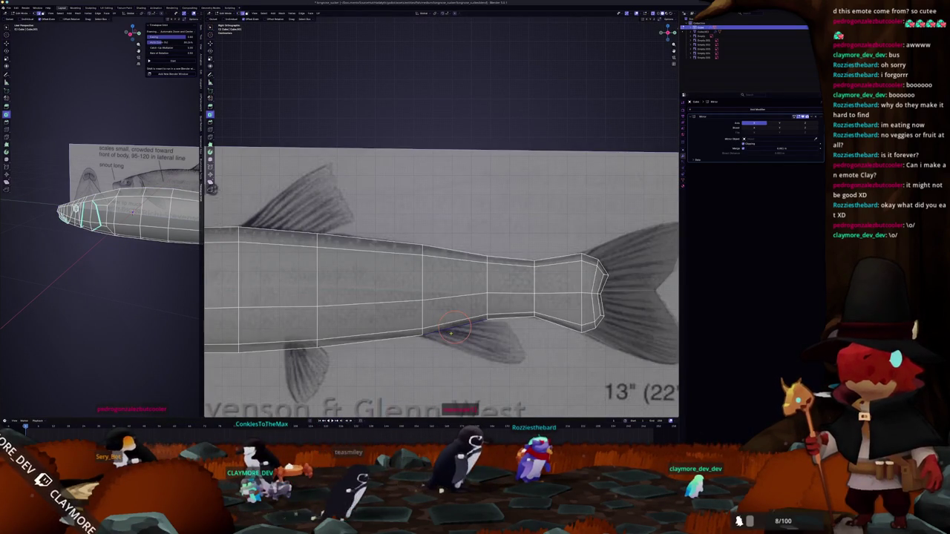
key(alt+z)
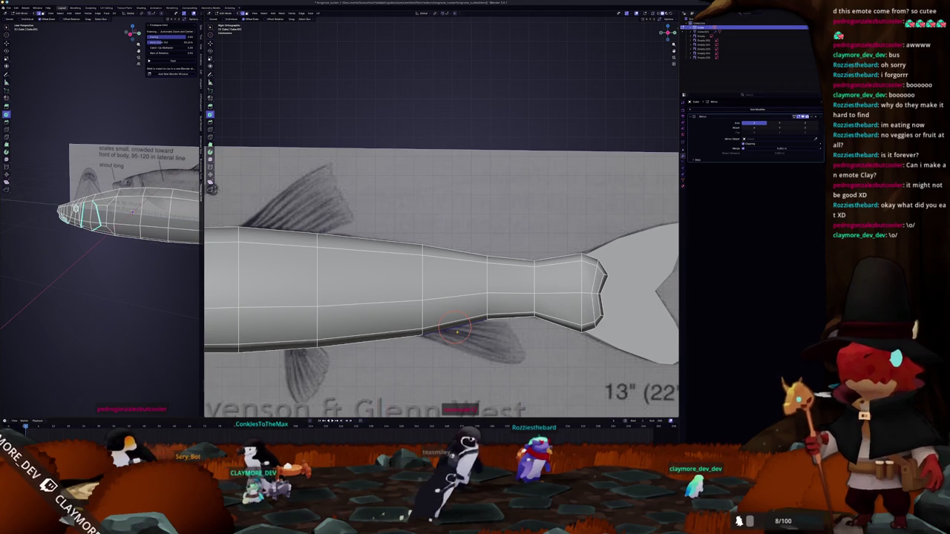
key(alt+z)
shift+middle_drag(455, 326, 475, 318)
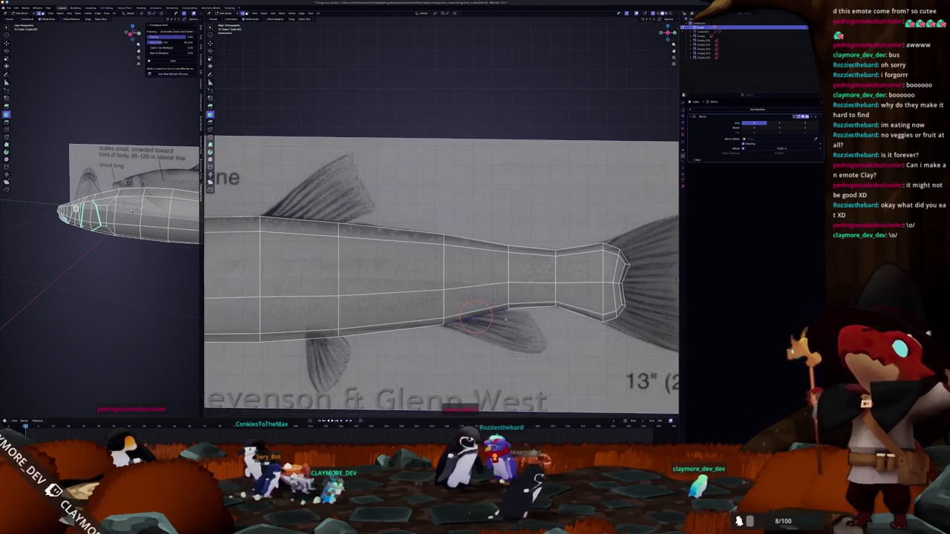
key(g)
key(g)
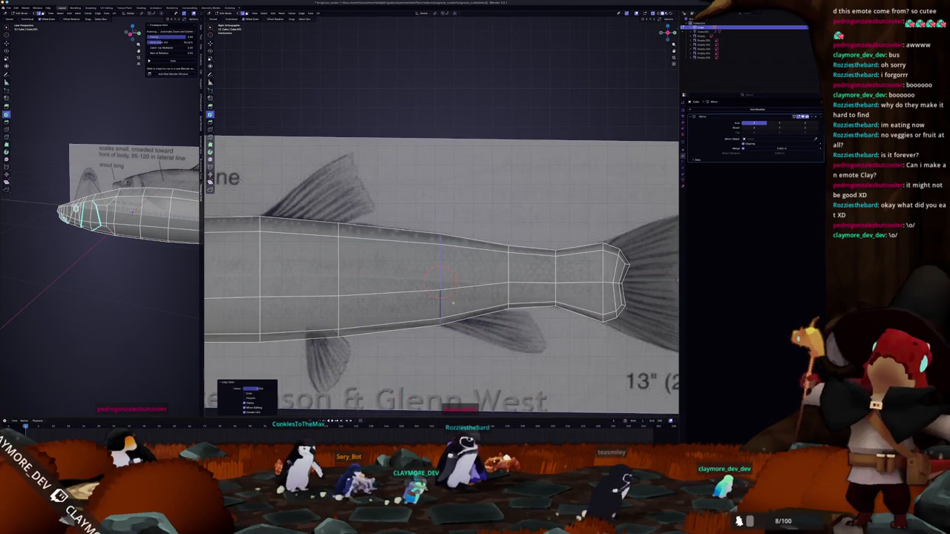
click(467, 319)
Snap the cursor to the selection and extrude the body's lower edge to the fin tip
key(shift+s)
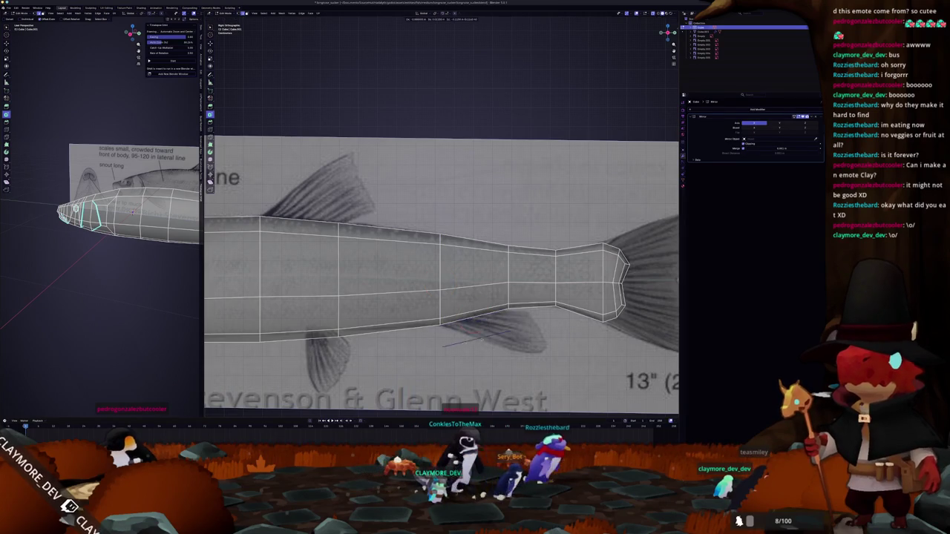
click(490, 335)
click(499, 324)
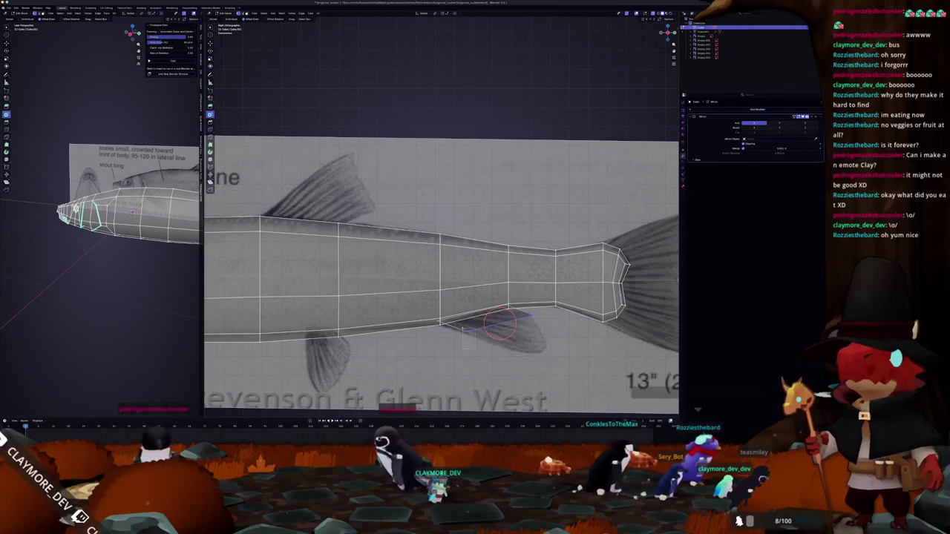
key(e)
click(547, 353)
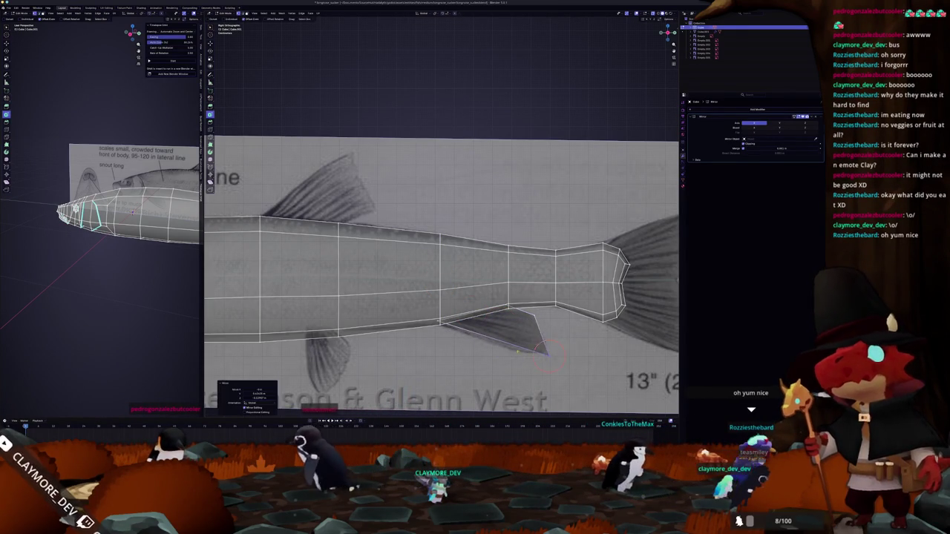
Add a cut across the new lower fin face and move a vertex into place
scroll(519, 345, up, 1)
click(519, 345)
key(g)
click(503, 364)
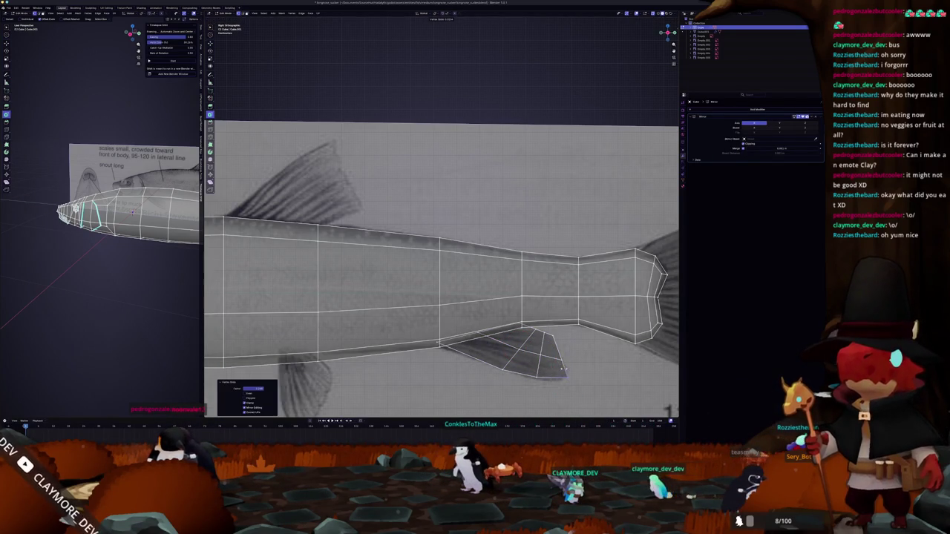
scroll(561, 375, down, 2)
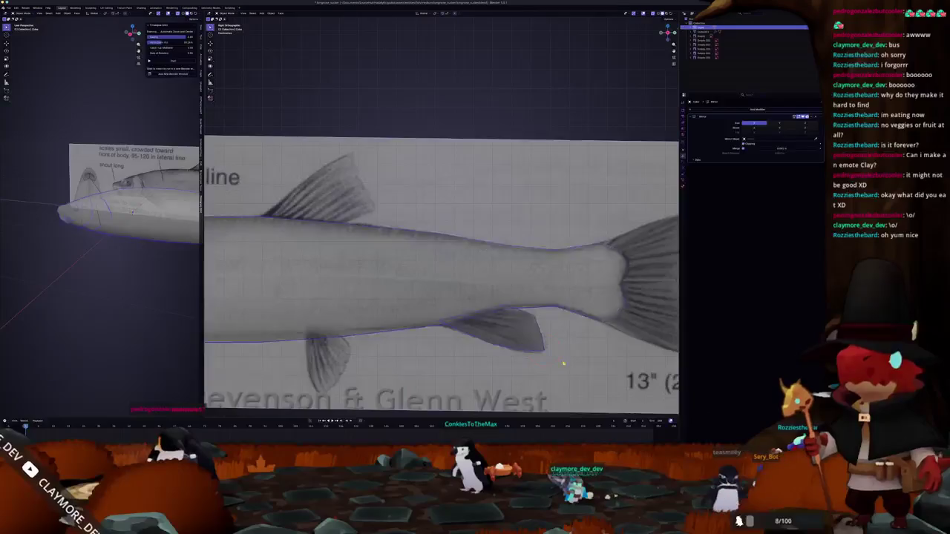
scroll(564, 368, up, 3)
Trace the fin outline with the tip vertices, slide the inner diagonal edge, and exit Edit Mode
click(570, 356)
shift+middle_drag(570, 356, 567, 338)
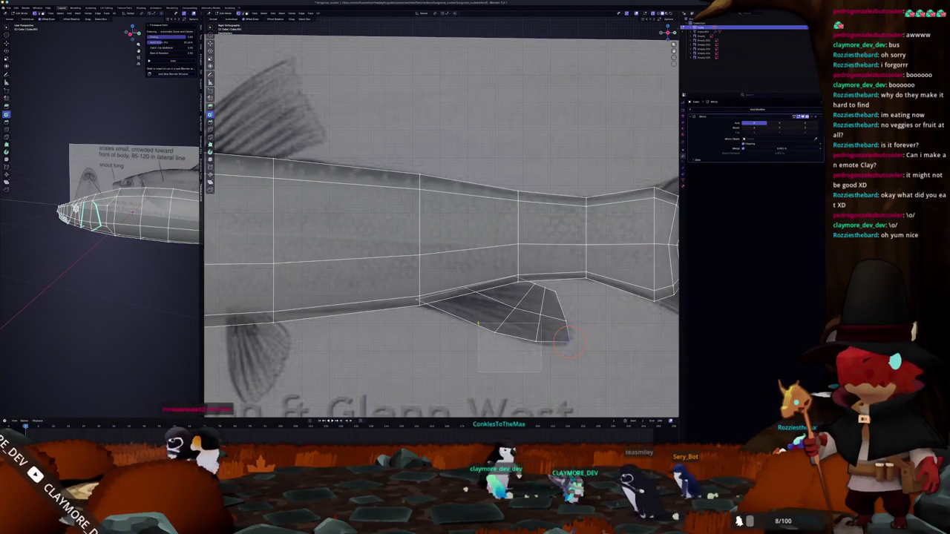
scroll(512, 348, up, 1)
drag(520, 353, 531, 362)
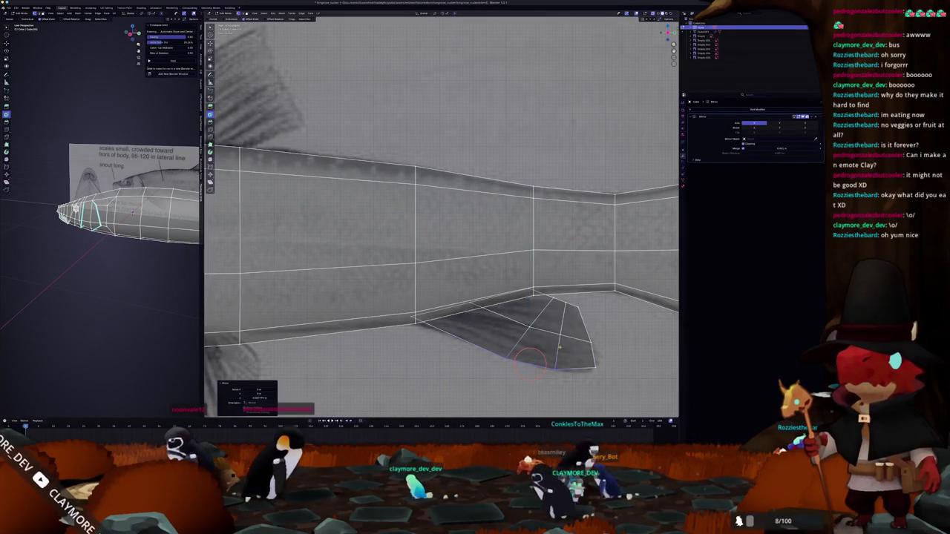
click(541, 334)
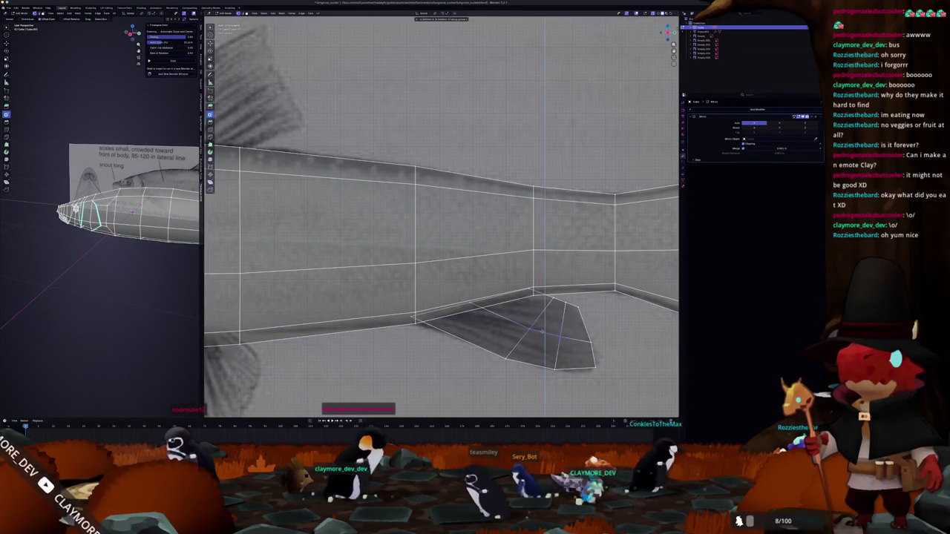
key(g)
key(g)
click(541, 335)
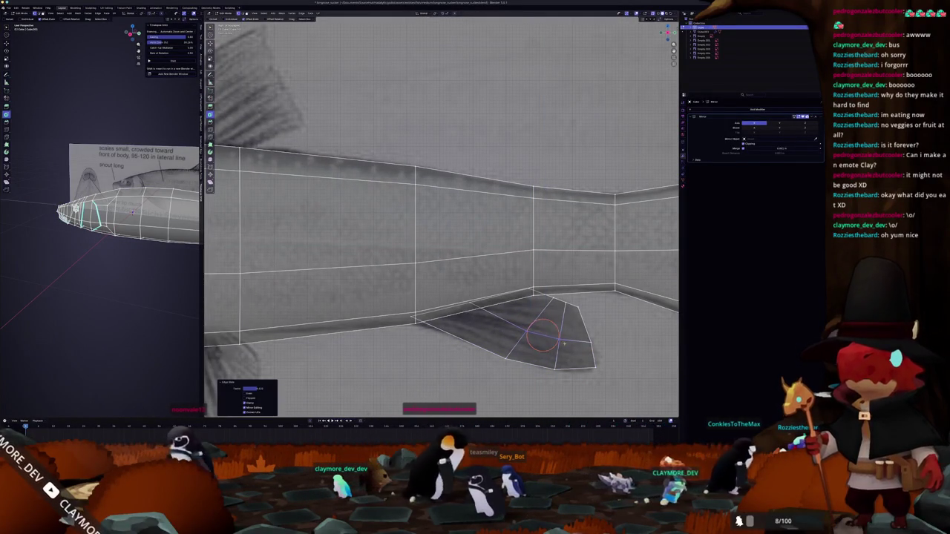
scroll(569, 356, down, 1)
key(Tab)
scroll(564, 334, down, 3)
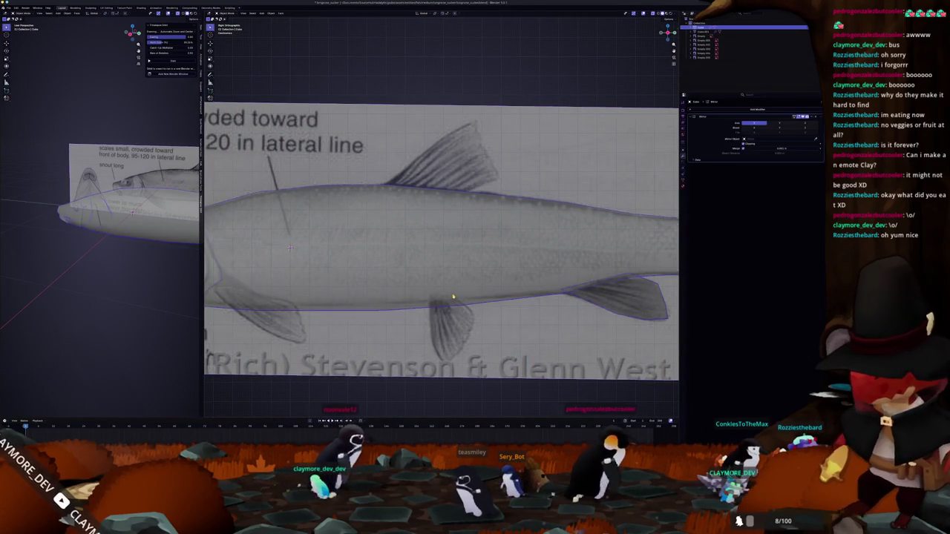
Separate the selected belly edge into its own object
key(Tab)
scroll(422, 298, up, 1)
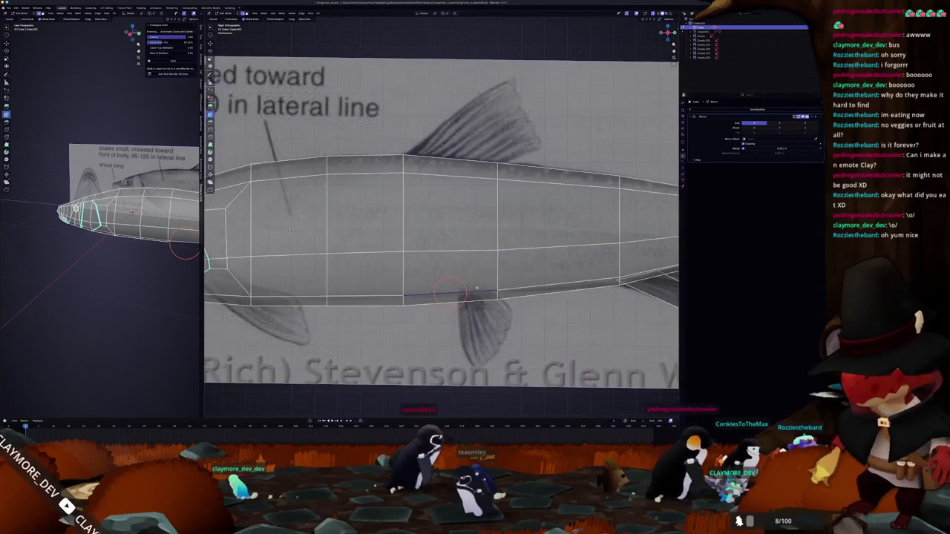
right_click(478, 289)
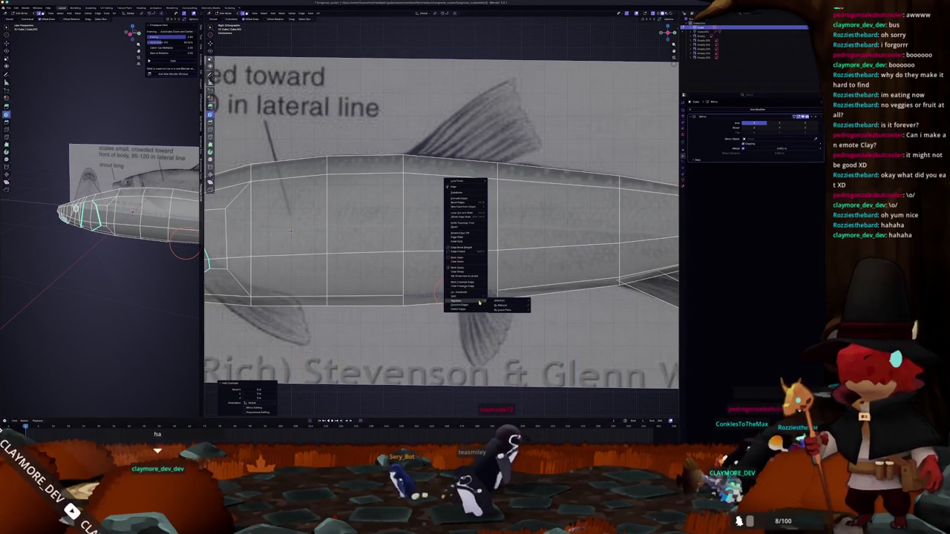
click(499, 302)
key(Tab)
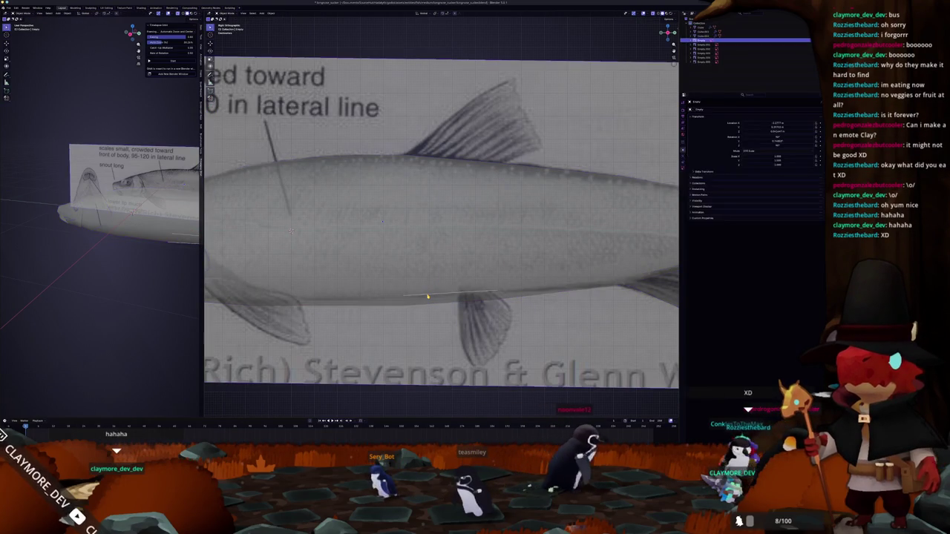
Extrude the separated edge down into a face over the mid-body lower fin
key(Tab)
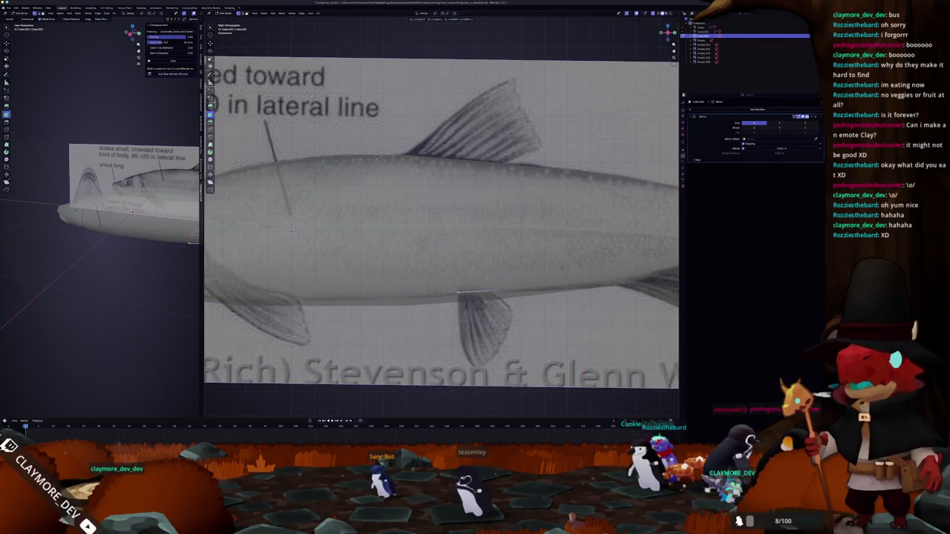
scroll(475, 290, down, 1)
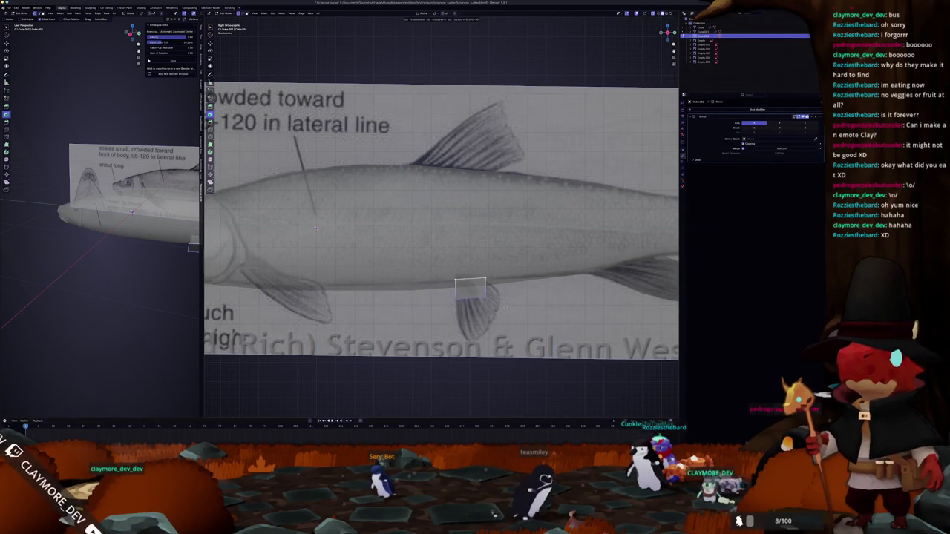
click(475, 338)
middle_drag(475, 338, 448, 337)
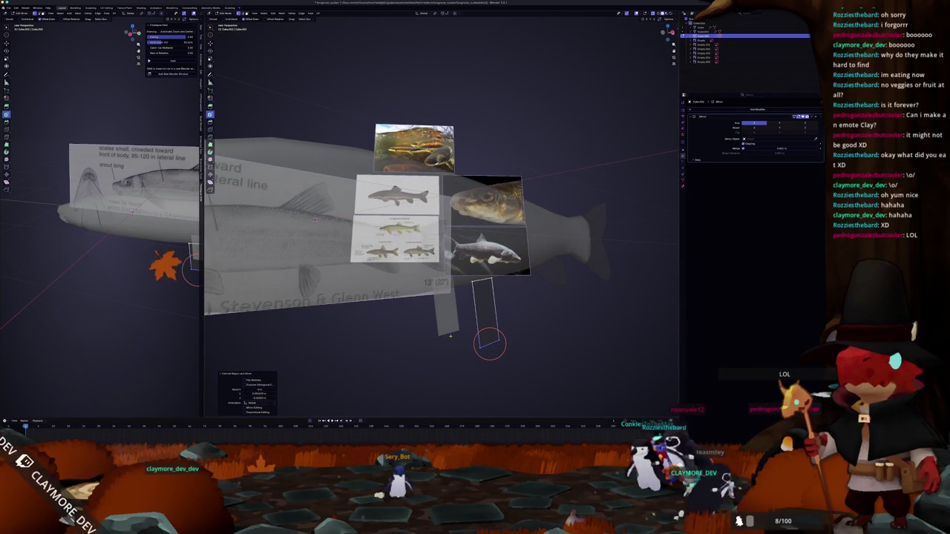
key(KP_3)
scroll(475, 337, up, 2)
click(483, 305)
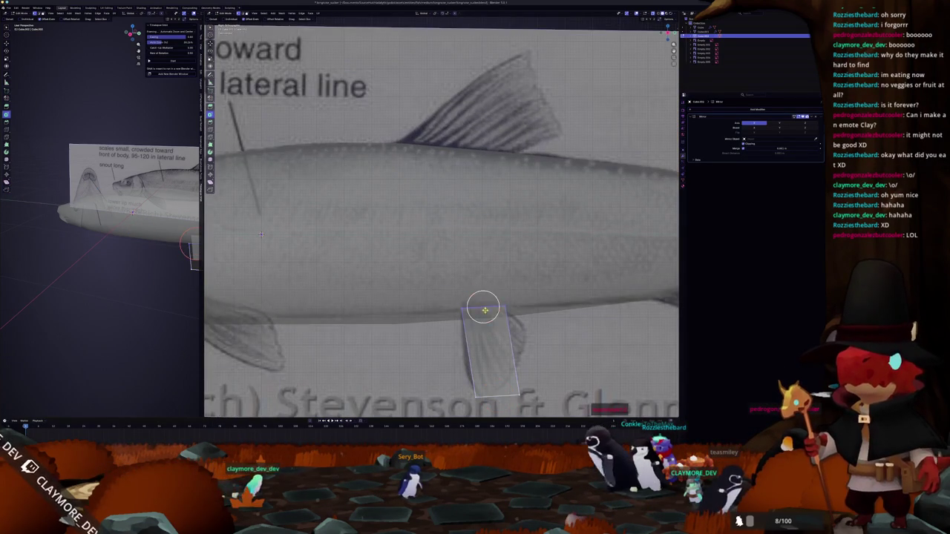
Slide and nudge the fin quad's vertices toward the reference fin
key(g)
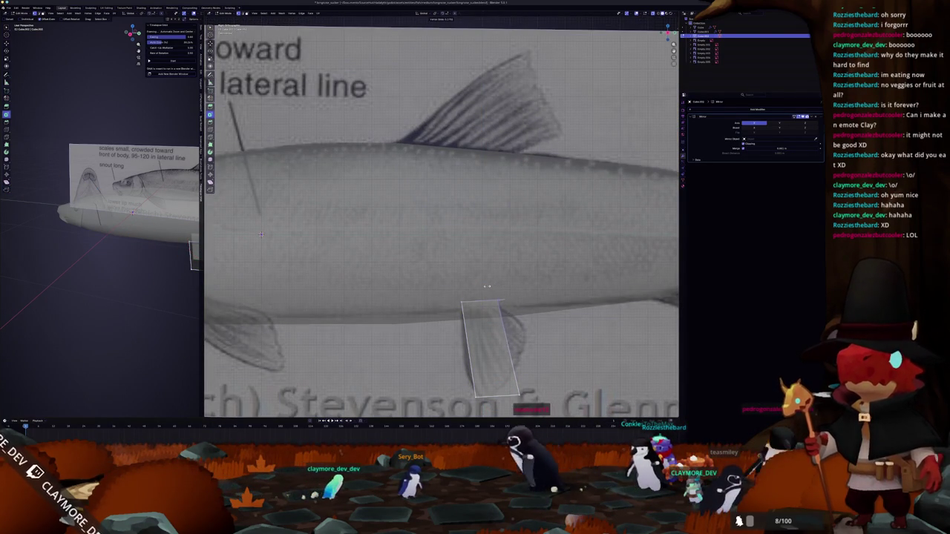
click(497, 311)
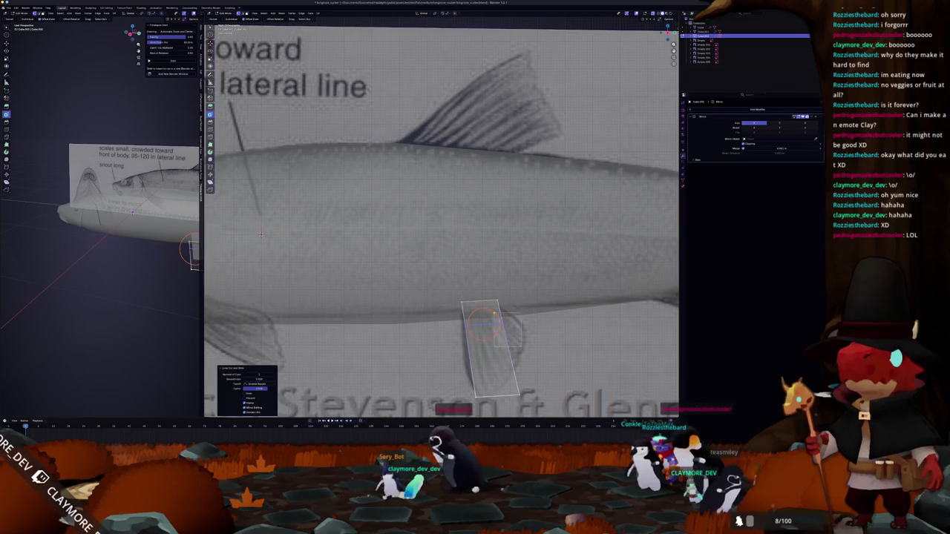
key(g)
click(519, 320)
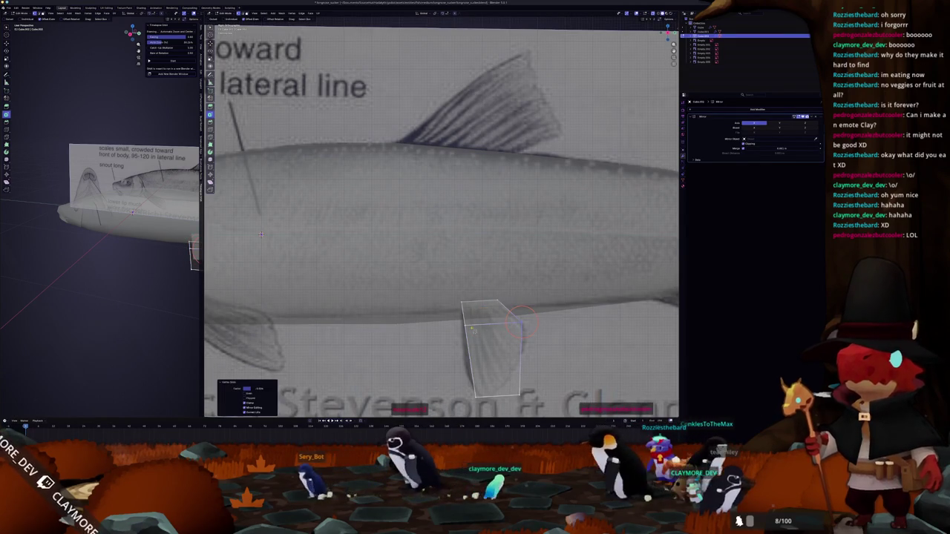
key(g)
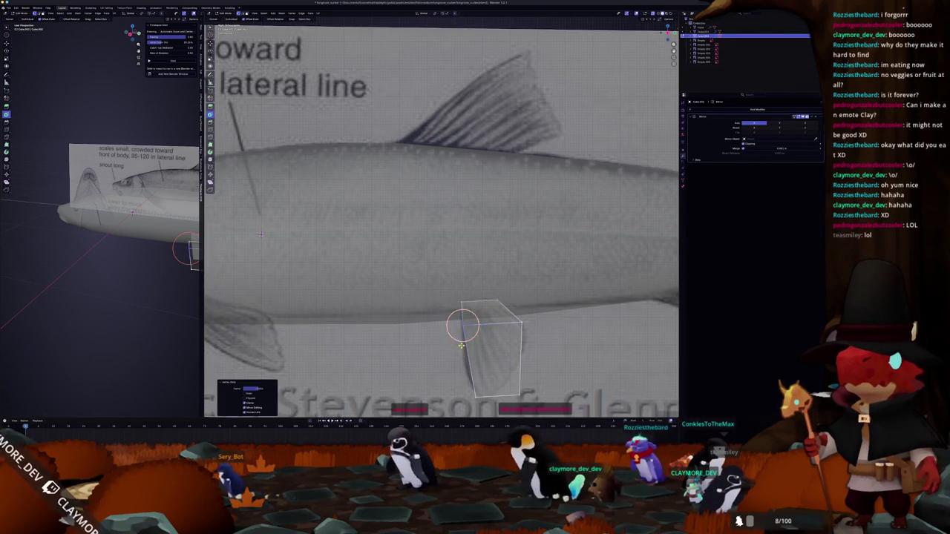
click(188, 270)
shift+middle_drag(261, 234, 235, 186)
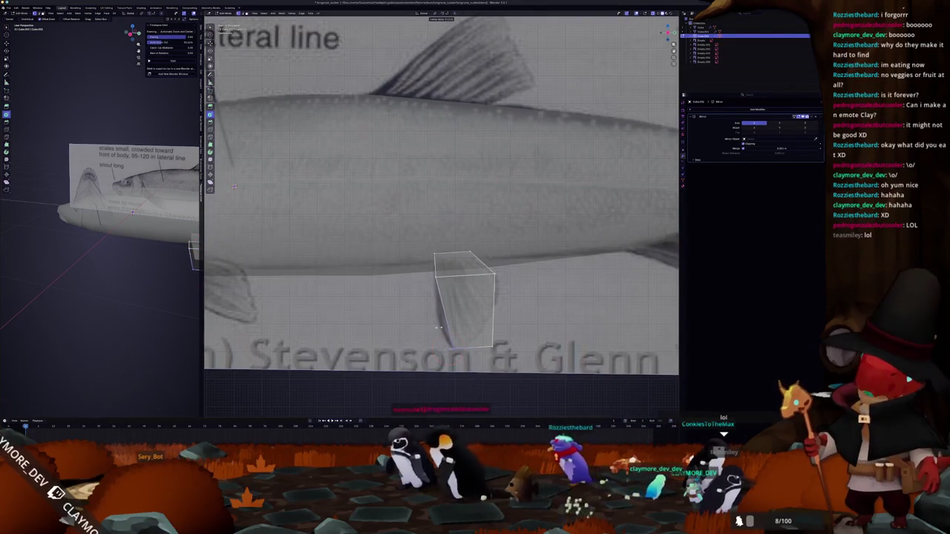
Loop cut the fin quad and move the vertices to match the reference fin
key(ctrl+r)
click(483, 327)
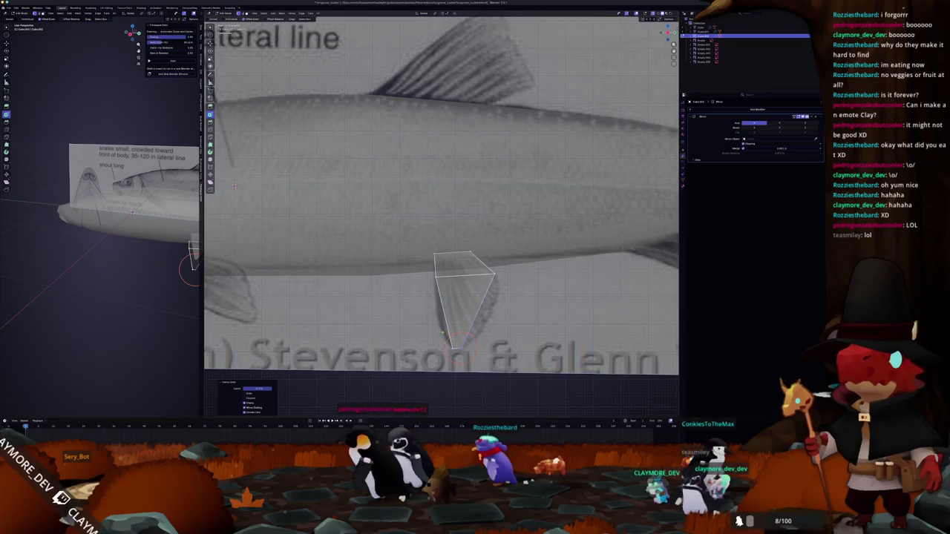
key(g)
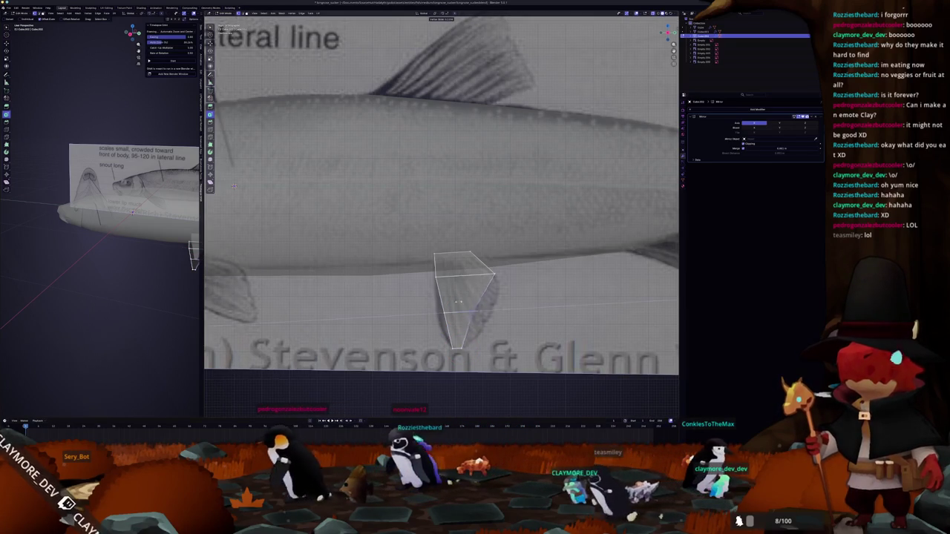
click(487, 310)
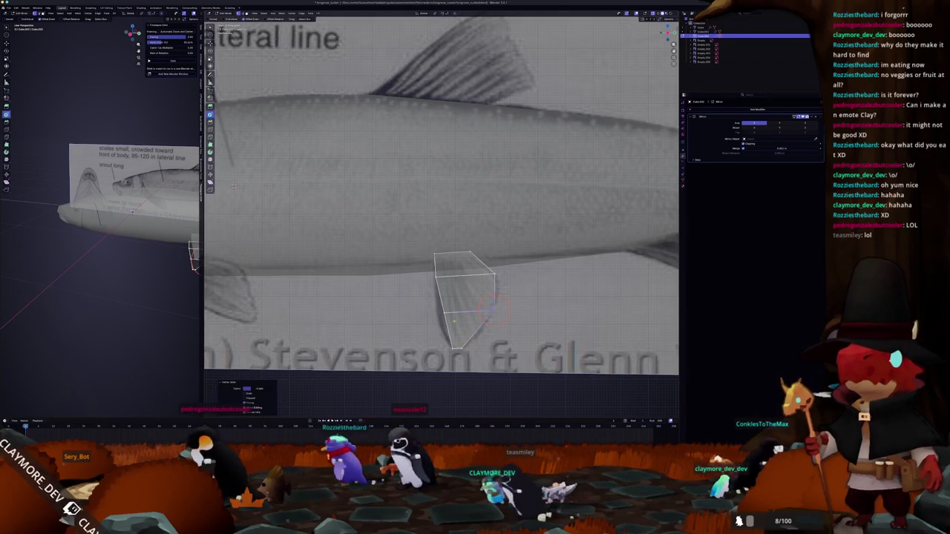
shift+right_click(427, 305)
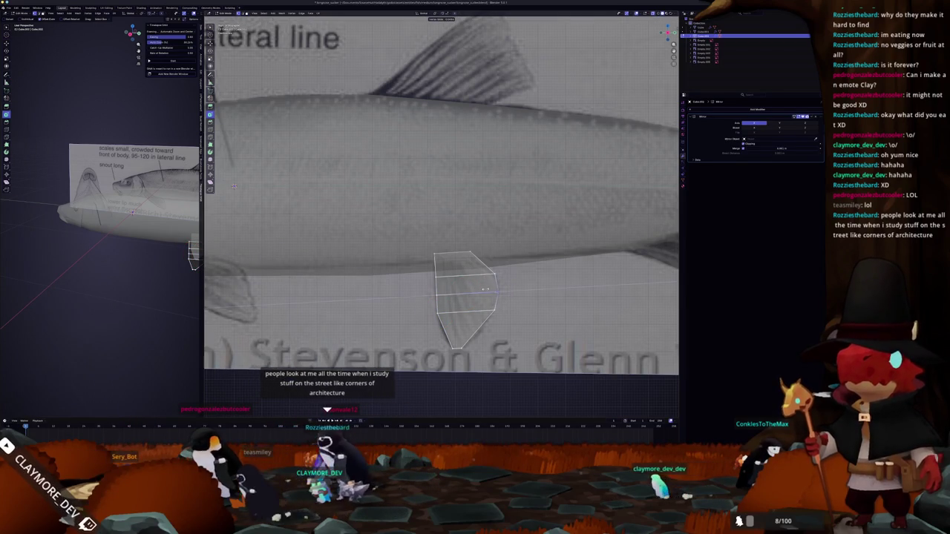
key(g)
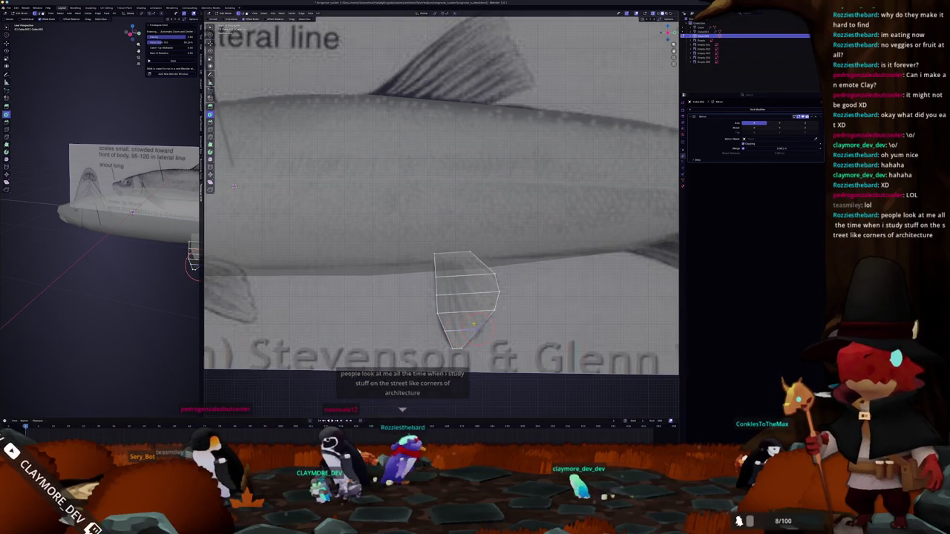
click(468, 323)
Slide one more fin vertex, check the whole fish outside Edit Mode, then resume editing
key(g)
key(g)
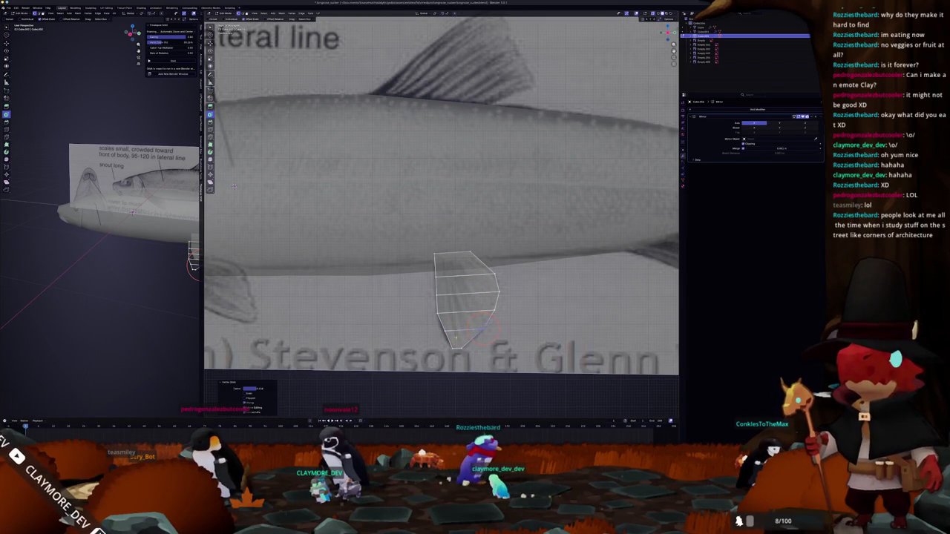
key(Tab)
scroll(374, 266, down, 3)
key(Tab)
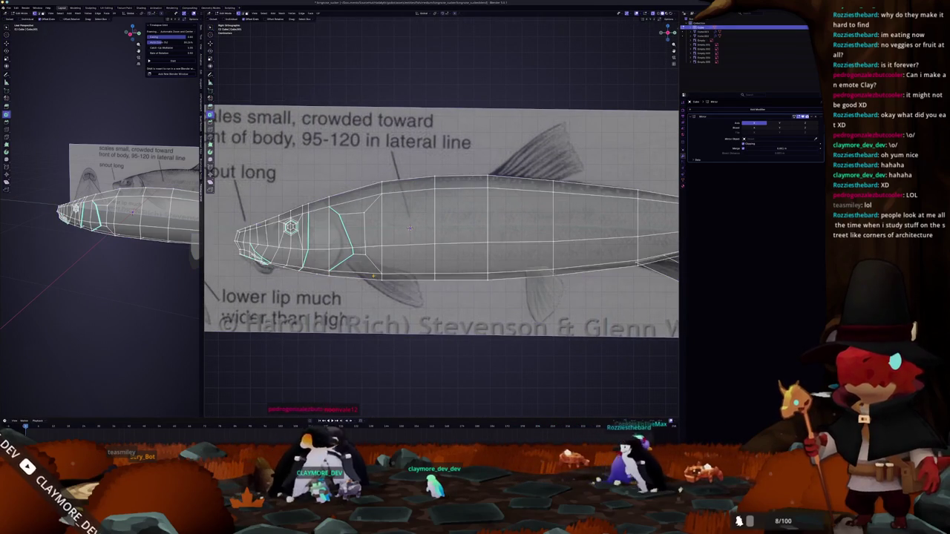
Separate the selected edges behind the head into a new object
scroll(374, 266, up, 2)
scroll(319, 273, up, 2)
scroll(321, 272, down, 2)
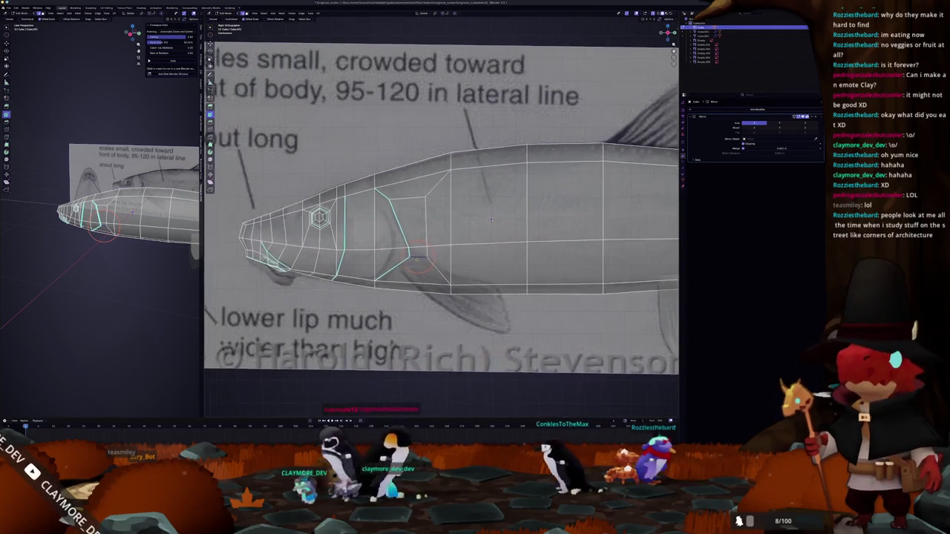
key(ctrl+e)
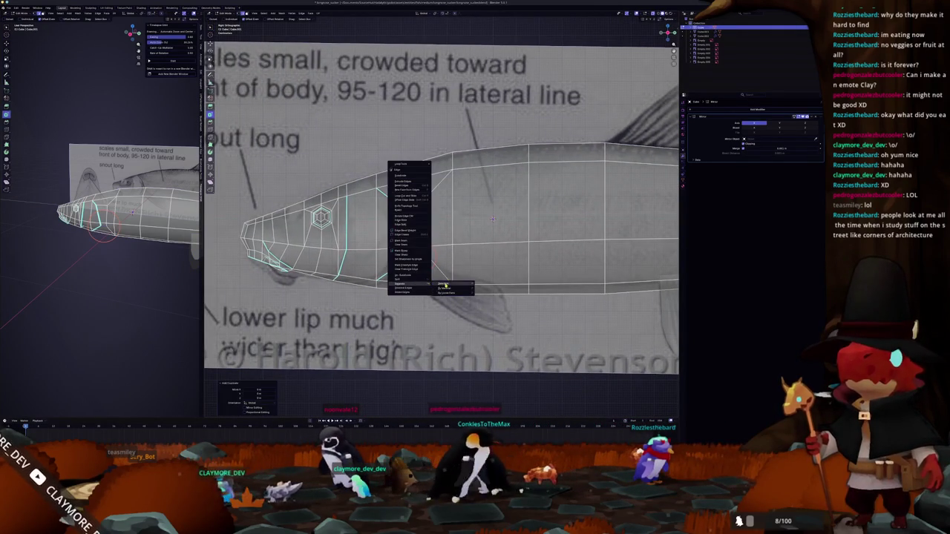
click(429, 284)
key(Tab)
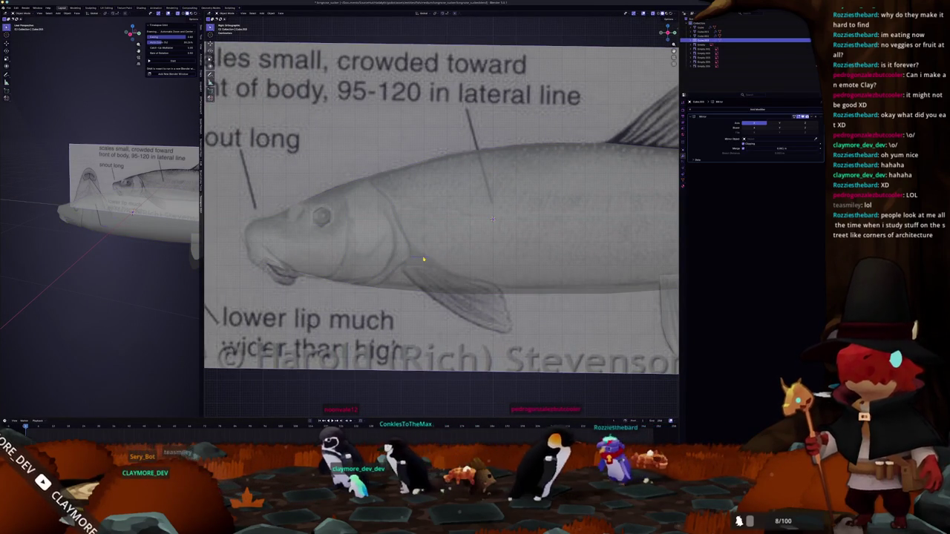
Edit the new pectoral-fin object's vertices along Z and check it in 3D and side view
key(Tab)
key(c)
key(ctrl+m)
key(z)
middle_drag(440, 280, 463, 280)
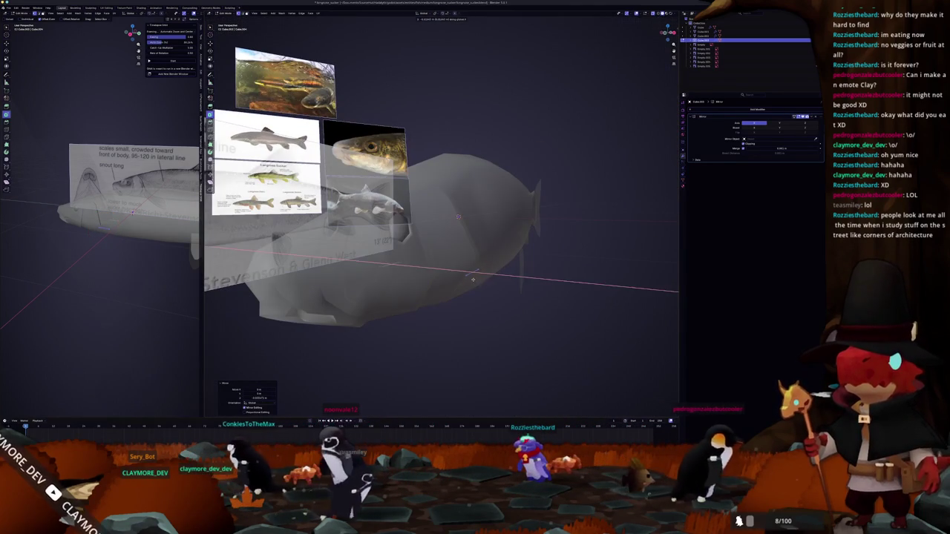
key(KP_3)
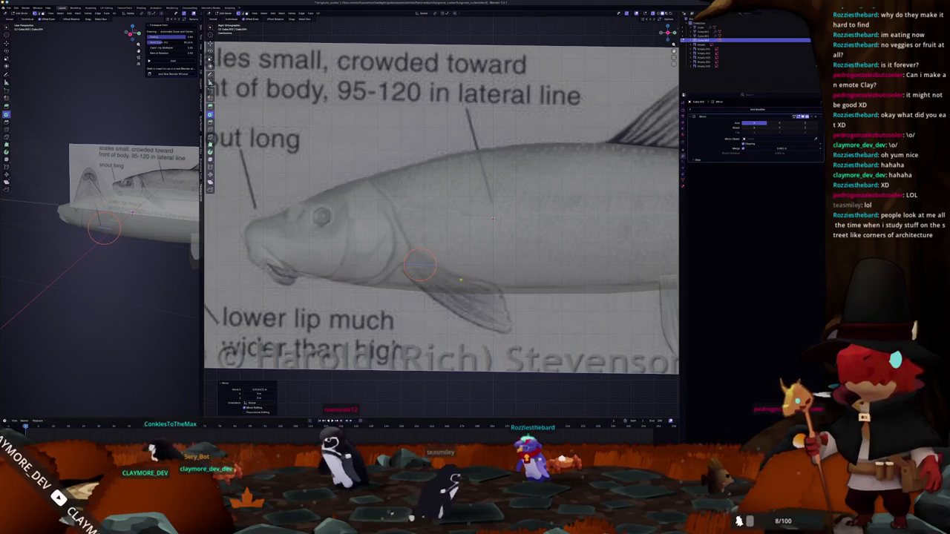
Circle-select the pectoral fin vertices and move them onto the reference fin outline
drag(420, 265, 468, 289)
right_click(495, 309)
key(c)
drag(486, 273, 488, 273)
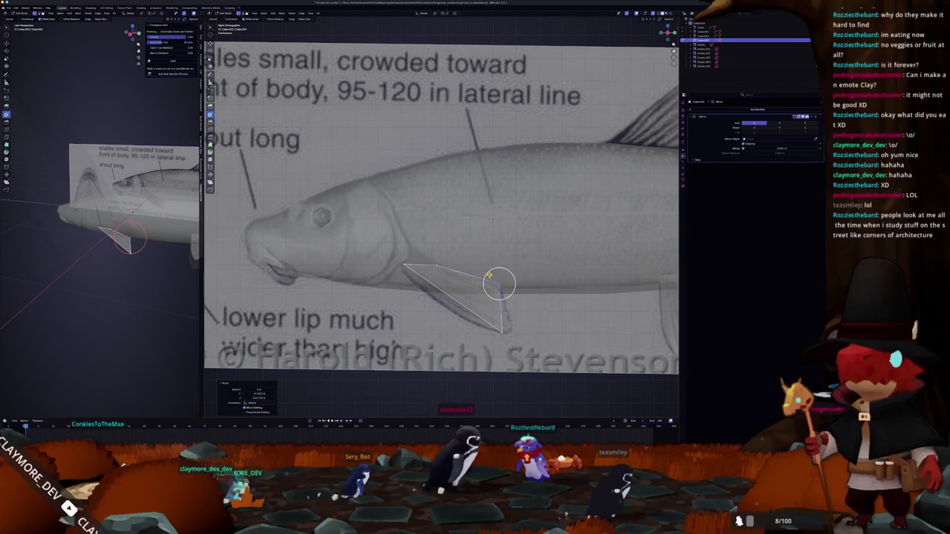
drag(502, 331, 513, 338)
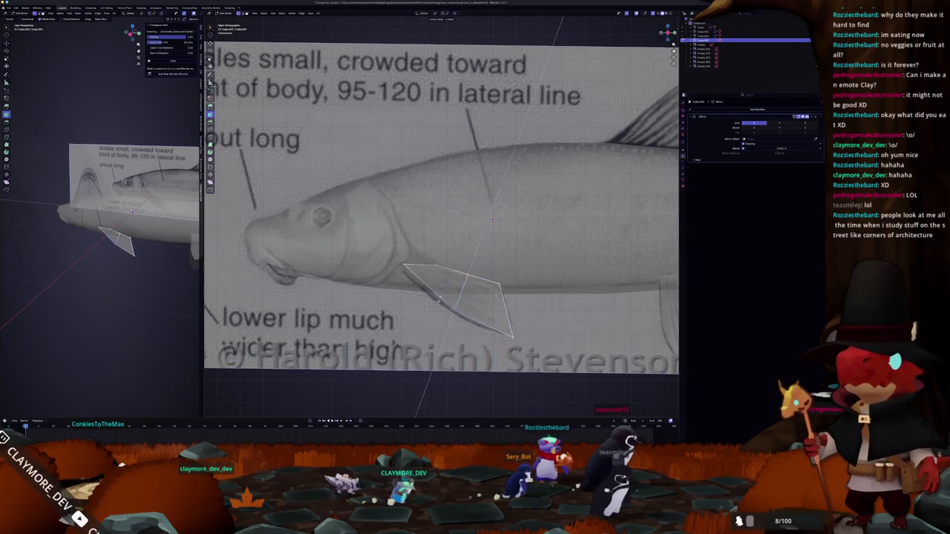
Add a loop cut across the fin quad and slide the new edge and a vertex into place
click(481, 301)
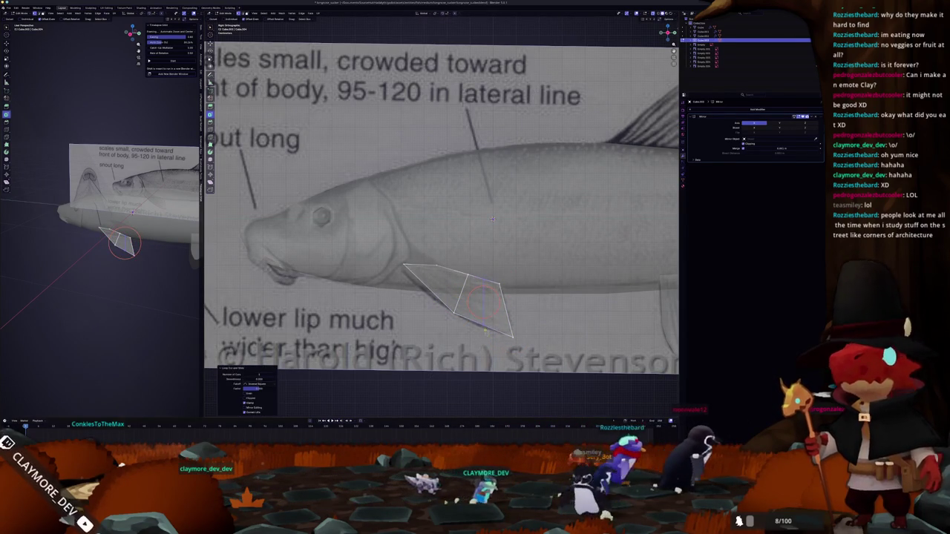
key(g)
key(g)
click(479, 319)
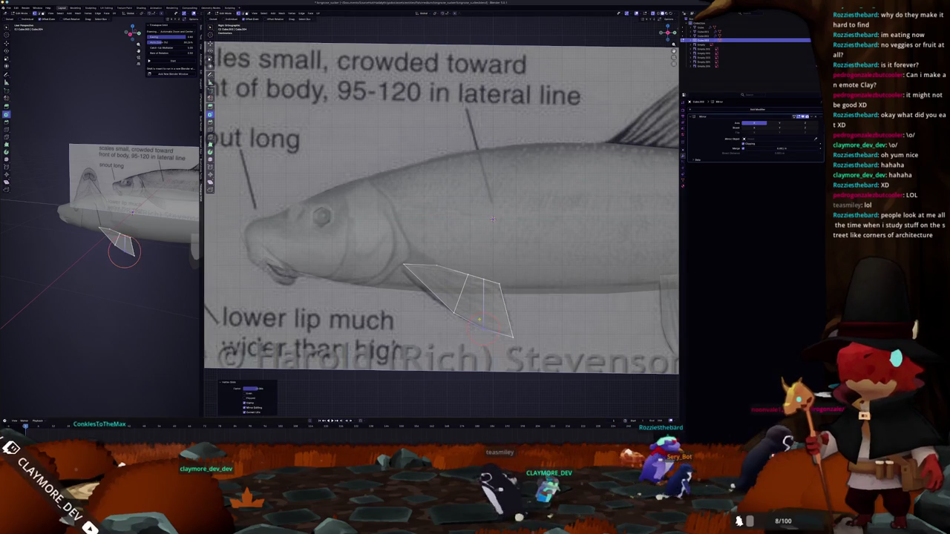
click(503, 307)
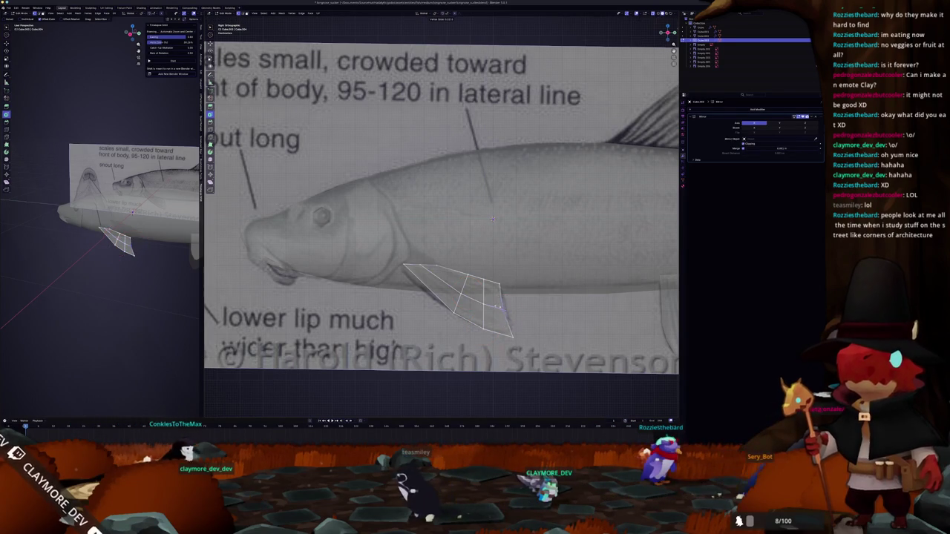
key(g)
key(g)
click(507, 308)
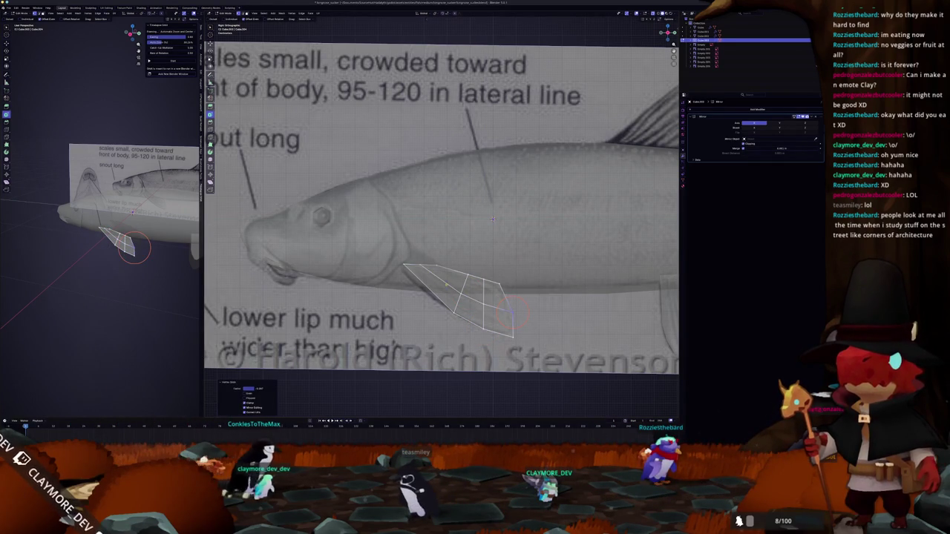
Add a second centred loop cut across the fin, adjust a vertex, and leave edit mode
key(ctrl+r)
click(451, 276)
right_click(451, 277)
click(423, 287)
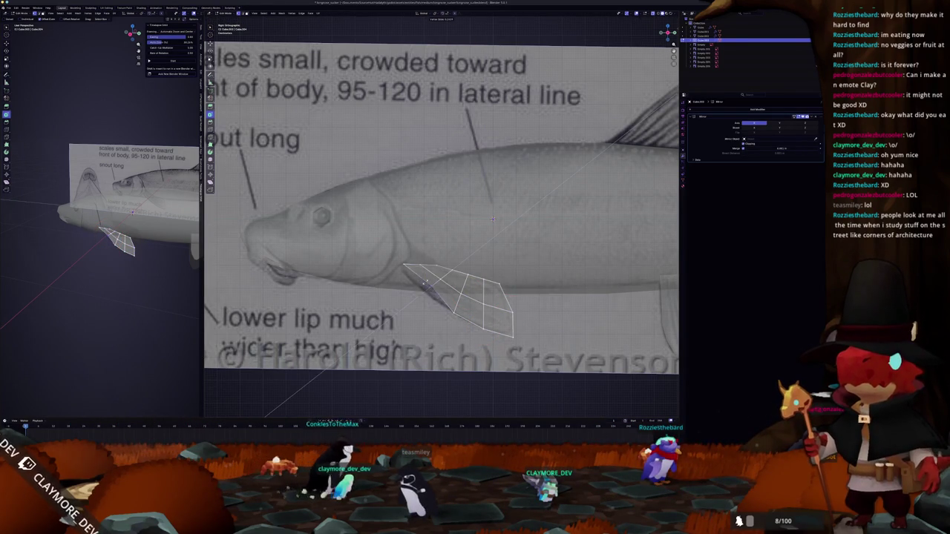
key(Tab)
scroll(423, 286, down, 2)
scroll(427, 284, down, 2)
Extrude a new face from the fish body up to the reference dorsal fin tip
scroll(431, 283, down, 1)
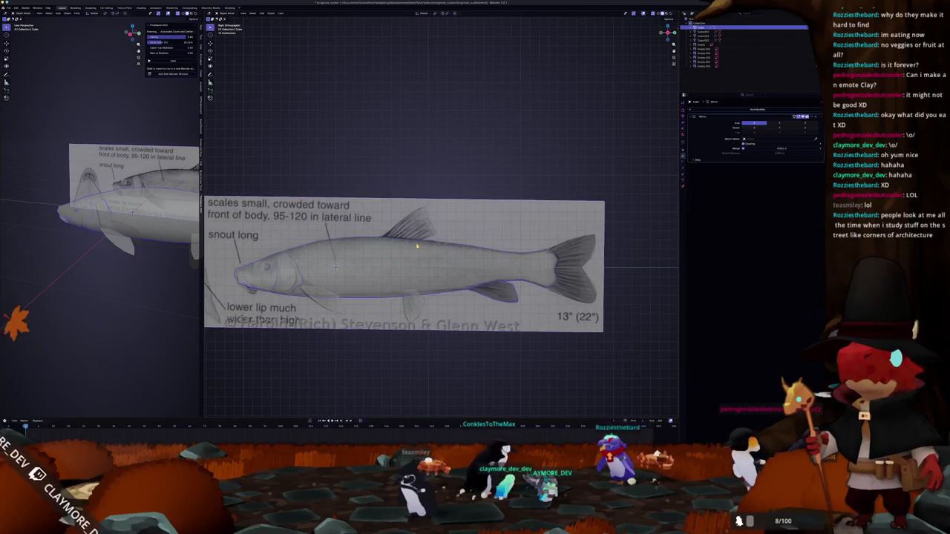
key(Tab)
scroll(371, 257, up, 3)
click(386, 253)
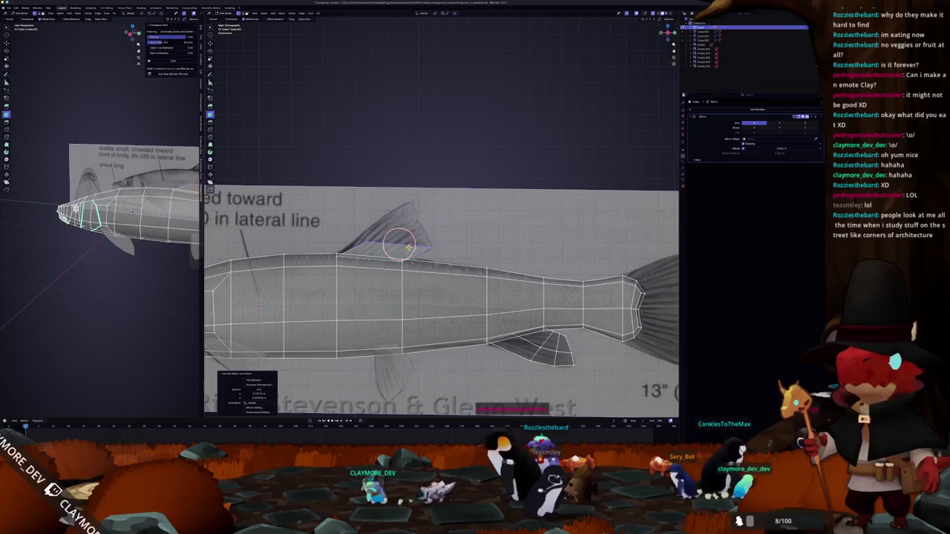
drag(453, 260, 405, 192)
shift+right_drag(404, 192, 412, 195)
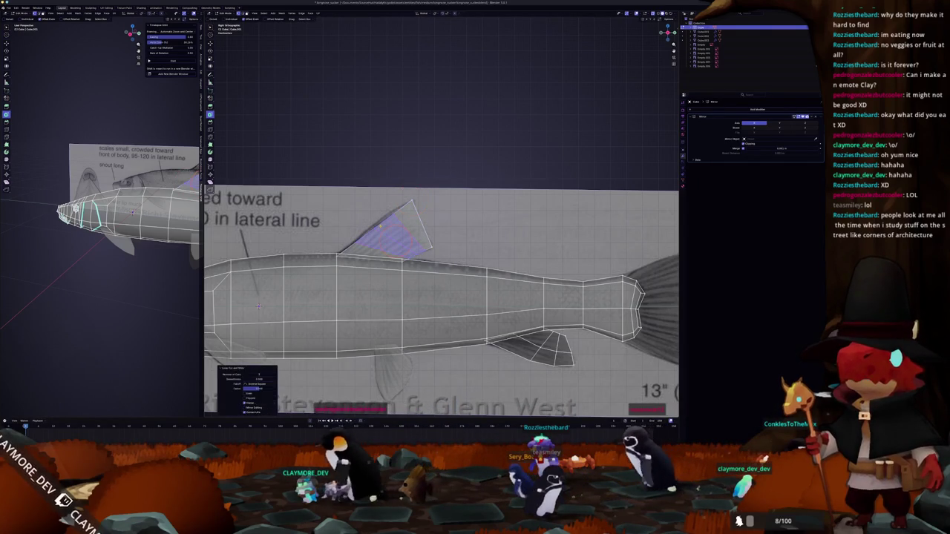
scroll(357, 208, up, 3)
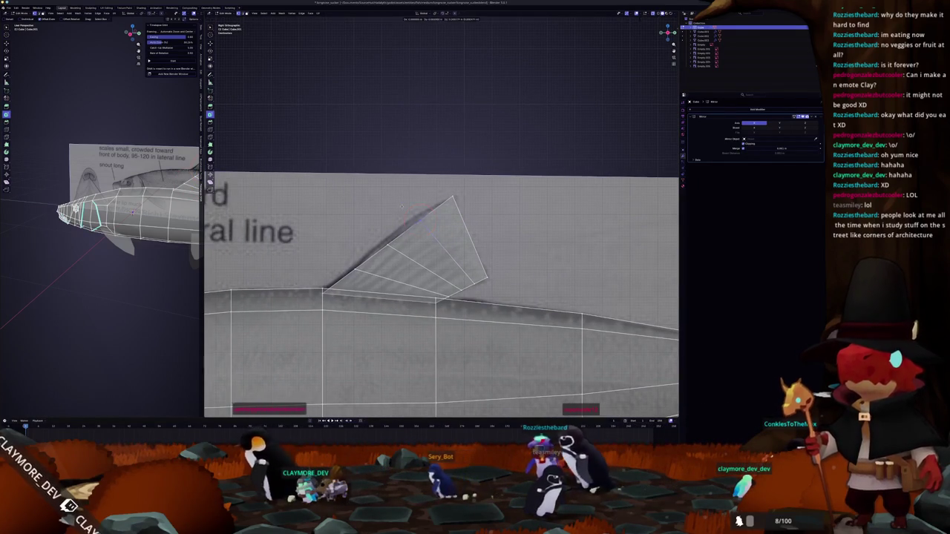
shift+right_drag(402, 206, 397, 202)
key(ctrl+z)
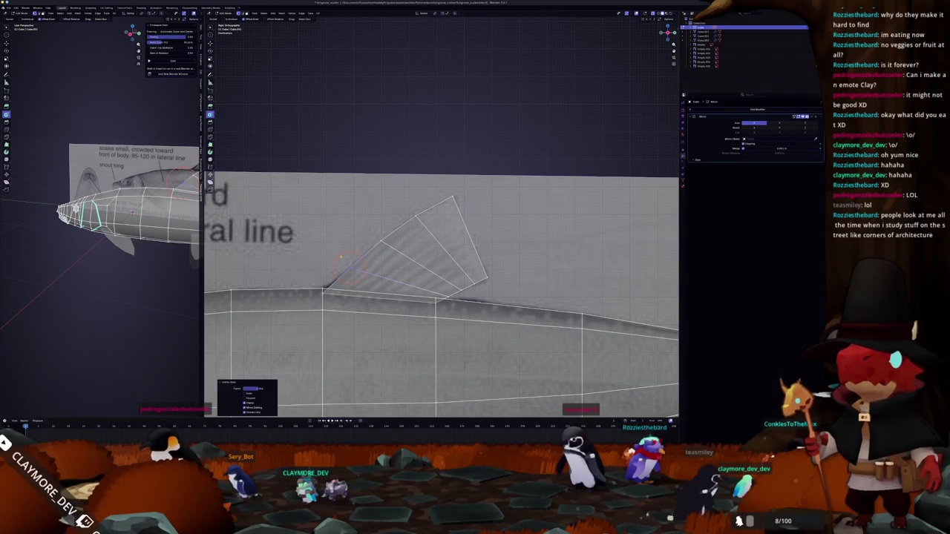
Slide the dorsal fin's lower-right vertex into place and inset the fin faces
scroll(341, 256, up, 2)
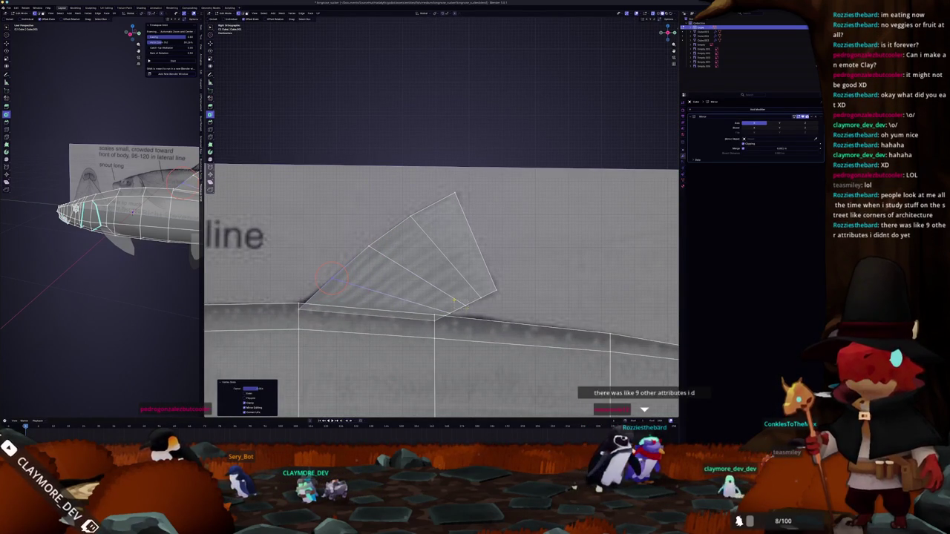
scroll(331, 278, up, 1)
scroll(466, 318, up, 1)
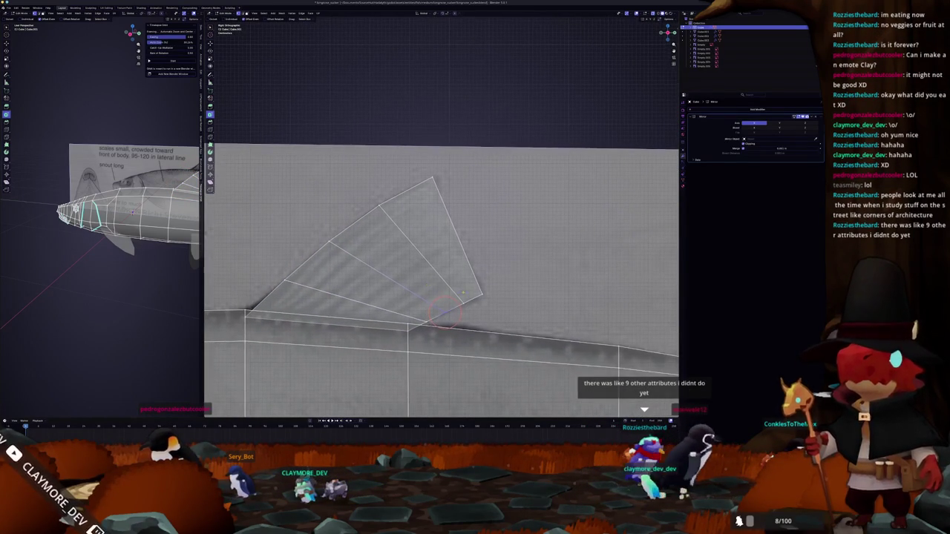
key(g)
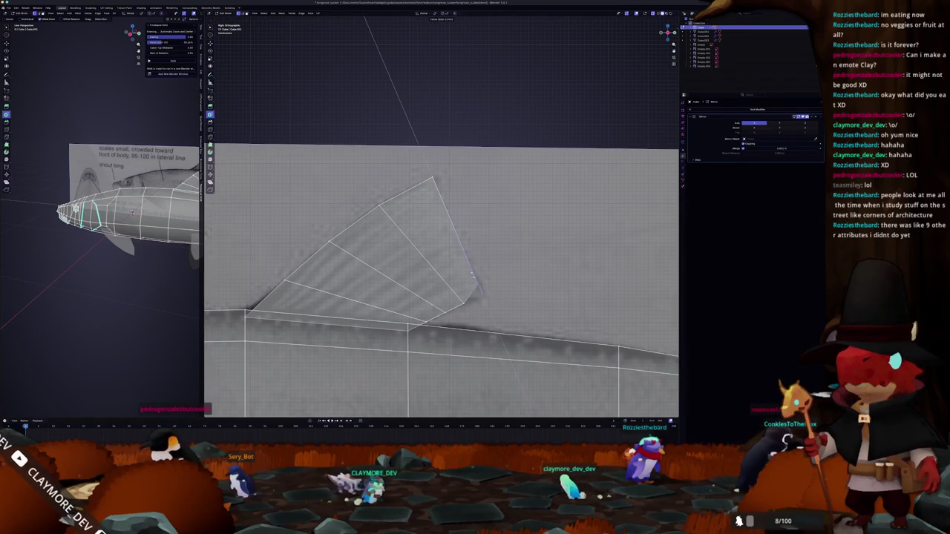
key(i)
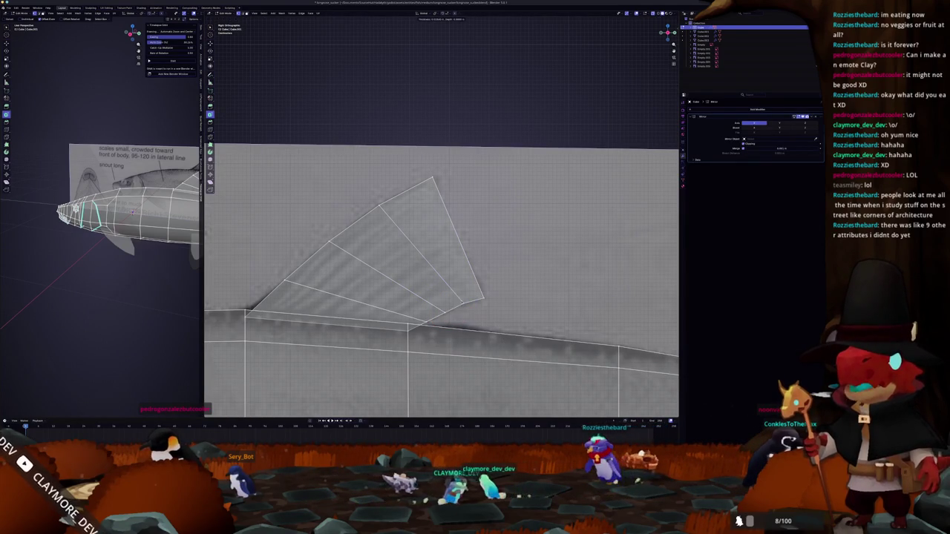
click(458, 310)
Circle-select the last fin vertices, return to object mode, and select the pelvic fin object
key(c)
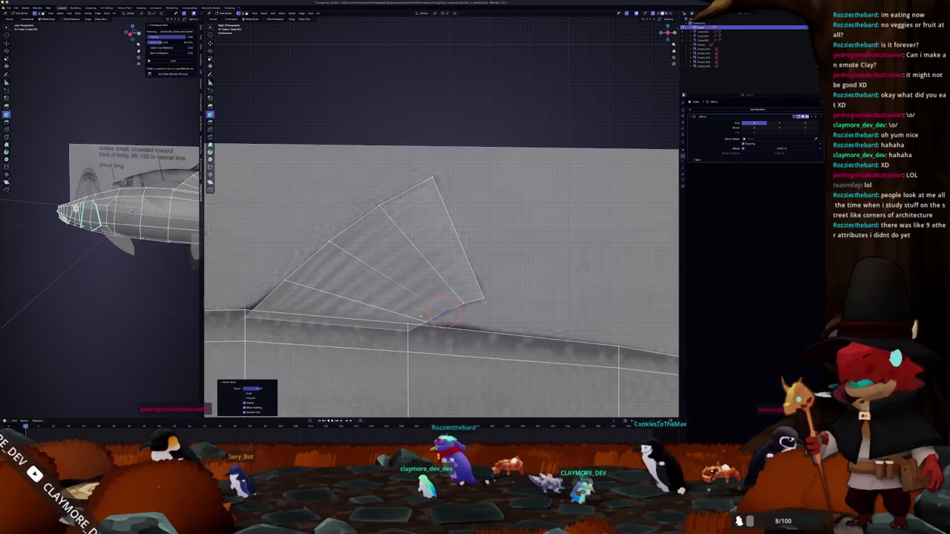
key(c)
right_click(425, 322)
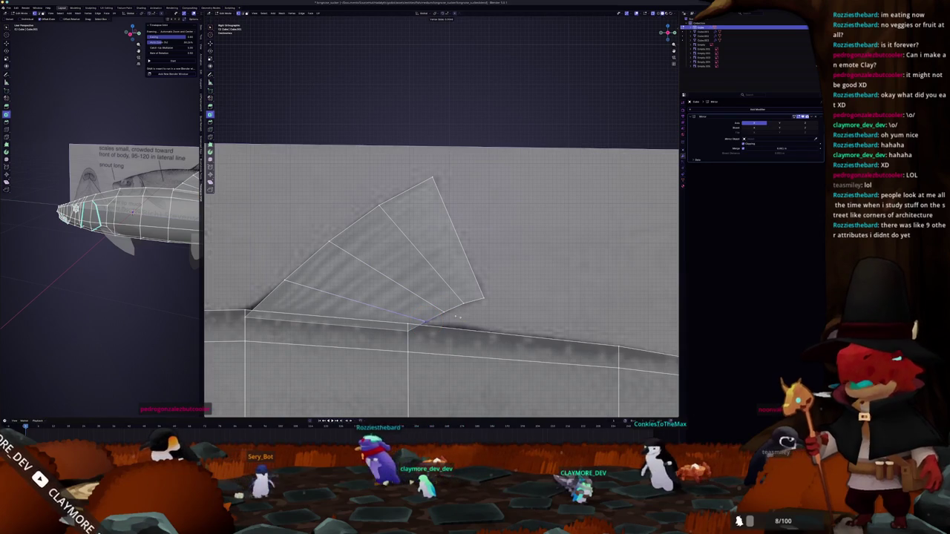
key(Tab)
scroll(454, 312, down, 5)
scroll(455, 308, down, 1)
scroll(456, 304, down, 1)
scroll(458, 299, down, 1)
click(459, 294)
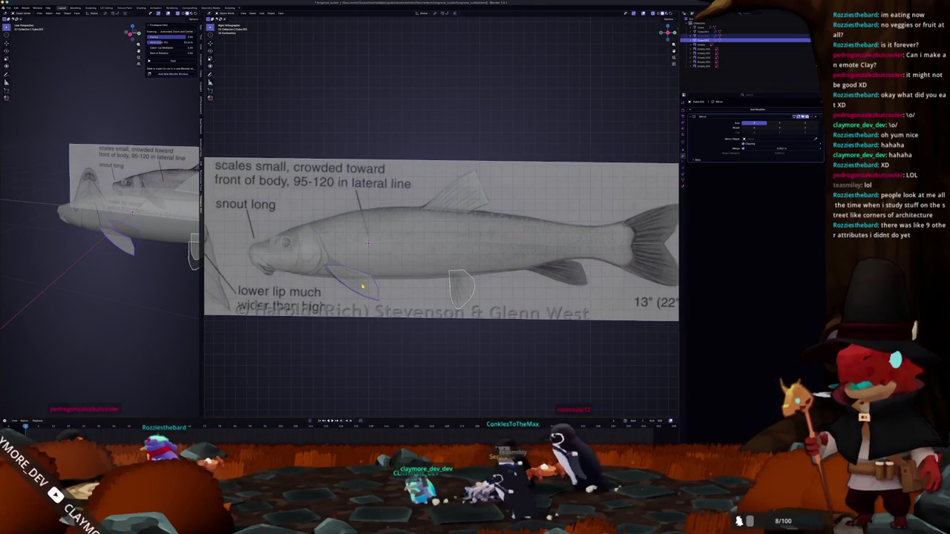
In front view, tilt the selected lower fins outward and shift them sideways
key(KP_1)
key(Tab)
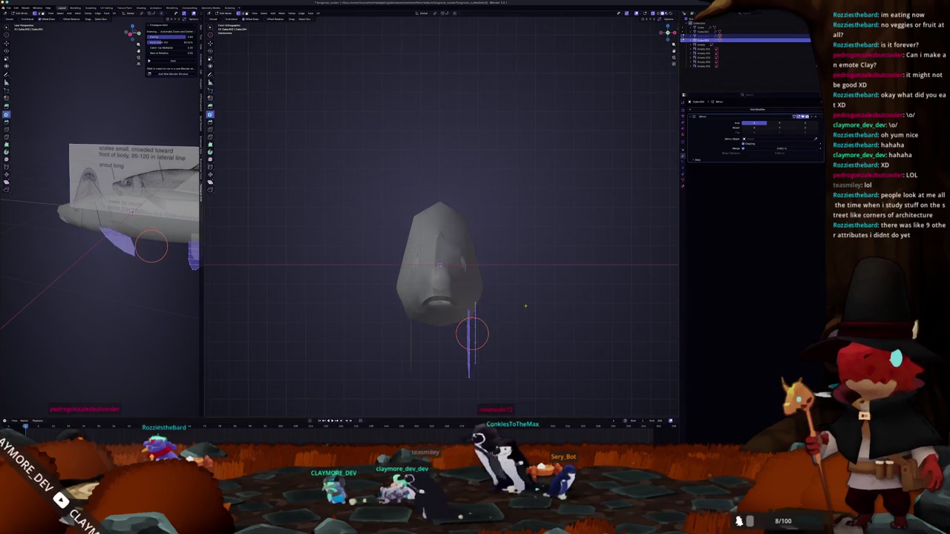
scroll(445, 282, up, 3)
key(r)
key(g)
click(493, 250)
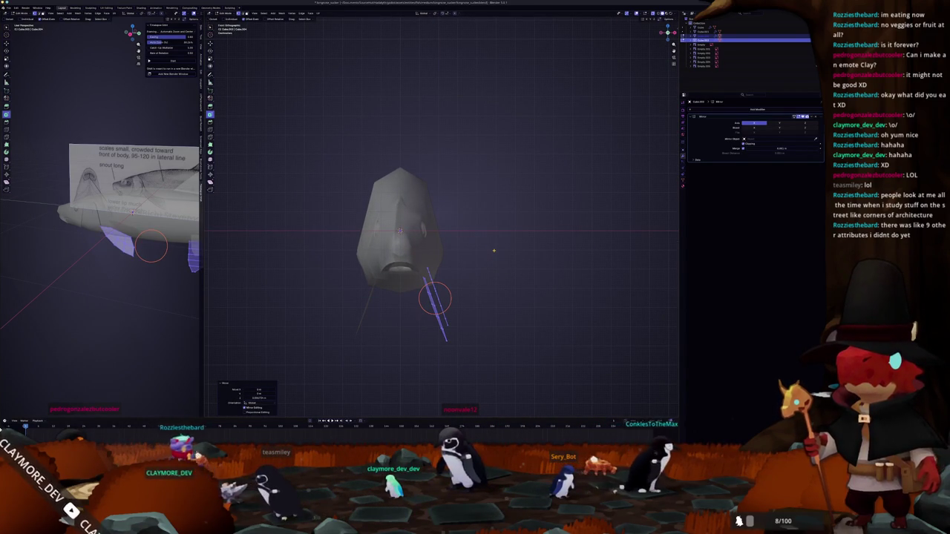
Select the whole rear lower fin and move it closer to the body
key(KP_3)
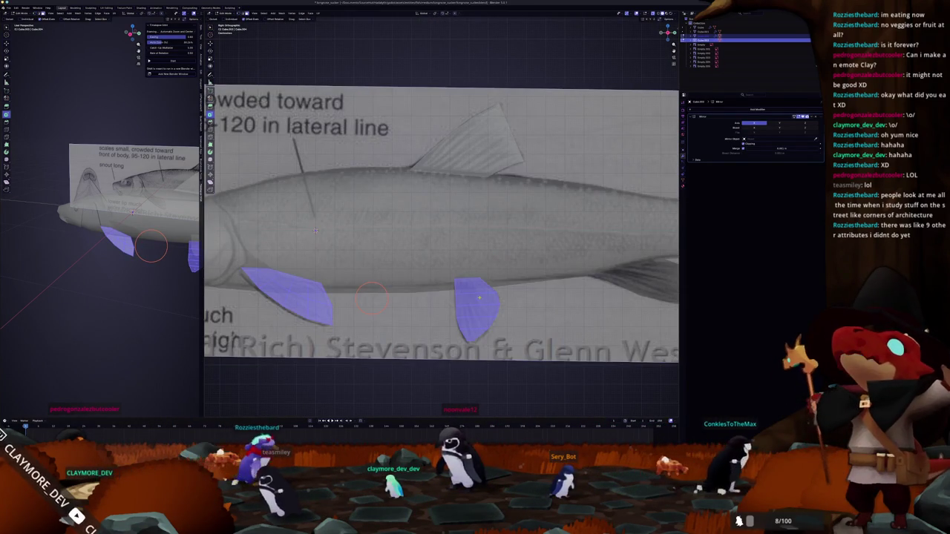
key(Tab)
key(ctrl+l)
key(KP_1)
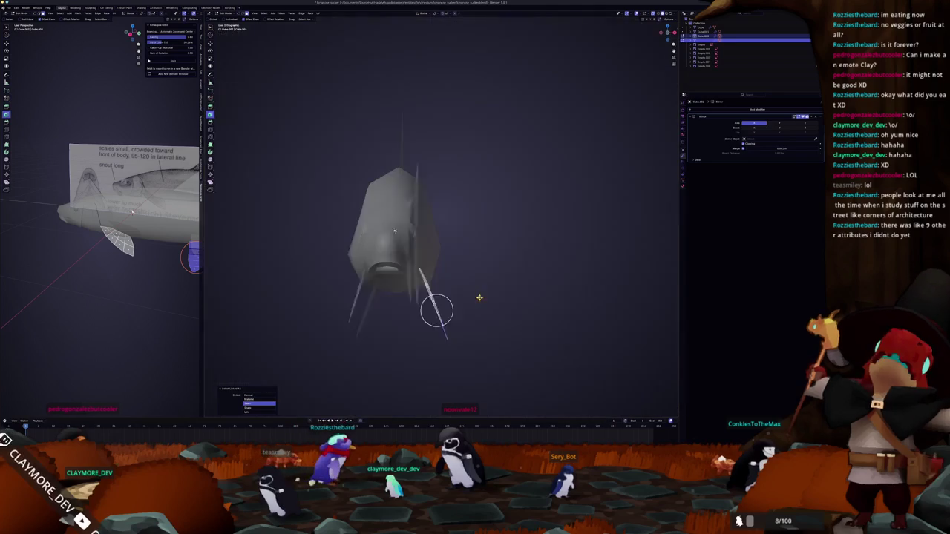
key(g)
click(480, 294)
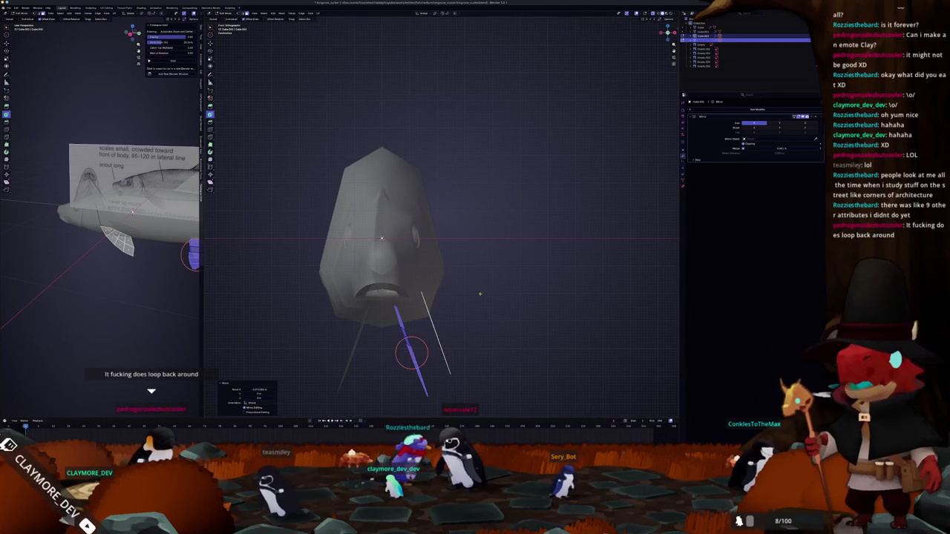
key(KP_3)
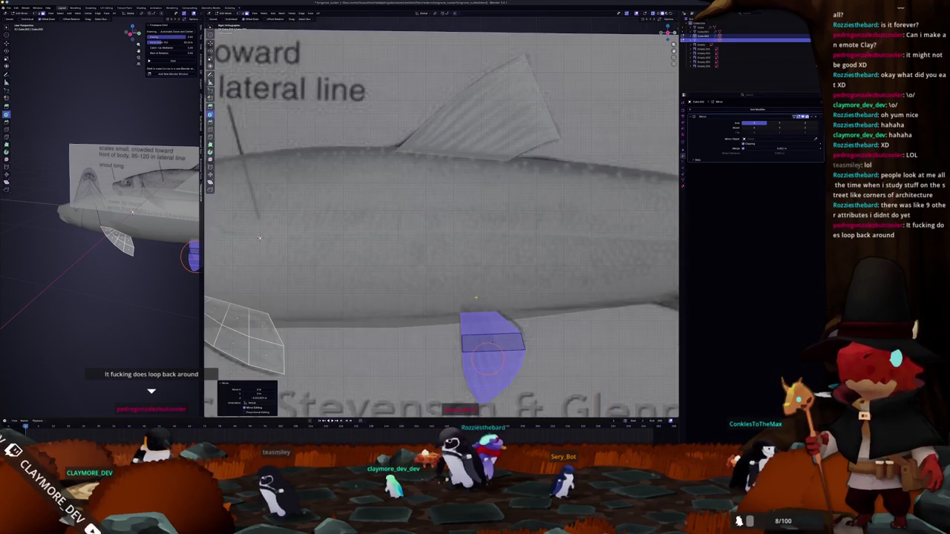
Make the mesh opaque, move the fin vertically, then select the whole front lower fin
scroll(259, 238, down, 1)
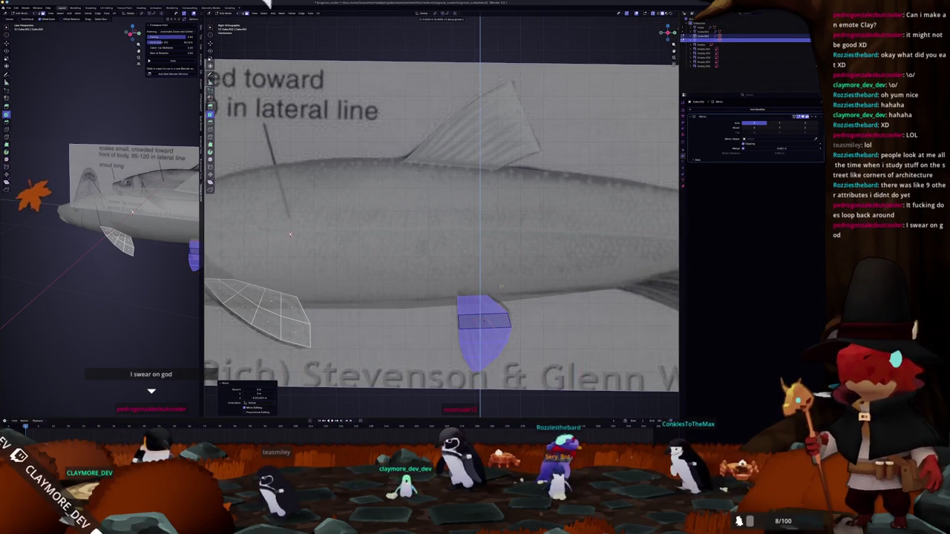
key(alt+z)
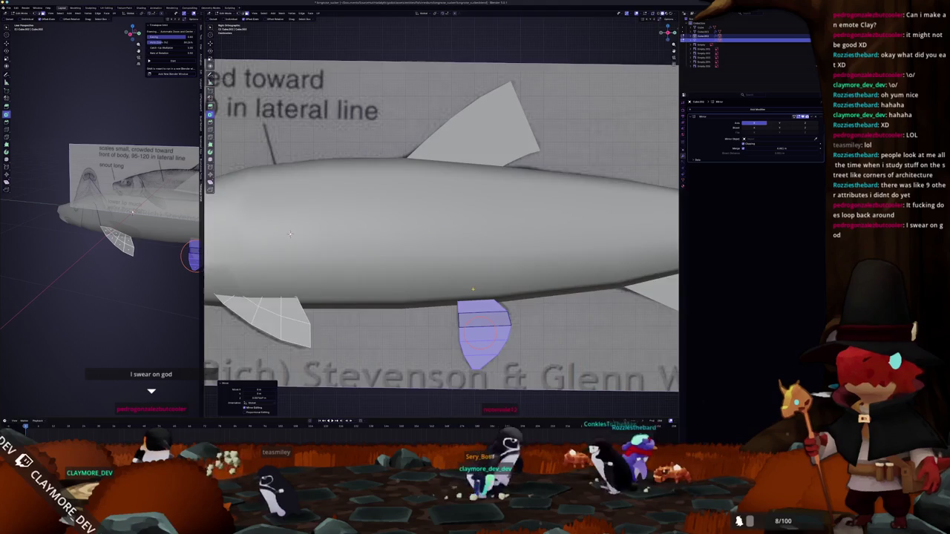
scroll(259, 238, up, 2)
key(z)
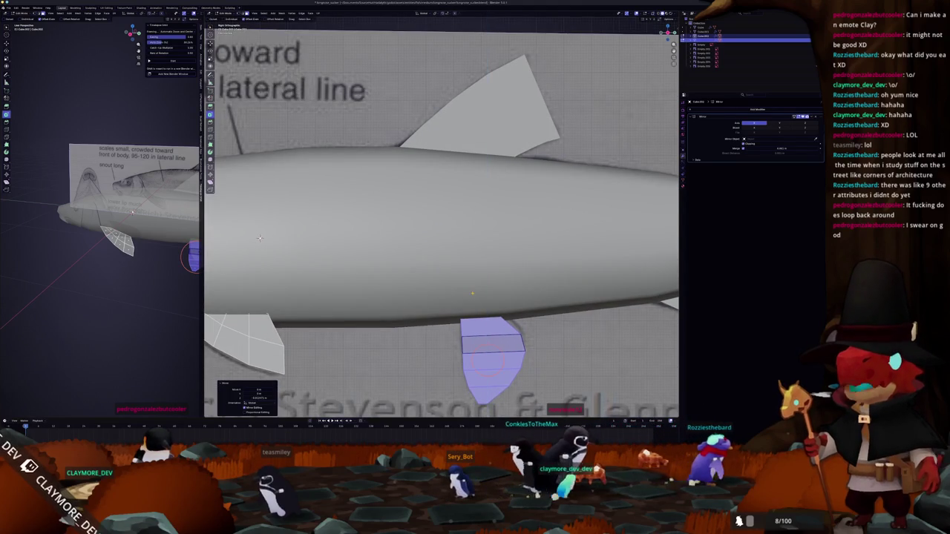
scroll(259, 238, down, 3)
key(ctrl+z)
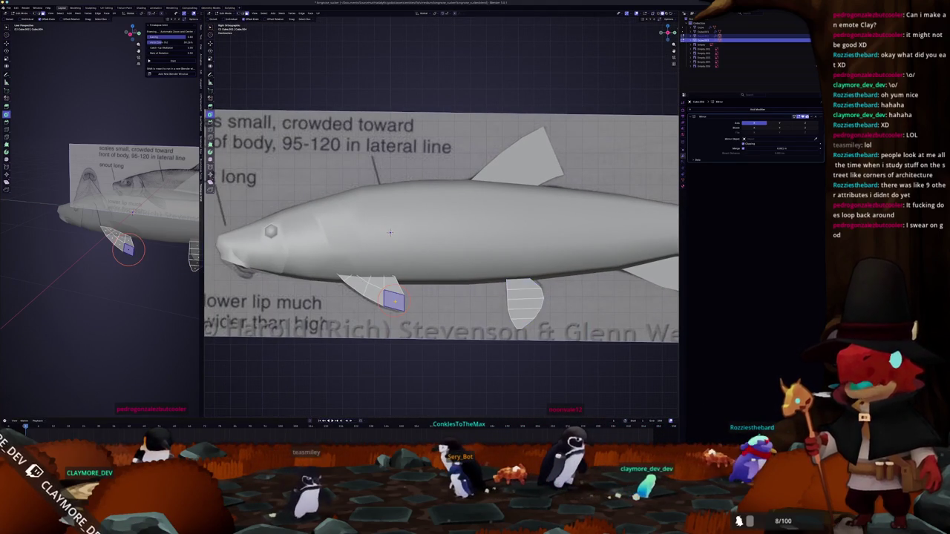
key(ctrl+l)
scroll(453, 298, up, 2)
key(KP_1)
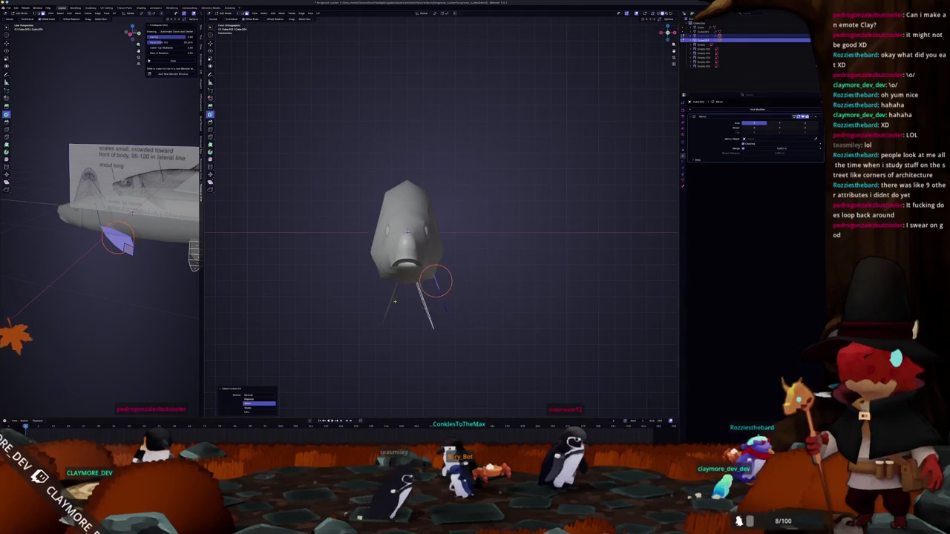
scroll(453, 298, up, 3)
Finish the front lower fin's X/Z-constrained move and return to object mode
key(x)
key(z)
click(445, 328)
middle_drag(445, 328, 426, 320)
mouse_move(331, 247)
middle_down()
mouse_move(436, 220)
mouse_move(401, 244)
middle_up()
key(Tab)
Select the fish body, then the fin object, inspecting the model from several angles
click(327, 288)
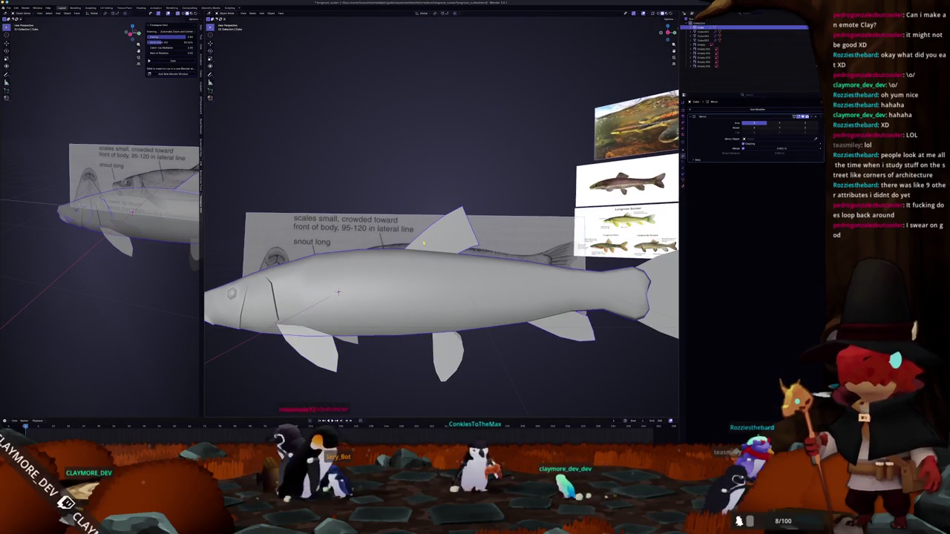
scroll(327, 288, up, 2)
mouse_move(327, 288)
shift+middle_down()
mouse_move(221, 276)
mouse_move(337, 273)
shift+middle_up()
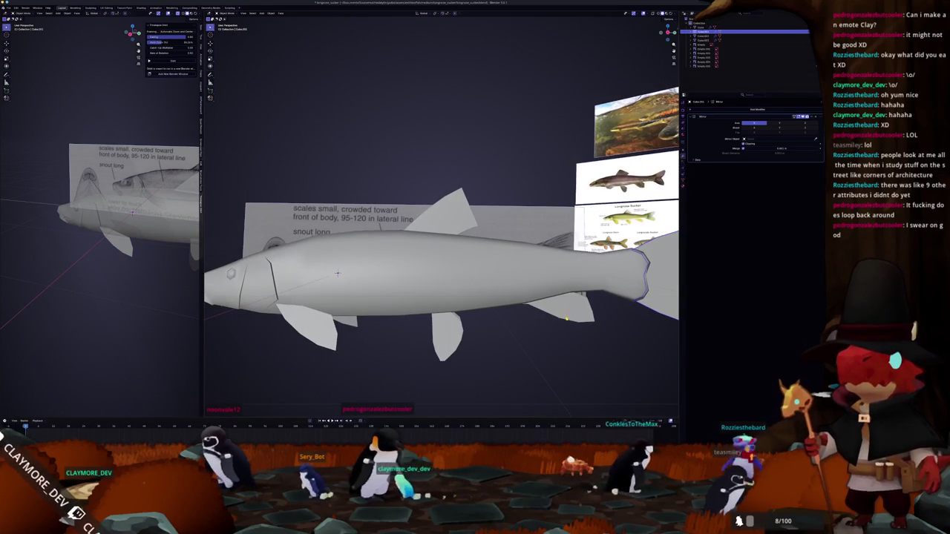
click(340, 331)
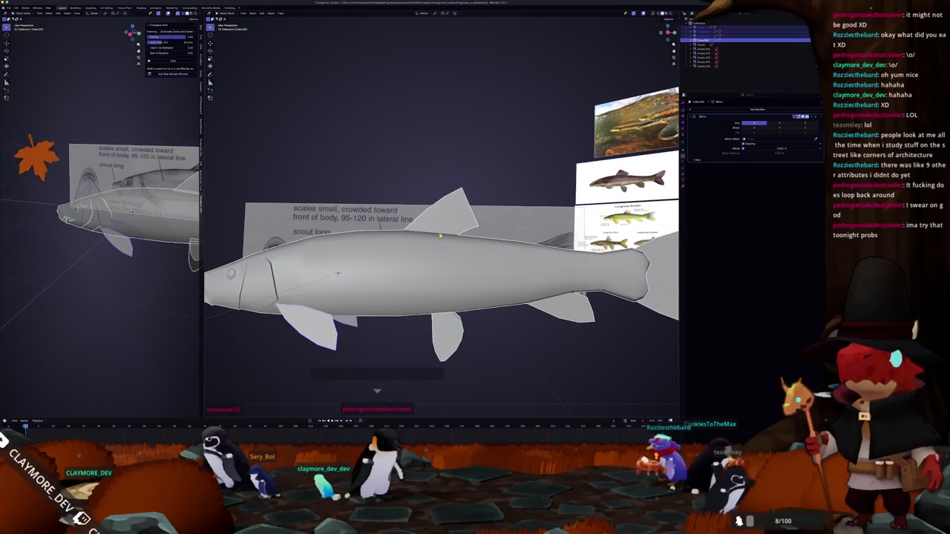
mouse_move(446, 227)
middle_down()
mouse_move(465, 219)
mouse_move(376, 295)
mouse_move(396, 295)
middle_up()
Separate the top dorsal fin from the body into its own object
key(ctrl+z)
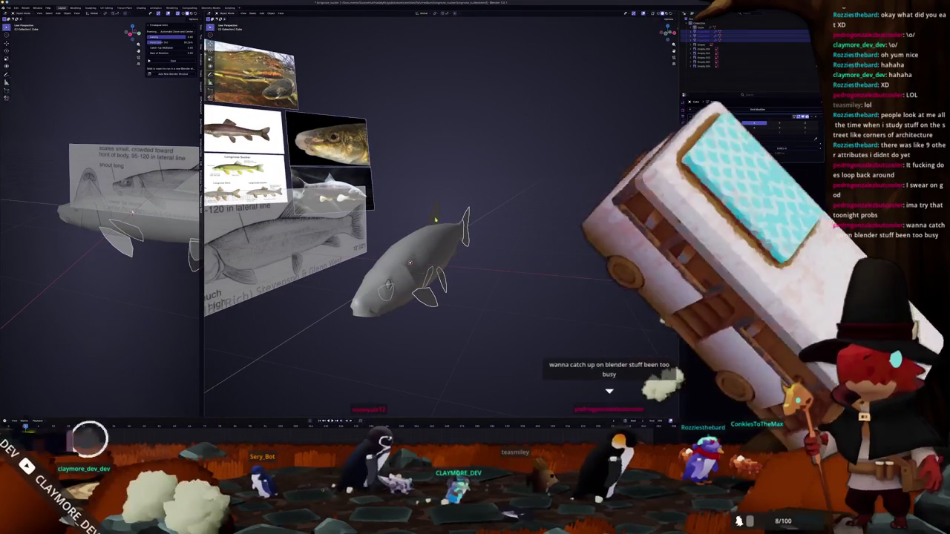
key(ctrl+z)
key(ctrl+z)
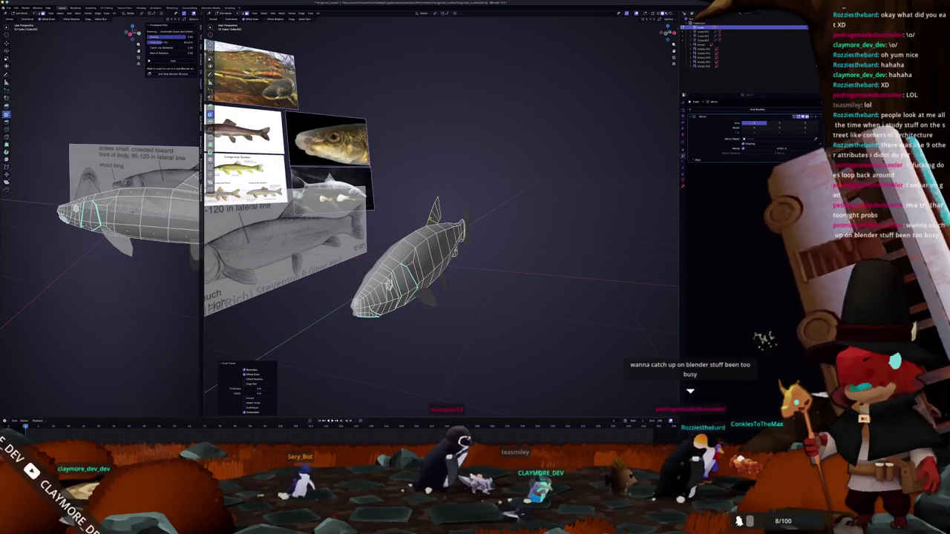
key(l)
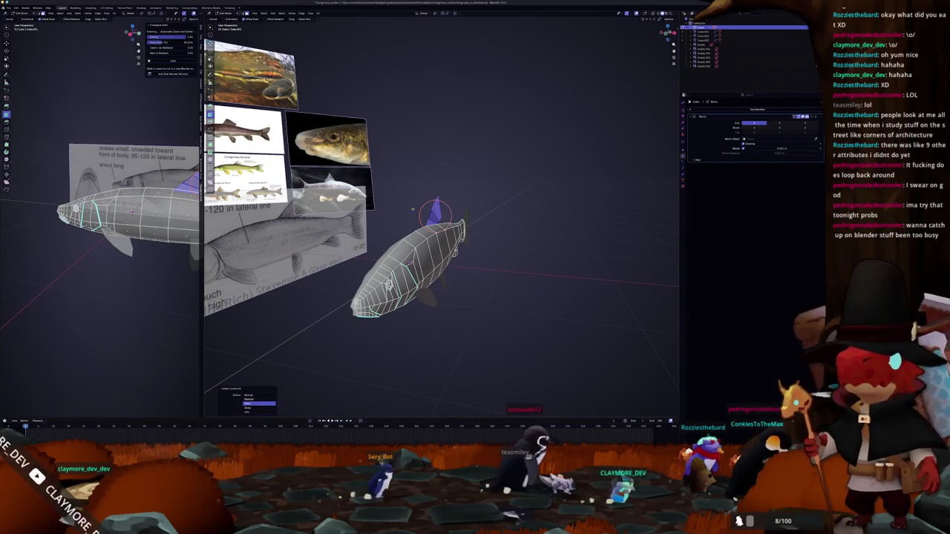
right_click(416, 200)
click(504, 269)
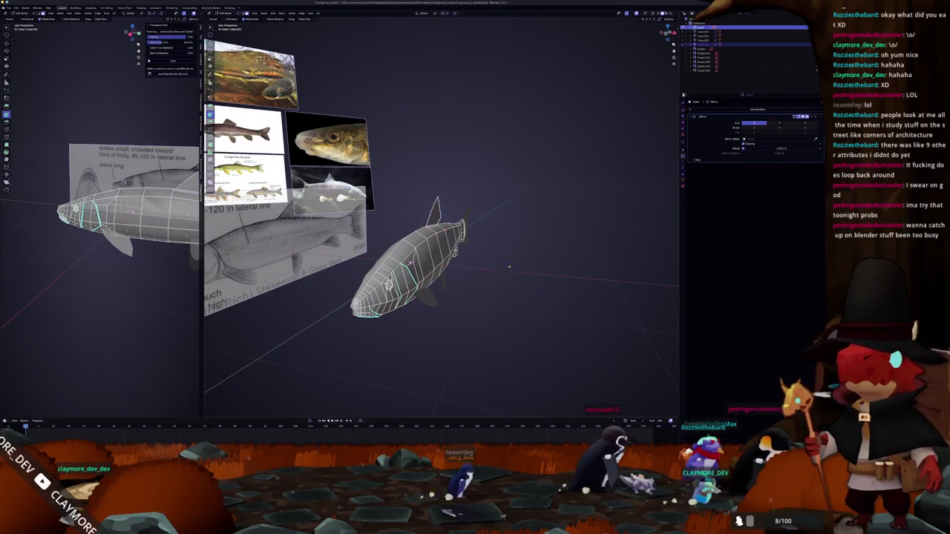
key(Tab)
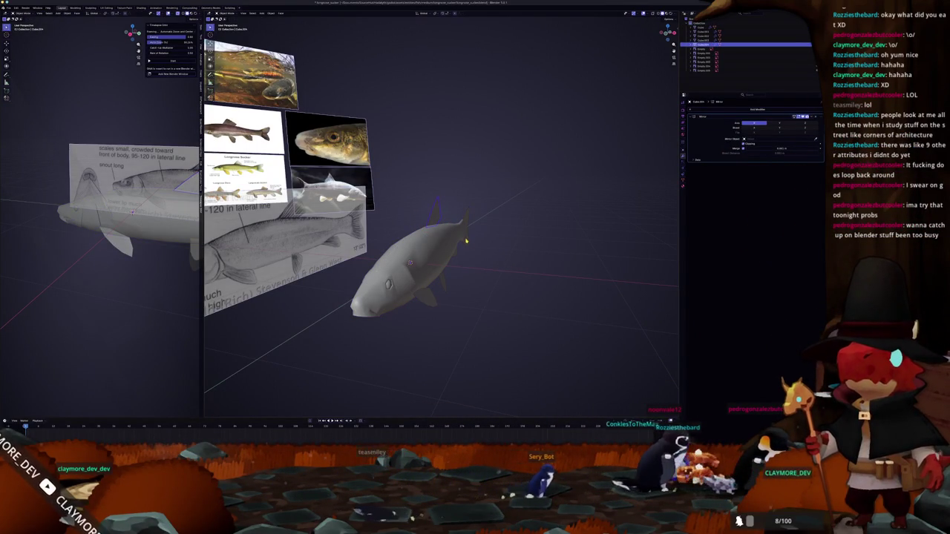
Separate the remaining fins from the body into another object and select it
middle_drag(449, 287, 386, 246)
key(Tab)
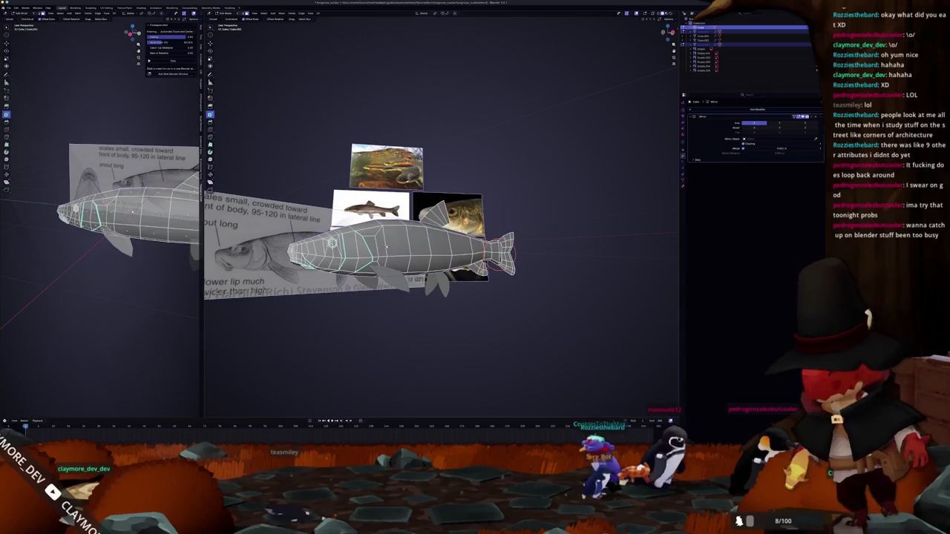
middle_drag(481, 272, 493, 280)
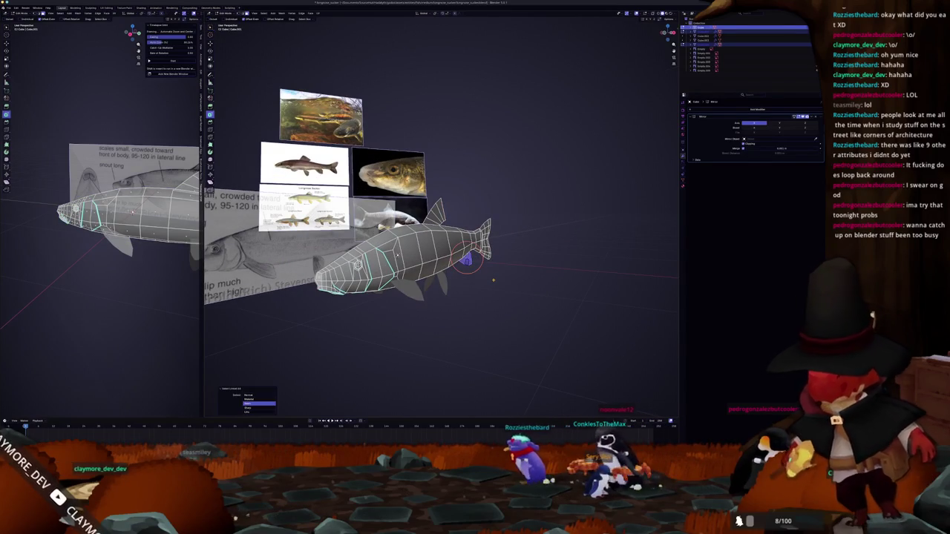
key(ctrl+l)
right_click(493, 280)
click(509, 282)
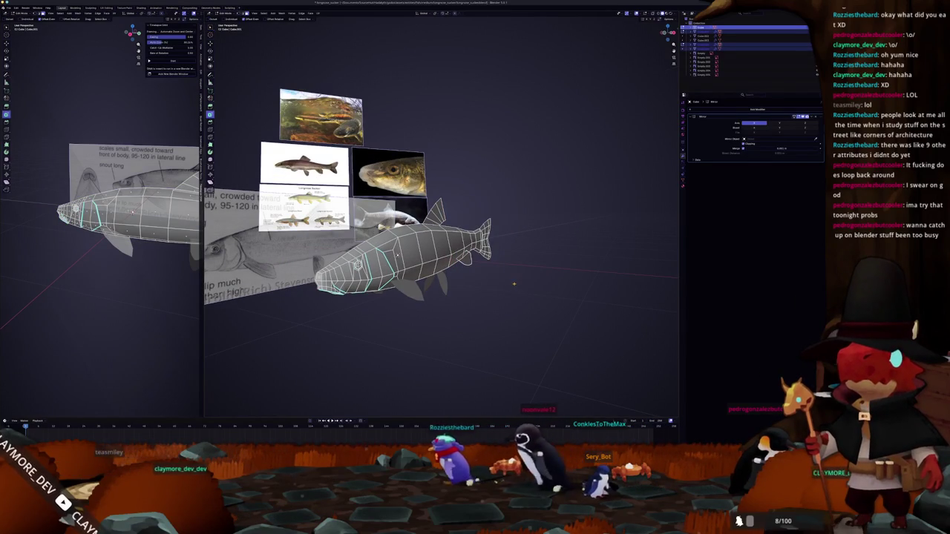
key(Tab)
click(413, 294)
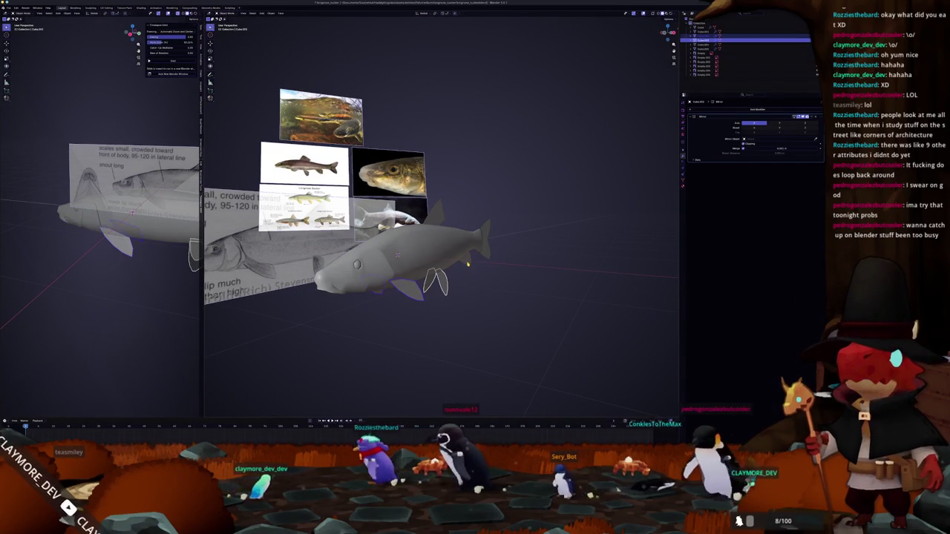
click(443, 215)
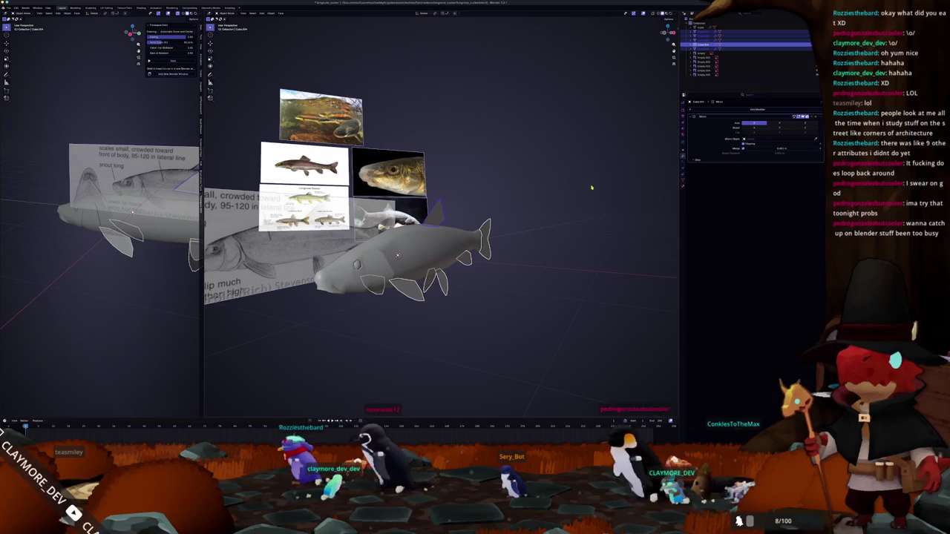
click(753, 109)
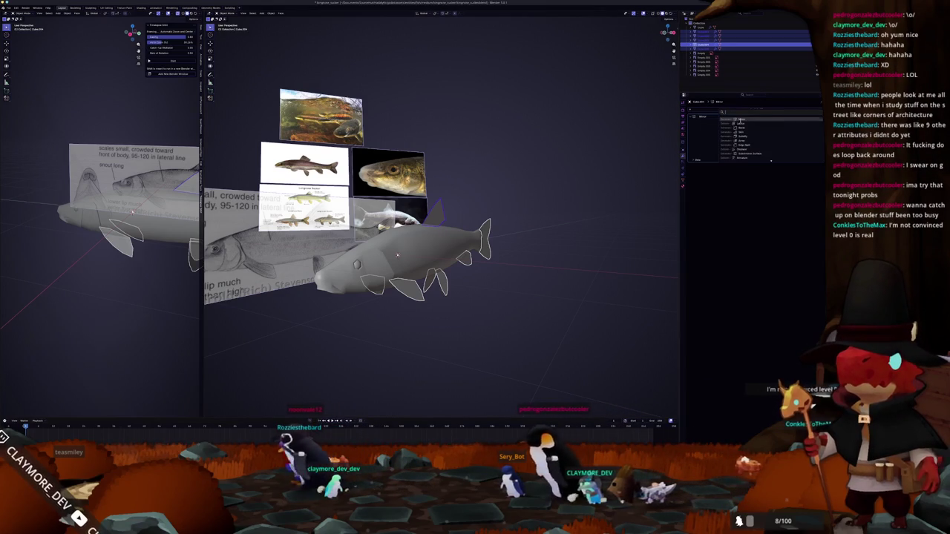
Add a Solidify modifier to the fins, apply their scale, and make them thicker
click(765, 148)
key(ctrl+a)
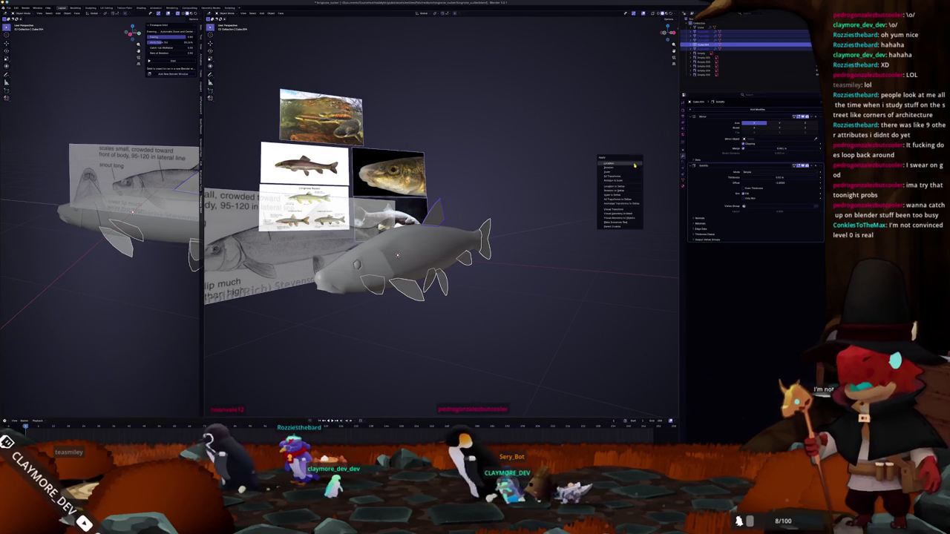
click(623, 177)
scroll(622, 178, up, 1)
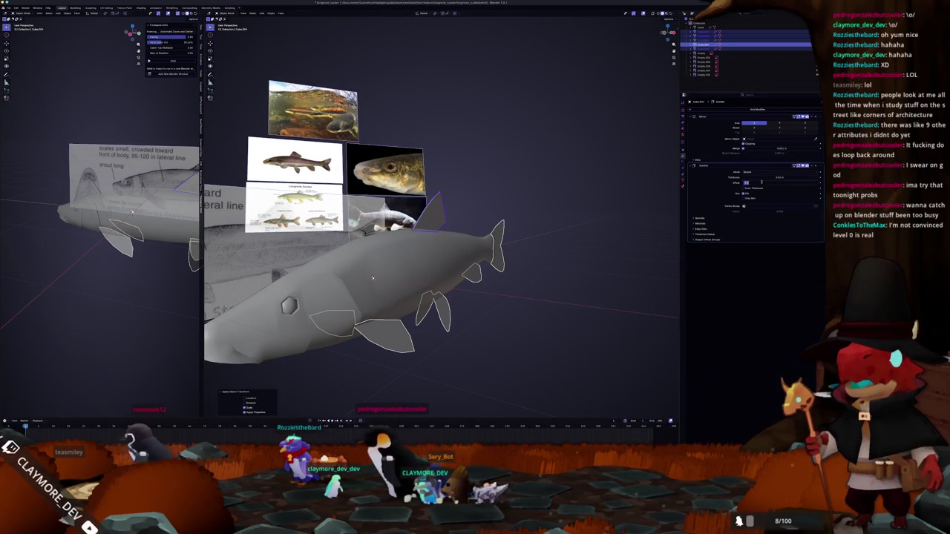
mouse_move(372, 278)
middle_down()
mouse_move(583, 198)
mouse_move(335, 394)
middle_up()
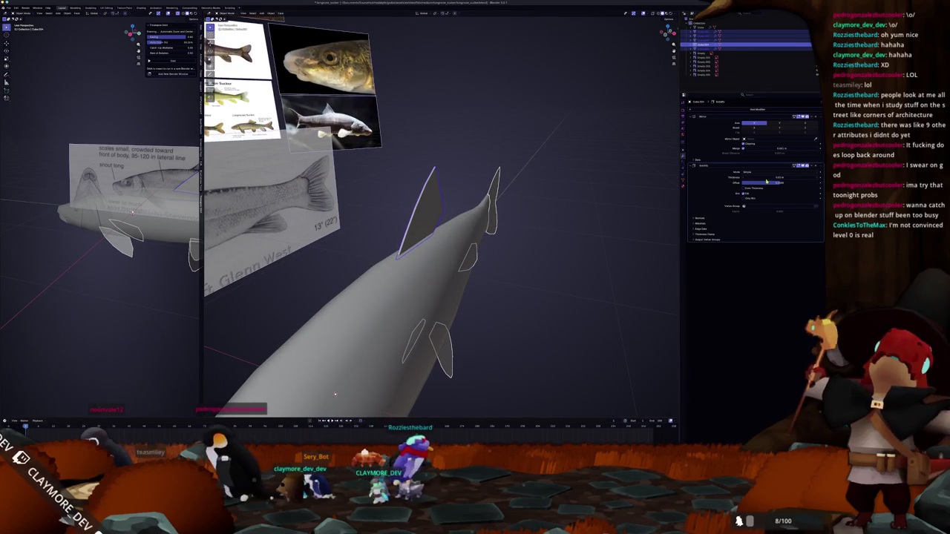
drag(772, 177, 794, 178)
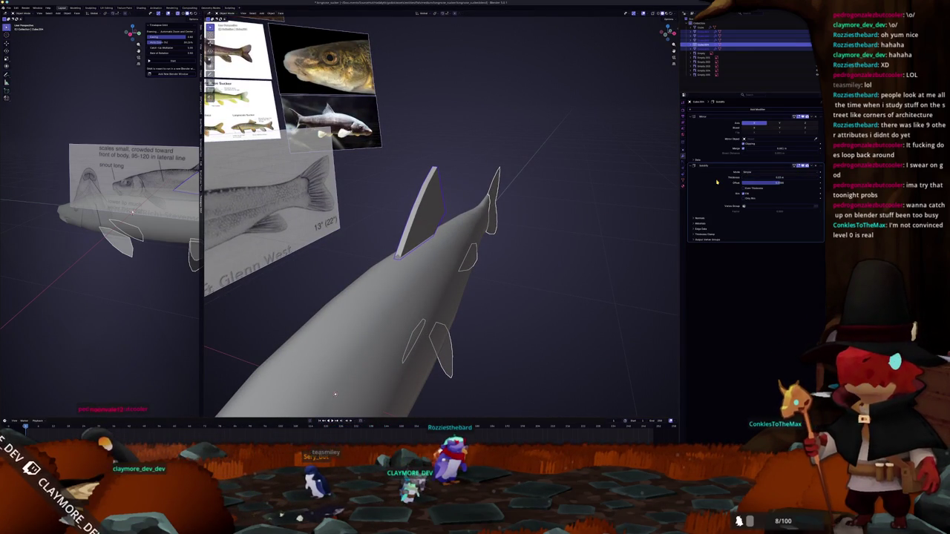
middle_drag(335, 394, 325, 384)
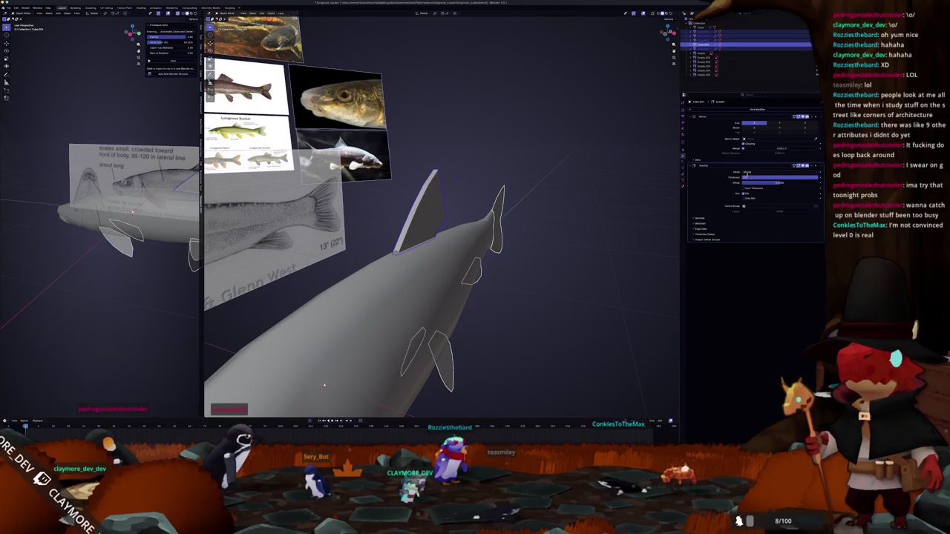
middle_drag(324, 384, 379, 288)
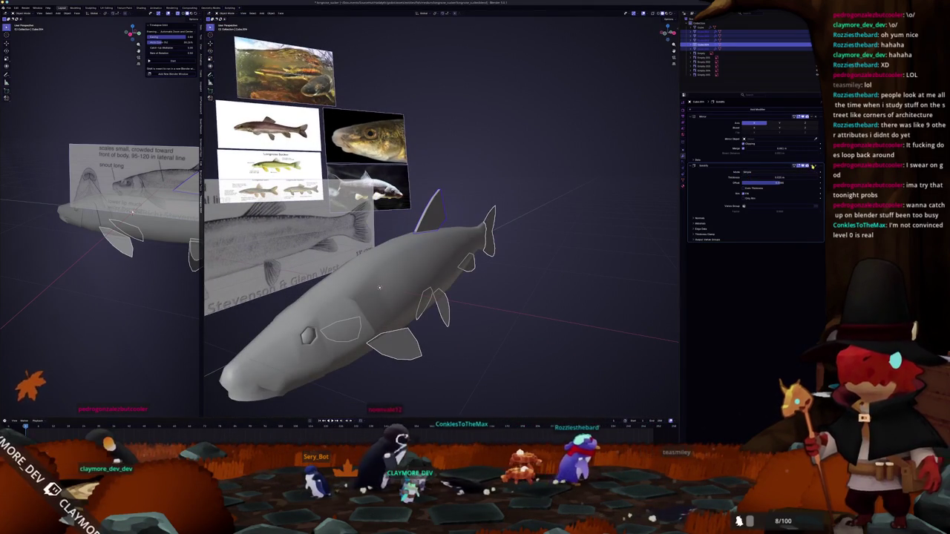
Apply the fish's transform and select the fin pieces together with the body
mouse_move(460, 267)
middle_down()
mouse_move(492, 242)
mouse_move(447, 216)
mouse_move(391, 239)
mouse_move(489, 243)
middle_up()
key(ctrl+a)
click(492, 241)
key(shift+bracketright)
middle_drag(463, 195, 507, 230)
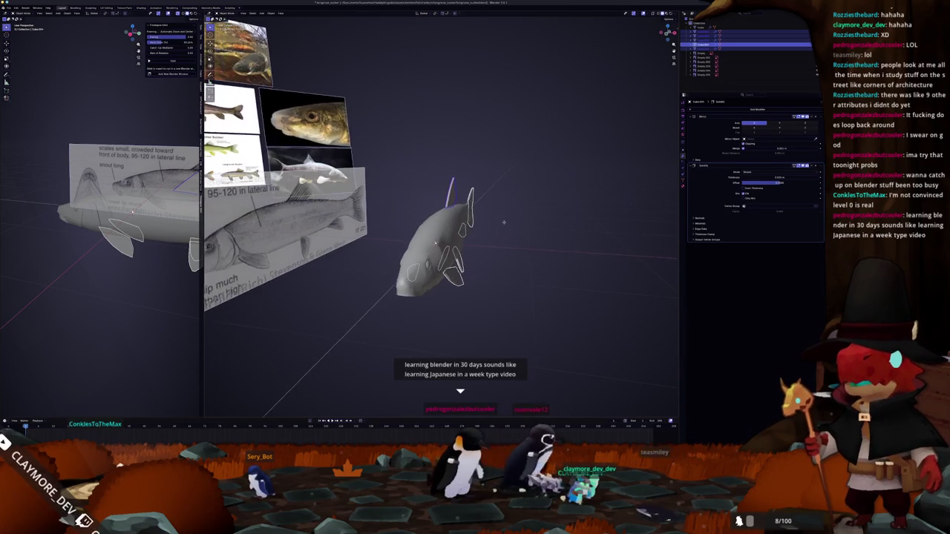
scroll(512, 245, up, 3)
right_click(517, 260)
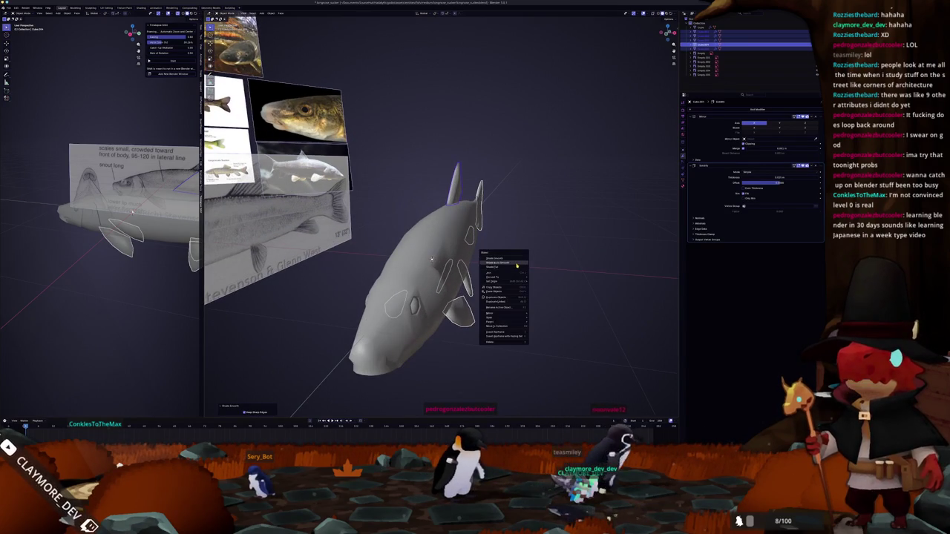
Shade the selected pieces with Auto Smooth and drop one fin from the selection
click(515, 265)
mouse_move(515, 265)
middle_down()
mouse_move(517, 238)
mouse_move(524, 253)
middle_up()
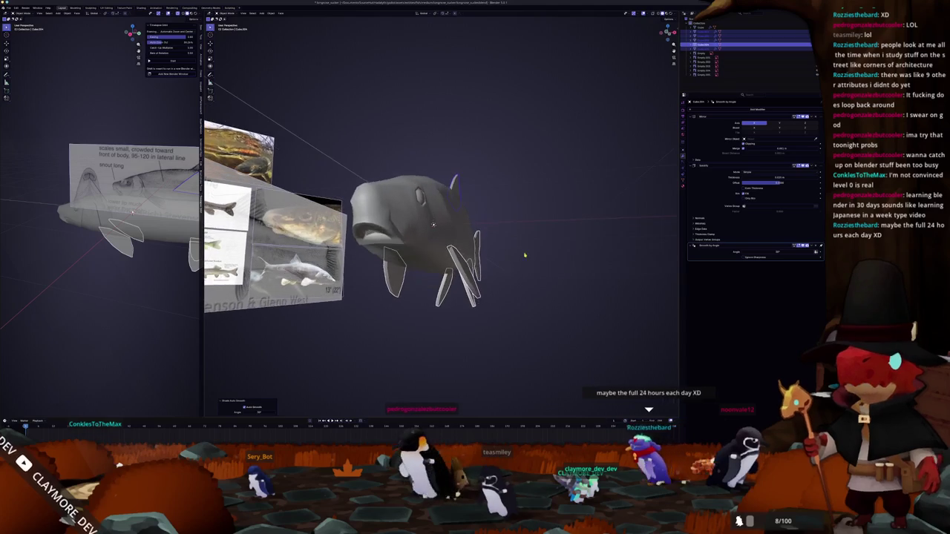
shift+click(465, 271)
In front orthographic view, rotate the selected fin geometry, then box-select the lower fins
key(Tab)
key(KP_1)
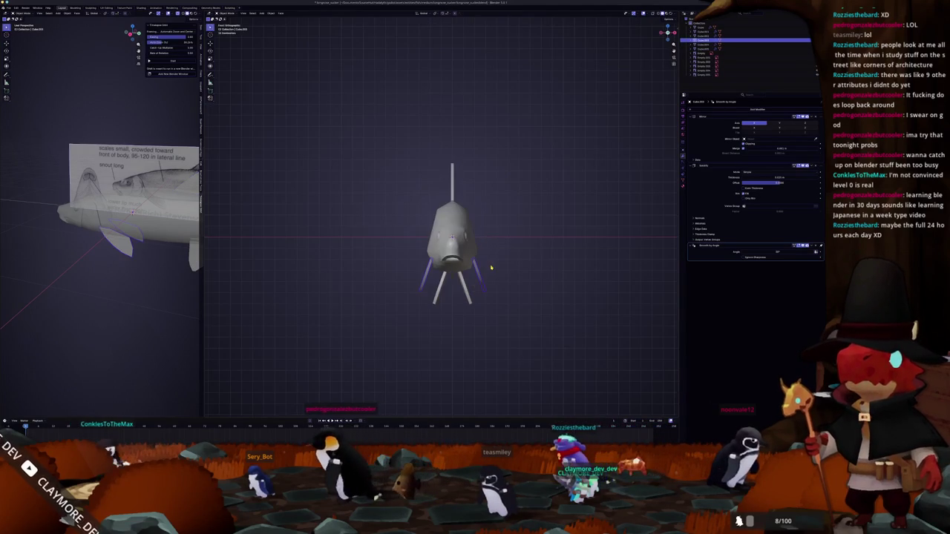
key(c)
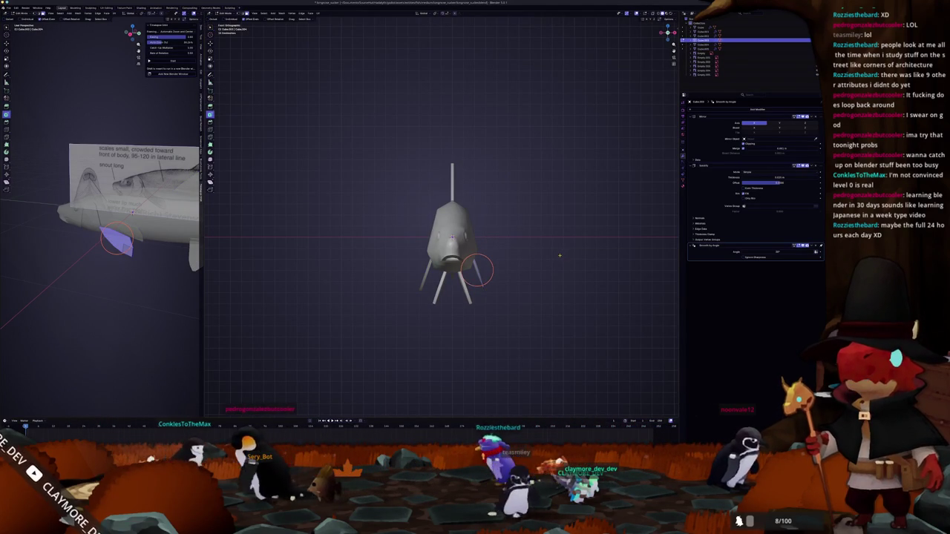
key(r)
click(562, 249)
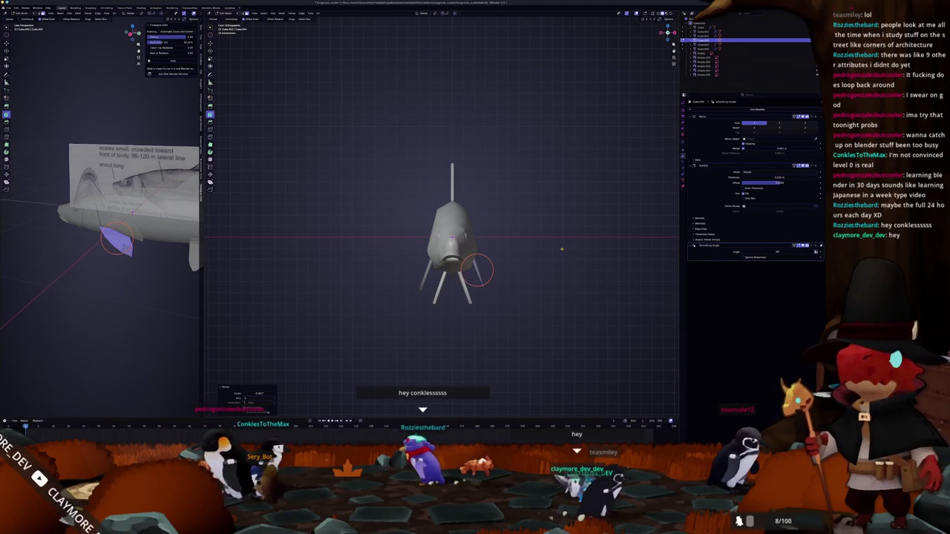
key(Tab)
scroll(519, 289, up, 1)
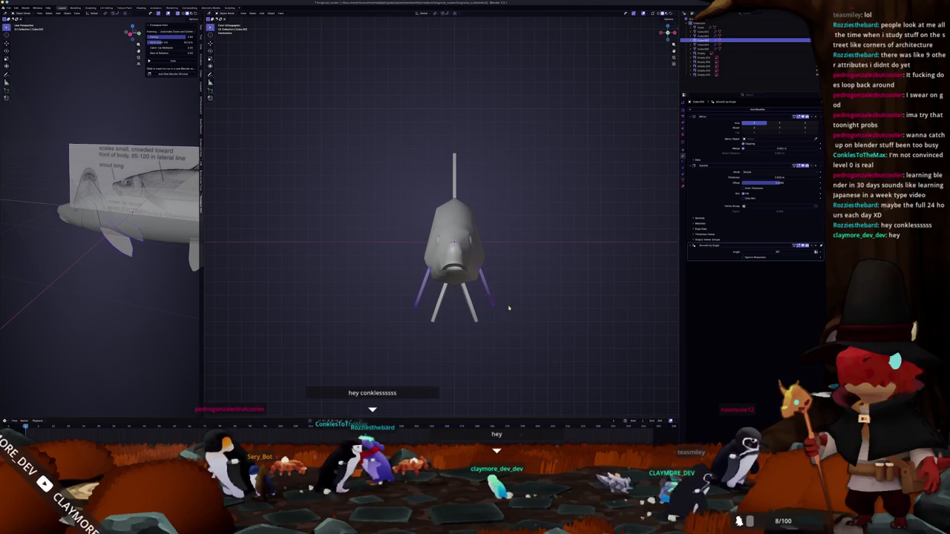
drag(505, 339, 424, 292)
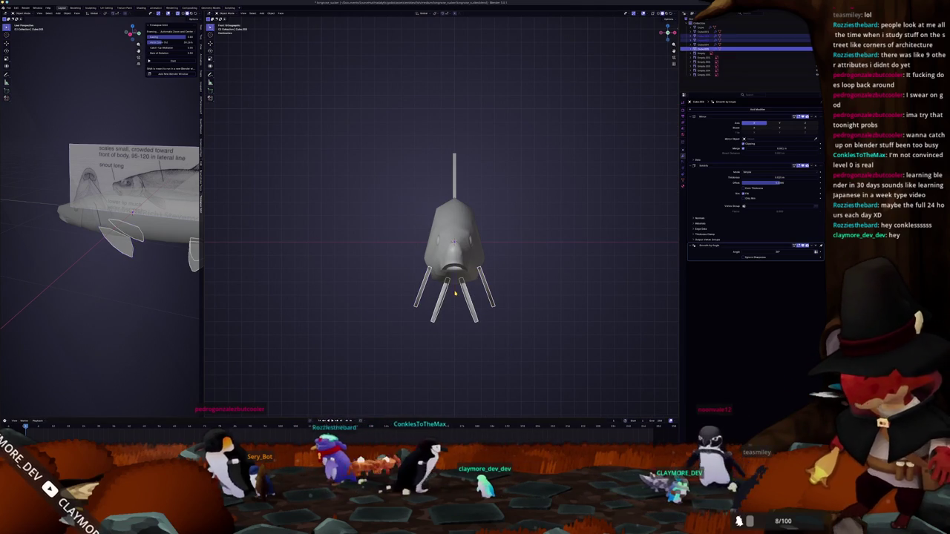
middle_drag(455, 294, 507, 238)
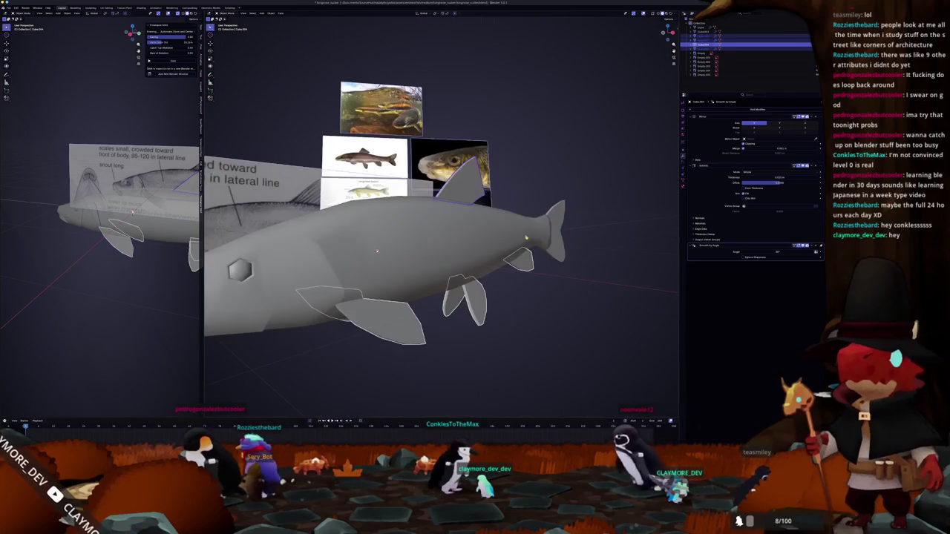
Apply the selected objects' transforms and set the fin thickness to 0.020 m
middle_drag(562, 247, 609, 198)
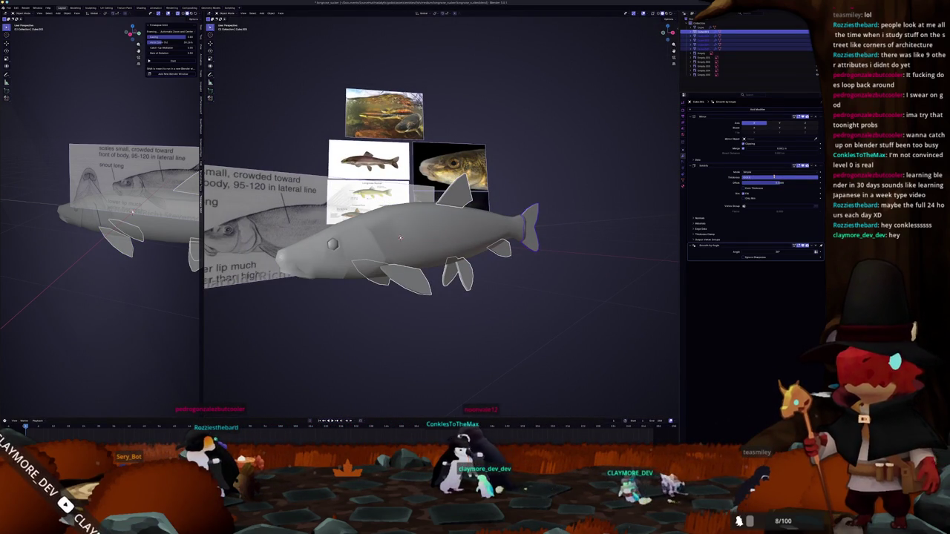
key(ctrl+a)
click(571, 215)
mouse_move(572, 215)
middle_down()
mouse_move(600, 201)
mouse_move(431, 276)
middle_up()
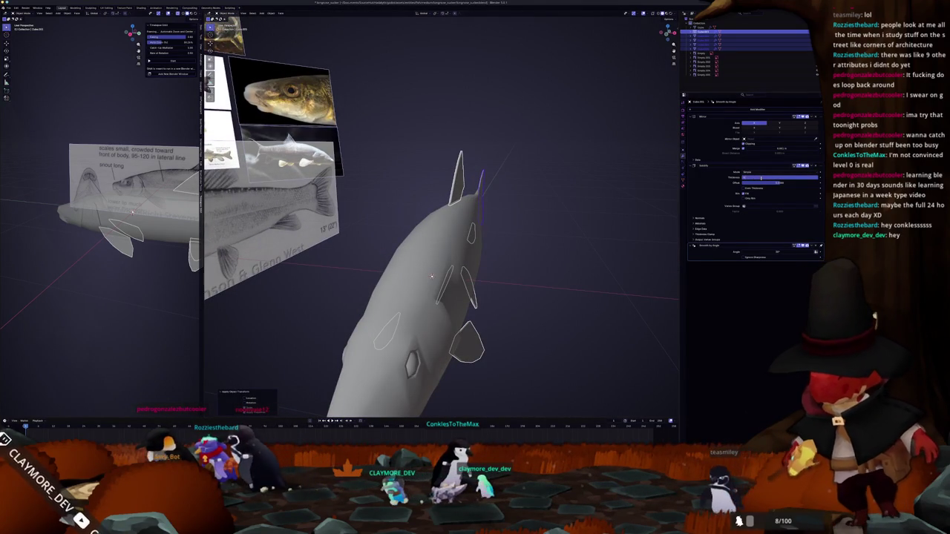
key(Return)
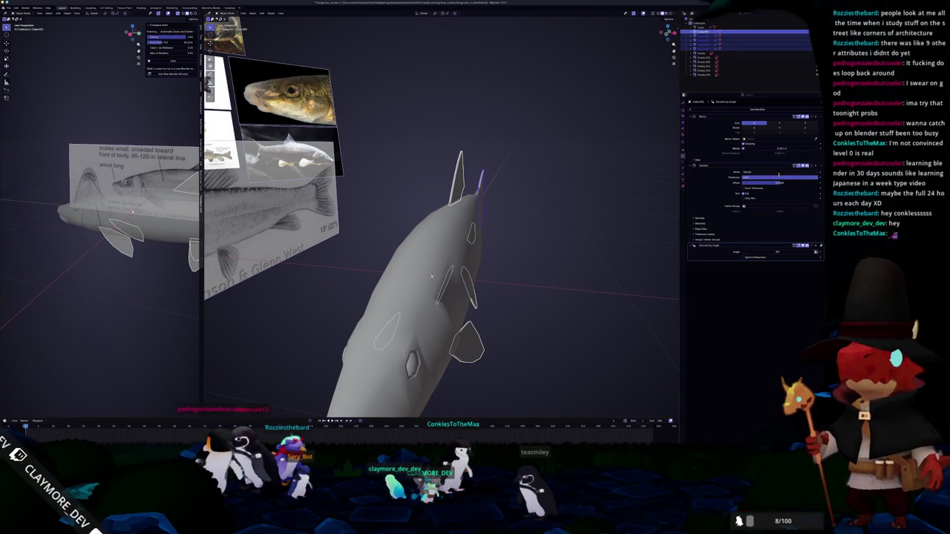
Reapply transforms, shade with Auto Smooth, convert the pieces to meshes, and switch to UV Editing
key(ctrl+a)
click(615, 219)
mouse_move(581, 228)
middle_down()
mouse_move(565, 219)
mouse_move(534, 272)
middle_up()
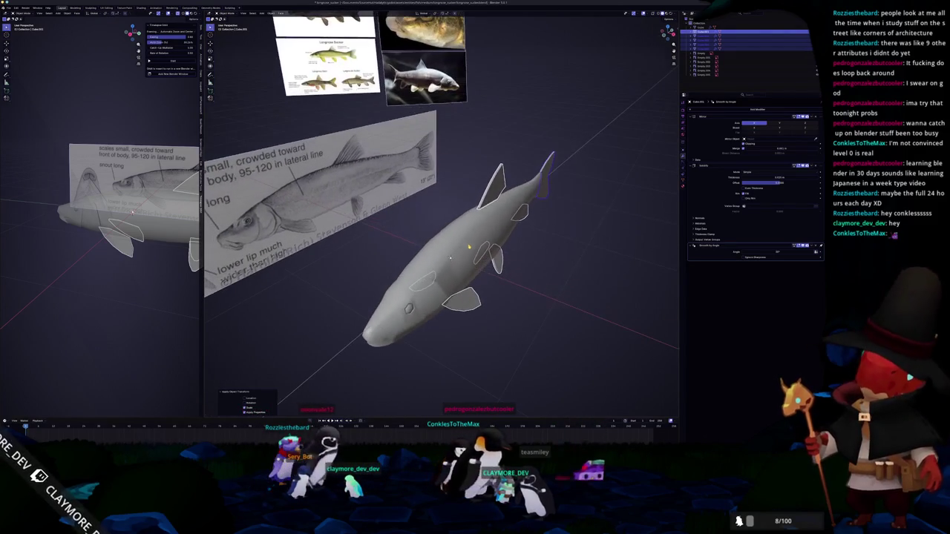
right_click(534, 272)
click(538, 270)
right_click(540, 262)
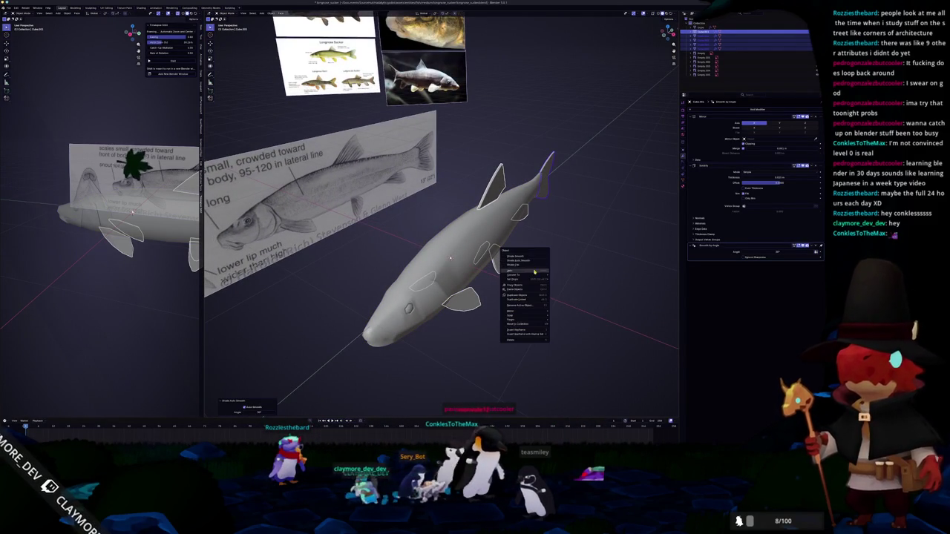
click(553, 276)
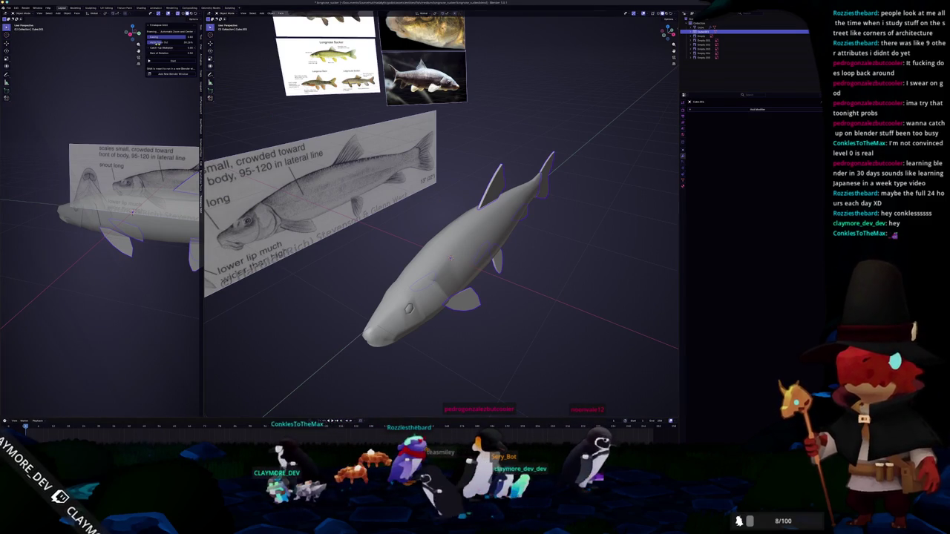
click(106, 8)
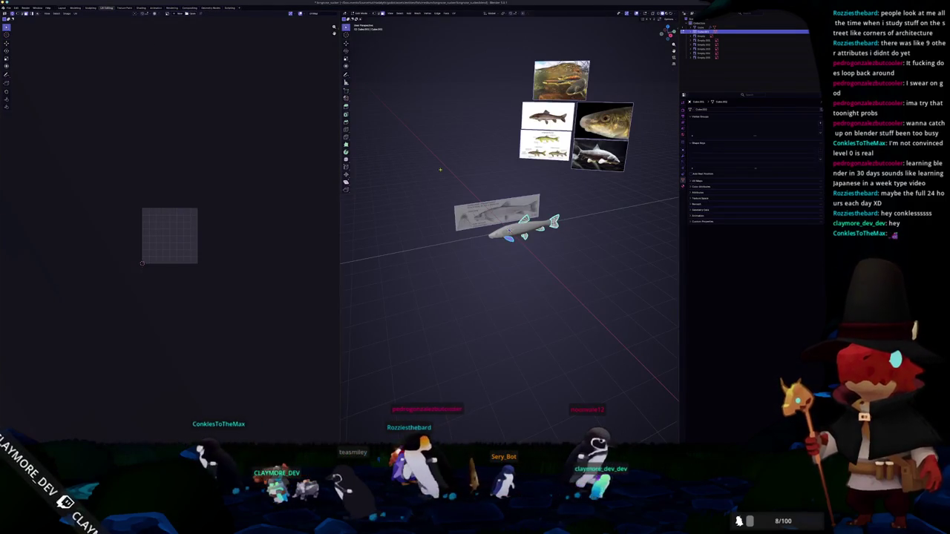
Unwrap the fins with Smart UV Project
scroll(389, 151, up, 3)
scroll(509, 230, up, 2)
mouse_move(508, 230)
middle_down()
mouse_move(497, 229)
mouse_move(549, 143)
mouse_move(532, 143)
middle_up()
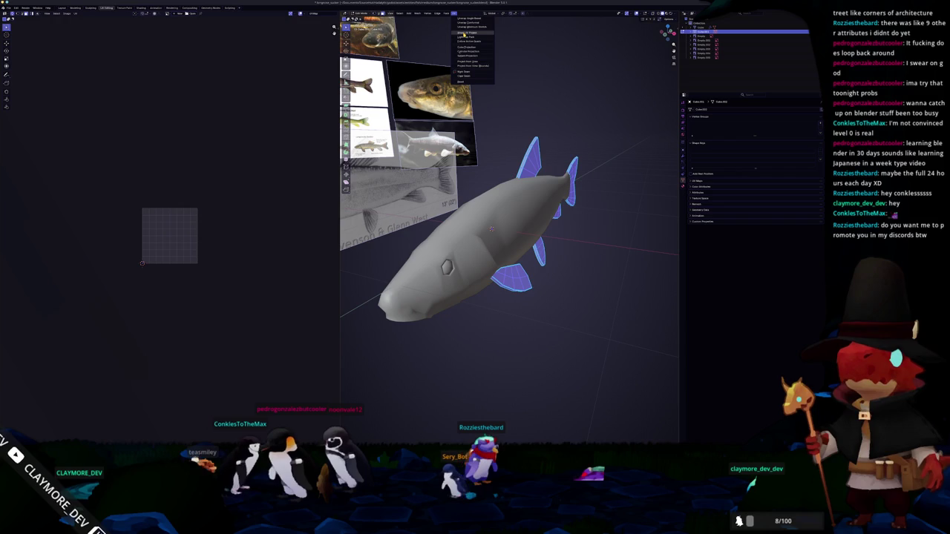
click(465, 33)
click(461, 74)
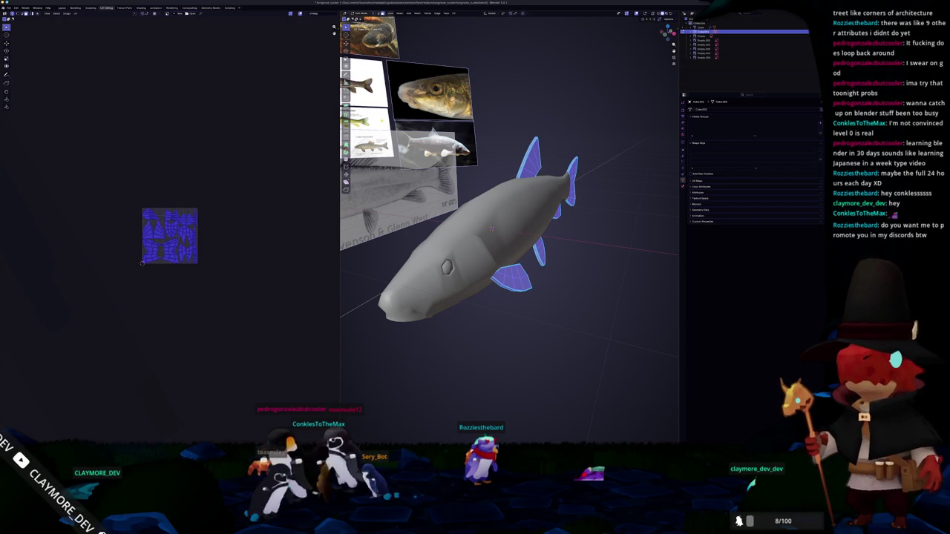
Switch to the fish body, select all its geometry, and check its modifier stack
key(Tab)
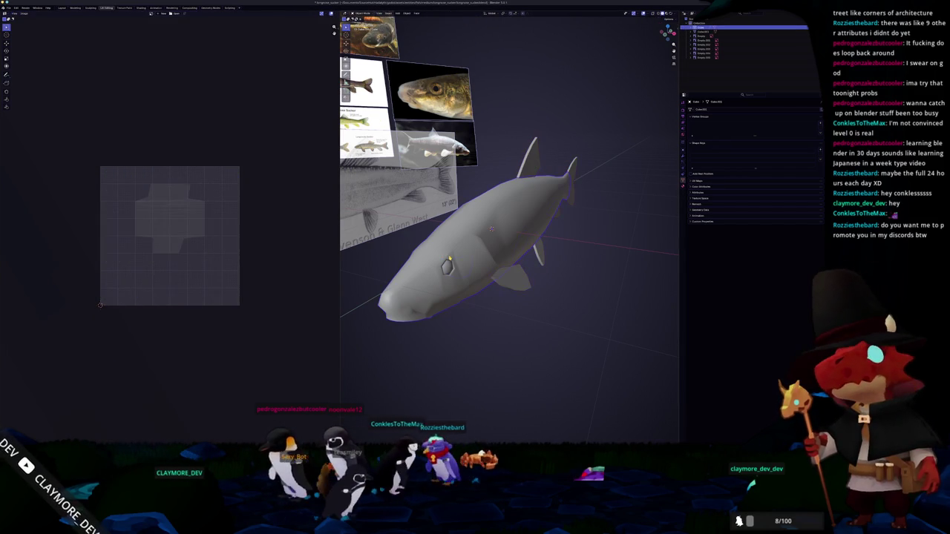
click(702, 28)
key(Tab)
key(a)
key(Tab)
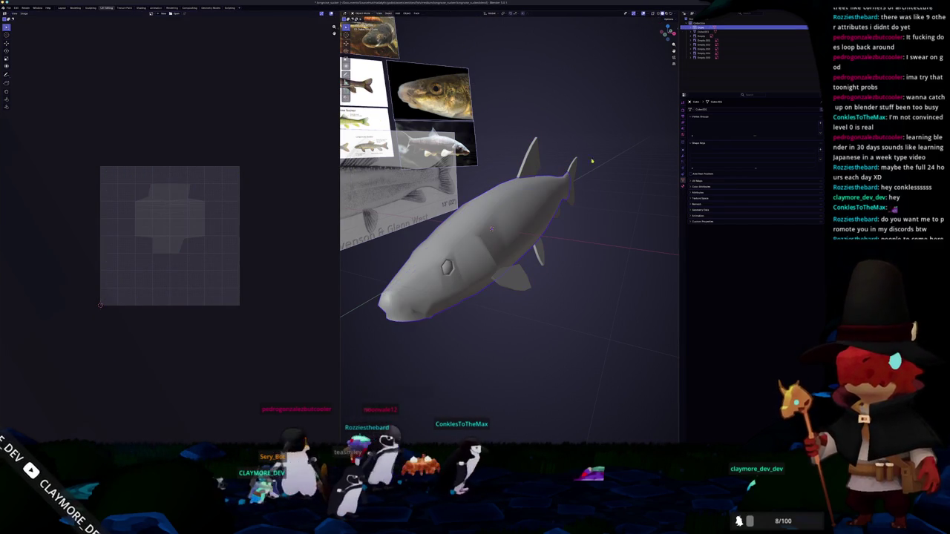
click(683, 158)
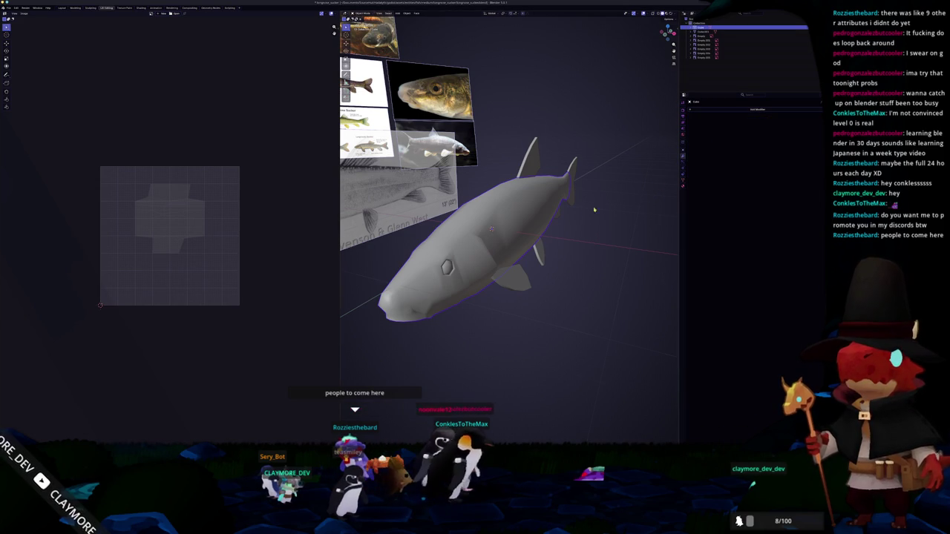
Look at the body's unwrap options in Edit Mode without applying one, then deselect everything
key(Tab)
middle_drag(620, 198, 569, 206)
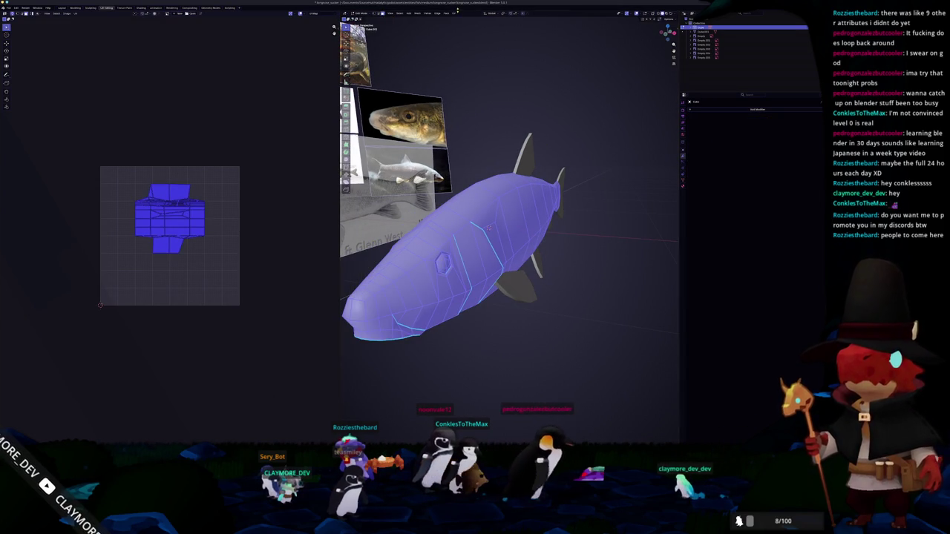
click(454, 14)
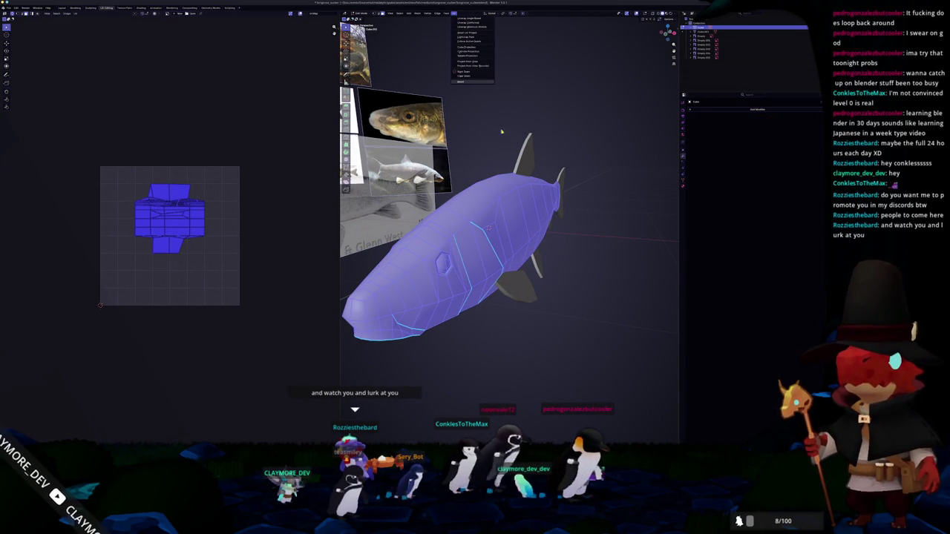
key(alt+a)
mouse_move(568, 176)
middle_down()
mouse_move(494, 213)
mouse_move(490, 232)
mouse_move(675, 170)
mouse_move(672, 159)
middle_up()
key(a)
key(alt+a)
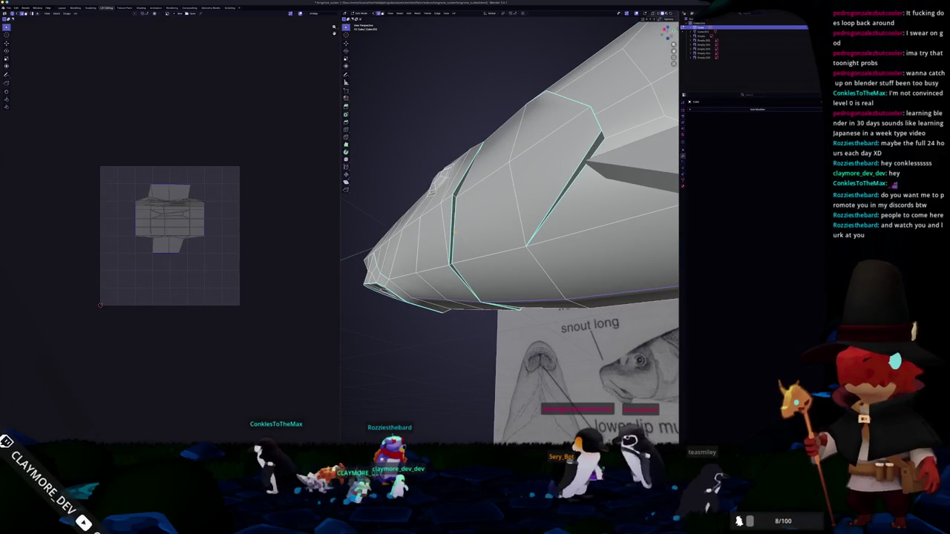
Select the edge loop from the head along the body and mark it as a UV seam
mouse_move(672, 160)
middle_down()
mouse_move(653, 193)
mouse_move(634, 182)
middle_up()
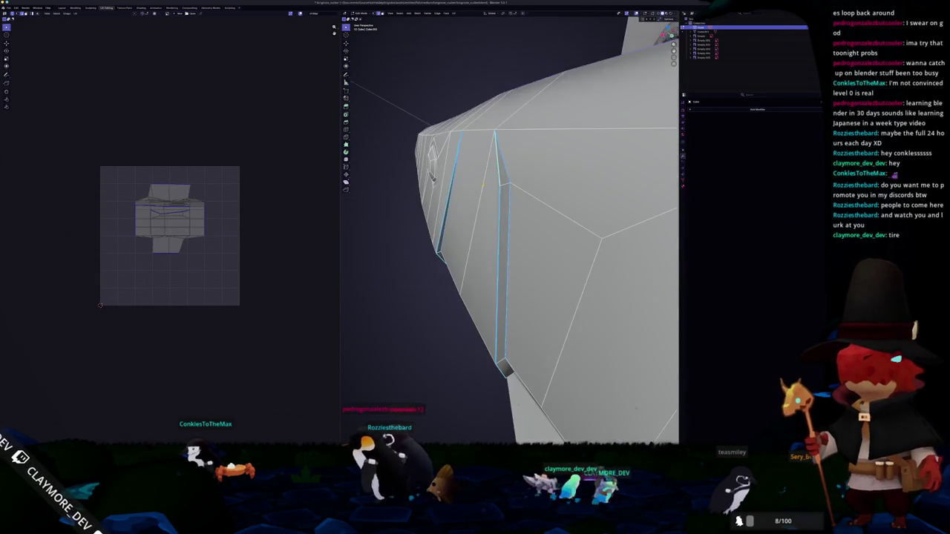
mouse_move(479, 184)
middle_down()
mouse_move(635, 296)
mouse_move(484, 189)
mouse_move(541, 271)
mouse_move(506, 232)
mouse_move(523, 193)
mouse_move(520, 222)
mouse_move(482, 211)
mouse_move(550, 277)
middle_up()
scroll(520, 245, up, 5)
scroll(506, 232, down, 4)
mouse_move(636, 200)
middle_down()
mouse_move(547, 206)
mouse_move(553, 236)
mouse_move(494, 199)
mouse_move(400, 232)
mouse_move(534, 250)
middle_up()
scroll(386, 236, up, 2)
scroll(368, 239, up, 2)
right_click(537, 252)
click(533, 328)
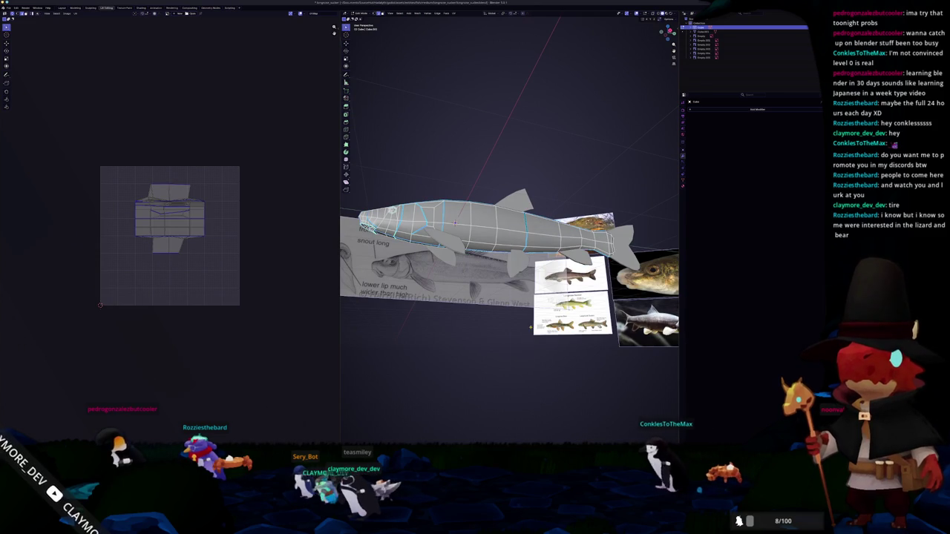
right_click(498, 307)
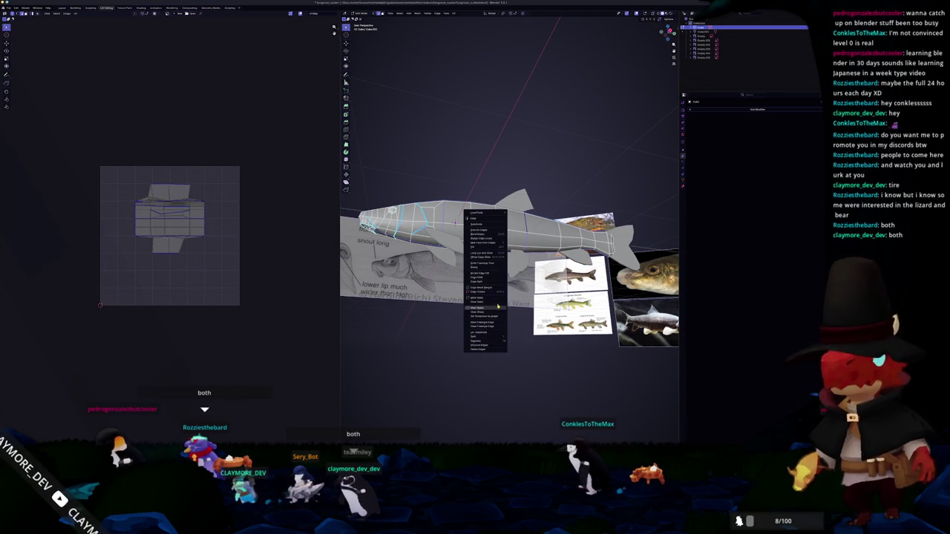
click(498, 307)
Clear the edge selection, zoom out to a side view, and select the entire fish mesh
middle_drag(497, 307, 511, 309)
scroll(510, 309, up, 1)
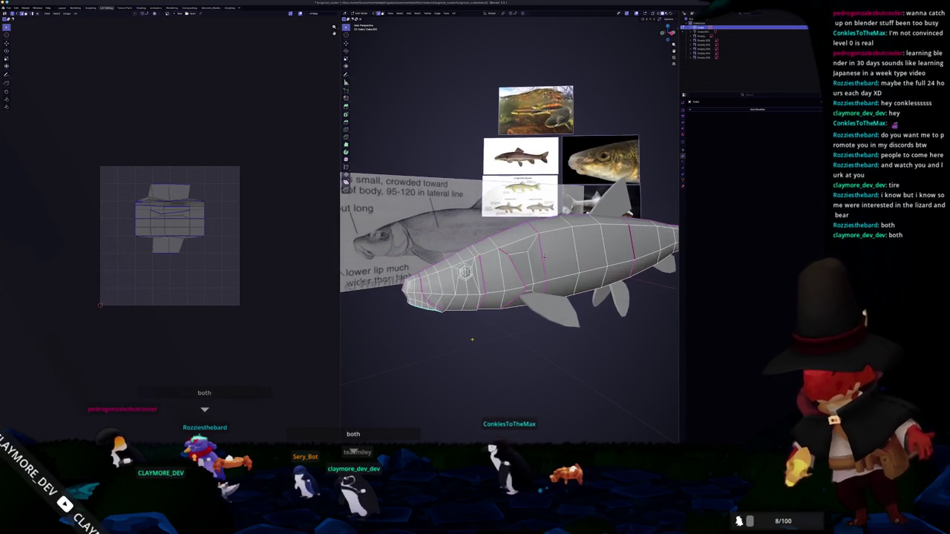
scroll(510, 308, up, 2)
scroll(510, 309, up, 2)
scroll(511, 309, up, 2)
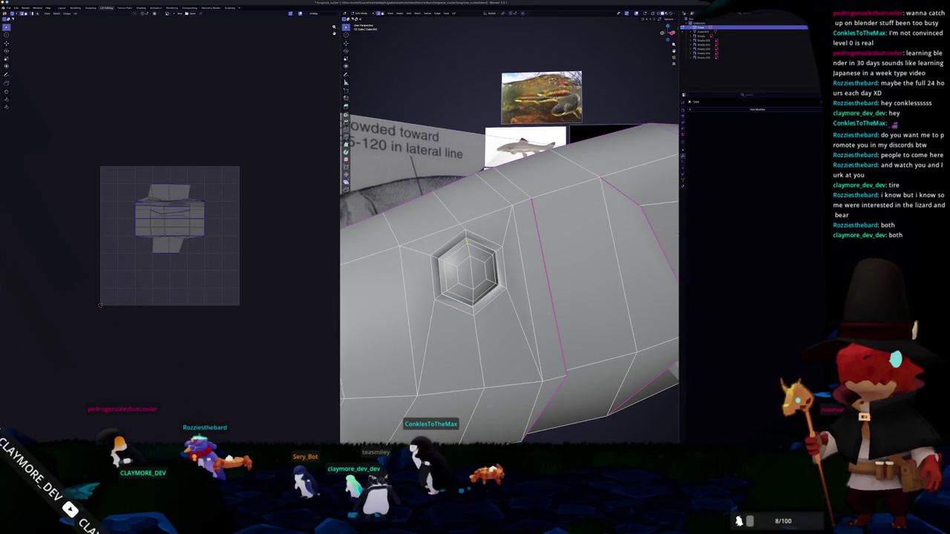
key(alt+a)
middle_drag(511, 308, 453, 244)
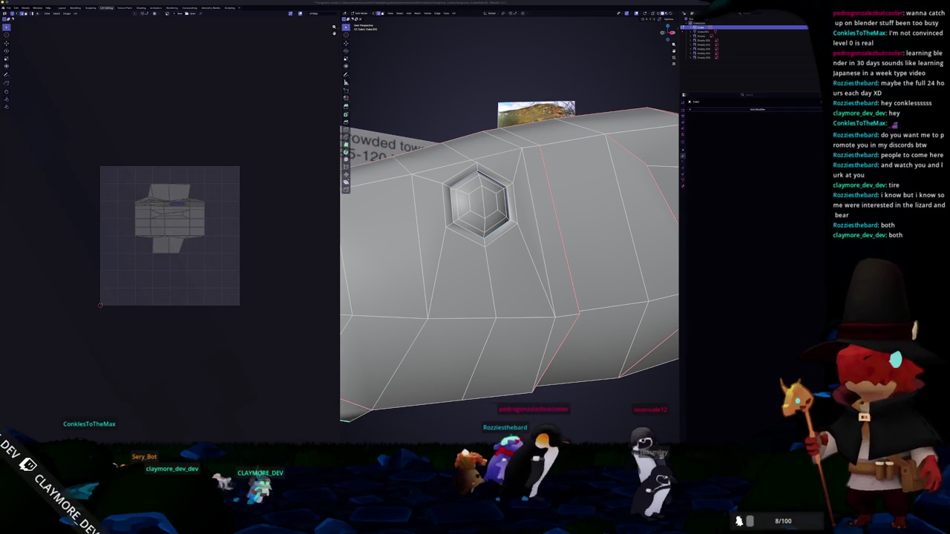
scroll(584, 236, down, 3)
mouse_move(585, 236)
middle_down()
mouse_move(518, 235)
mouse_move(464, 251)
middle_up()
scroll(573, 240, up, 5)
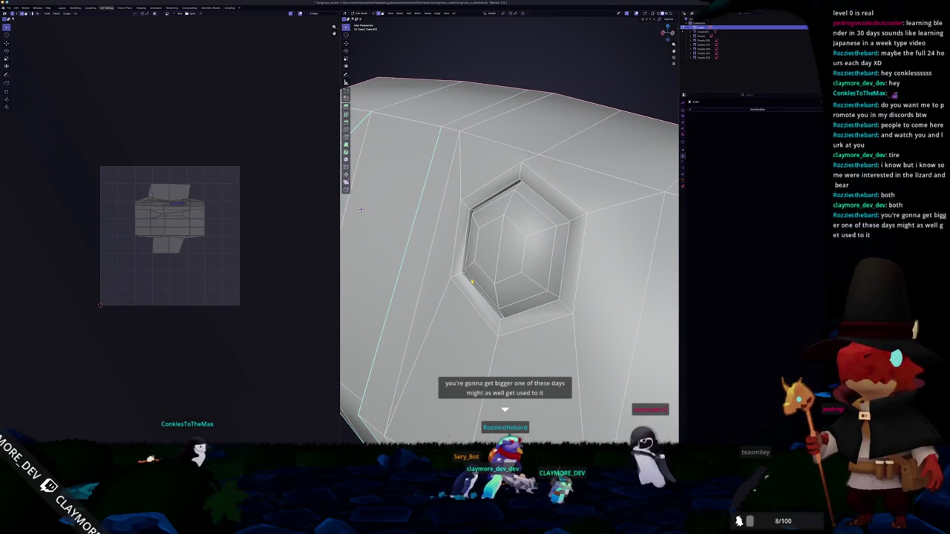
right_click(471, 282)
middle_drag(471, 282, 448, 273)
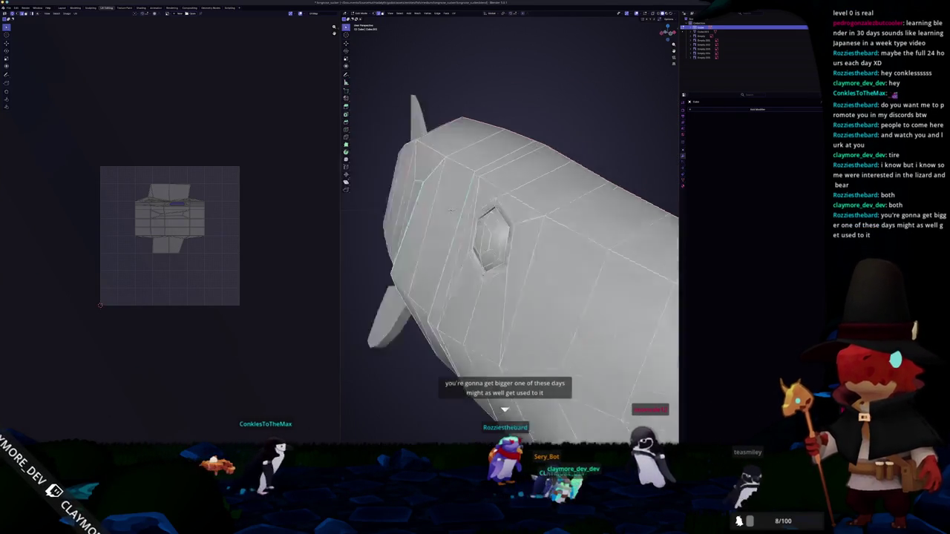
scroll(449, 272, down, 6)
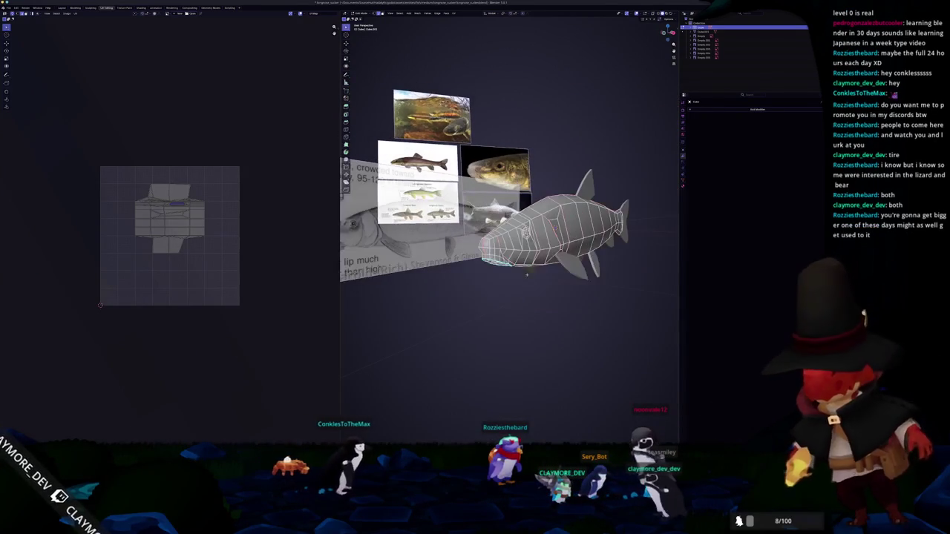
key(a)
middle_drag(555, 228, 521, 236)
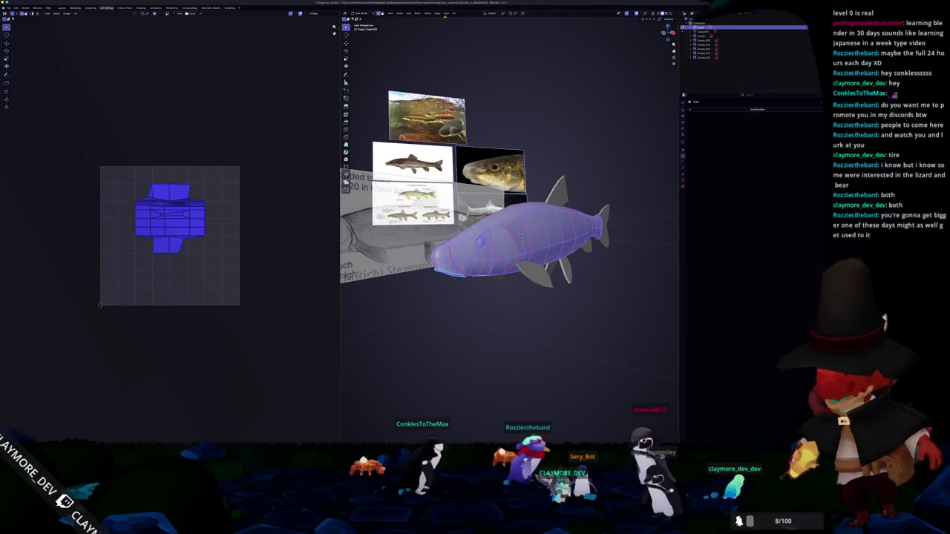
Unwrap the selected fish mesh with UV > Unwrap
click(454, 13)
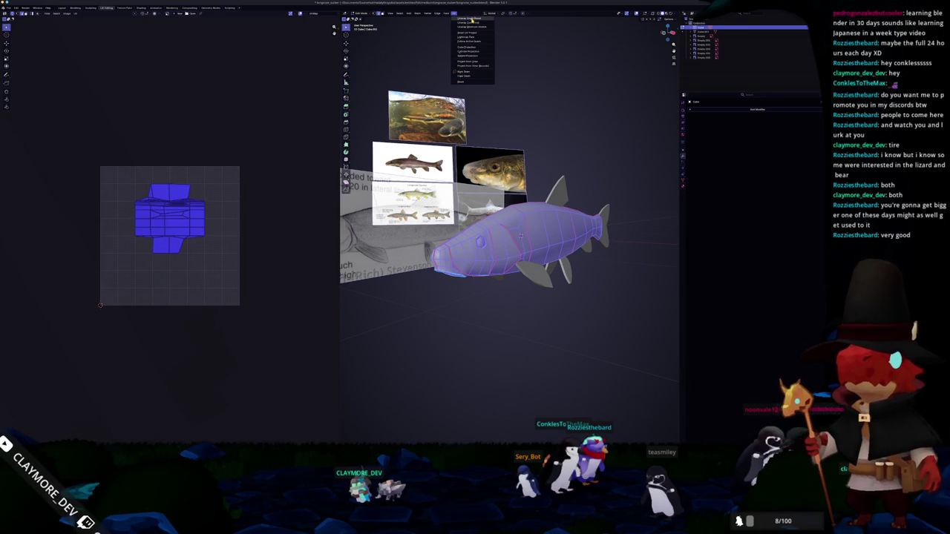
click(472, 18)
key(KP_Decimal)
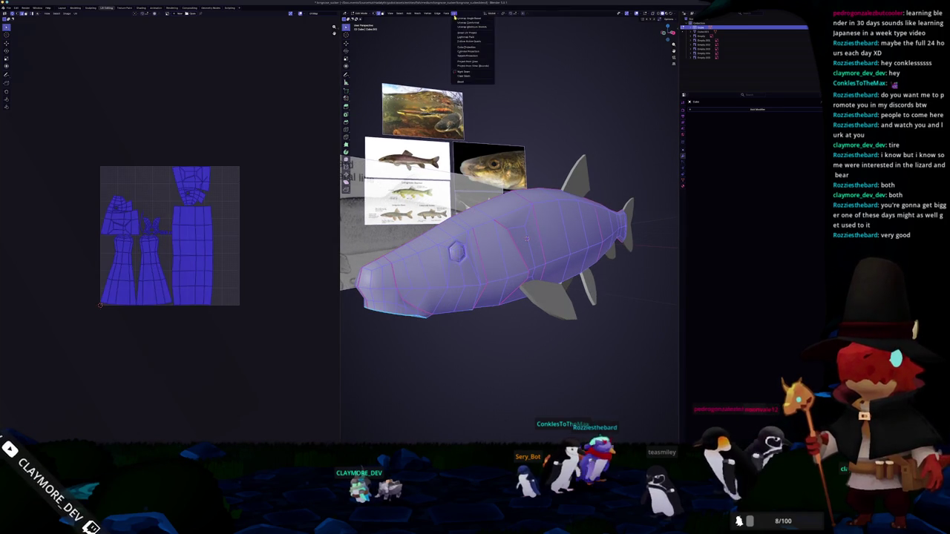
click(465, 27)
key(KP_Decimal)
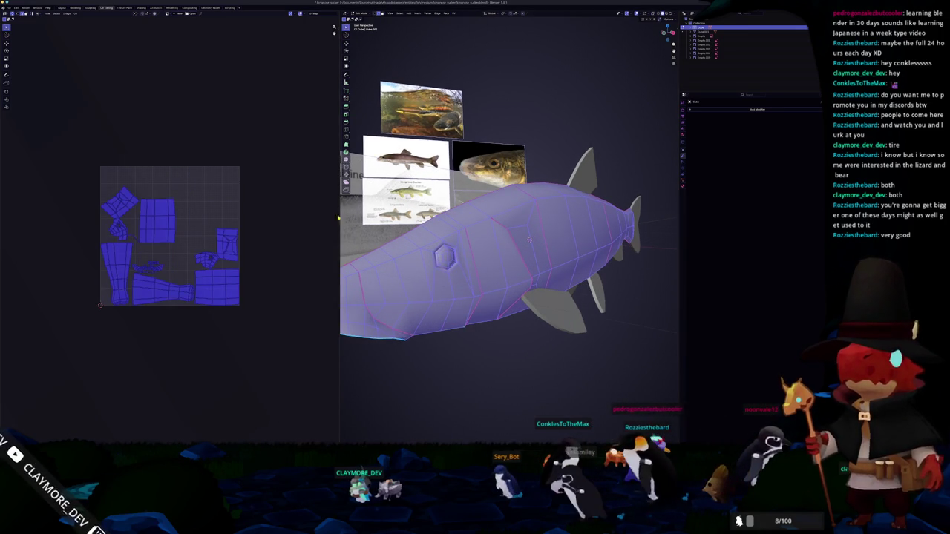
scroll(529, 239, up, 2)
scroll(557, 233, up, 3)
scroll(594, 227, up, 2)
scroll(629, 219, up, 3)
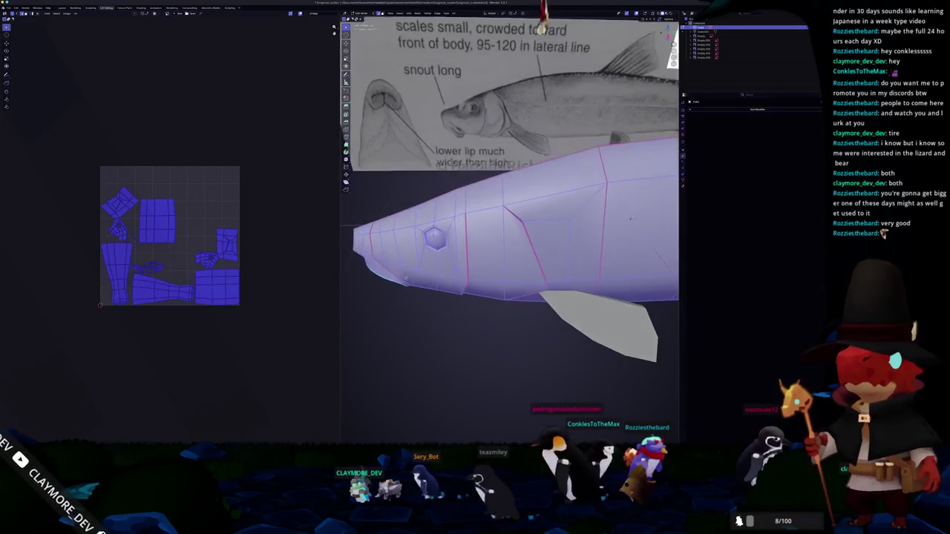
scroll(629, 218, down, 1)
scroll(616, 223, down, 1)
scroll(146, 265, up, 3)
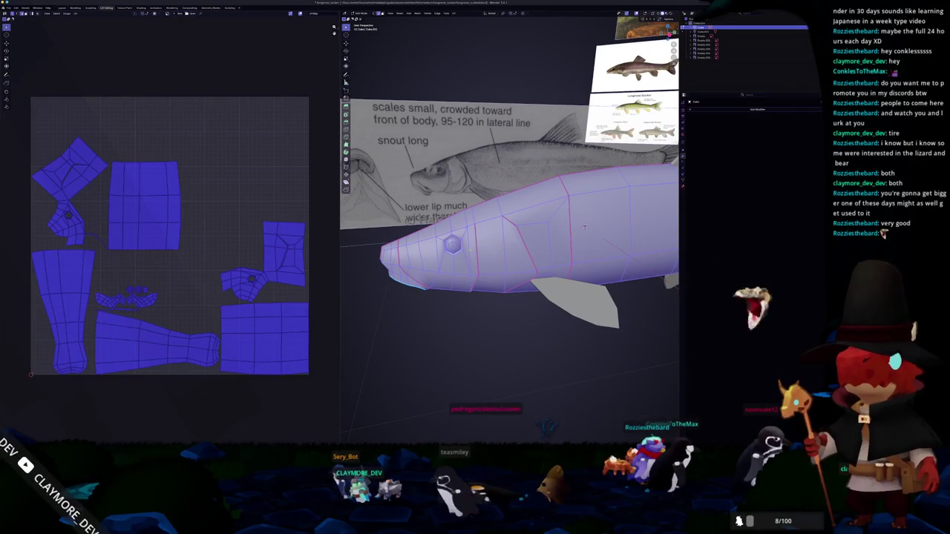
scroll(584, 225, up, 2)
scroll(584, 226, up, 2)
Deselect all and mark one chosen edge as an additional UV seam
mouse_move(584, 225)
middle_down()
mouse_move(590, 194)
mouse_move(435, 209)
middle_up()
key(alt+a)
scroll(508, 205, down, 4)
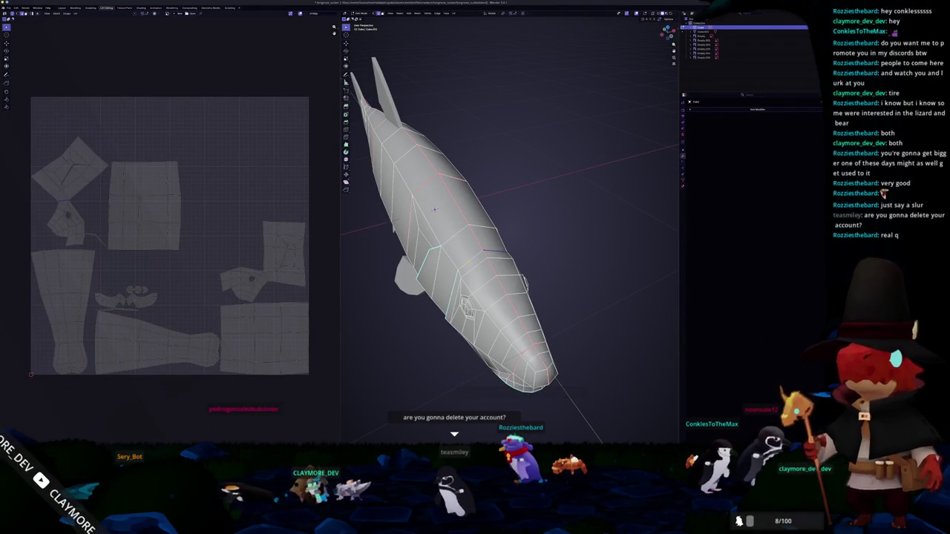
right_click(453, 339)
click(453, 339)
middle_drag(453, 340, 526, 235)
Select the whole fish and unwrap it again using the new seam
key(a)
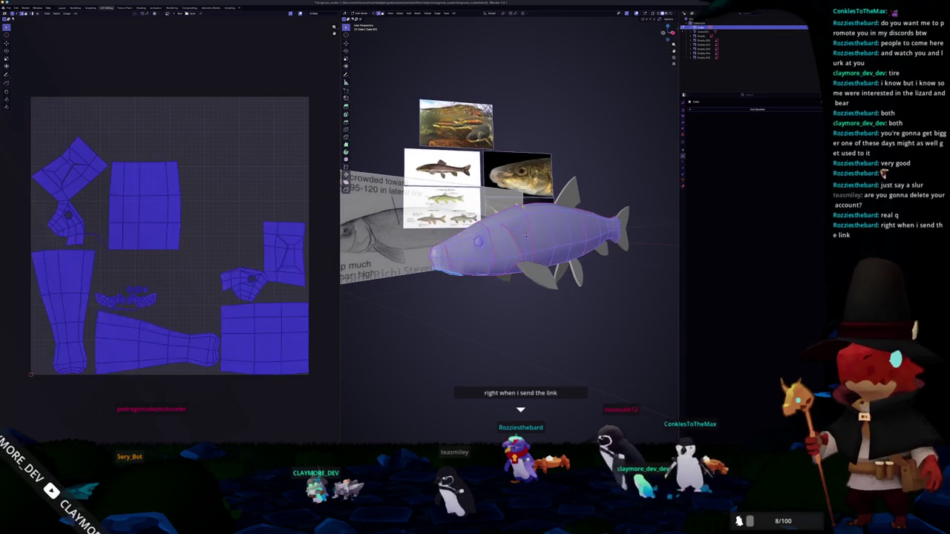
click(453, 14)
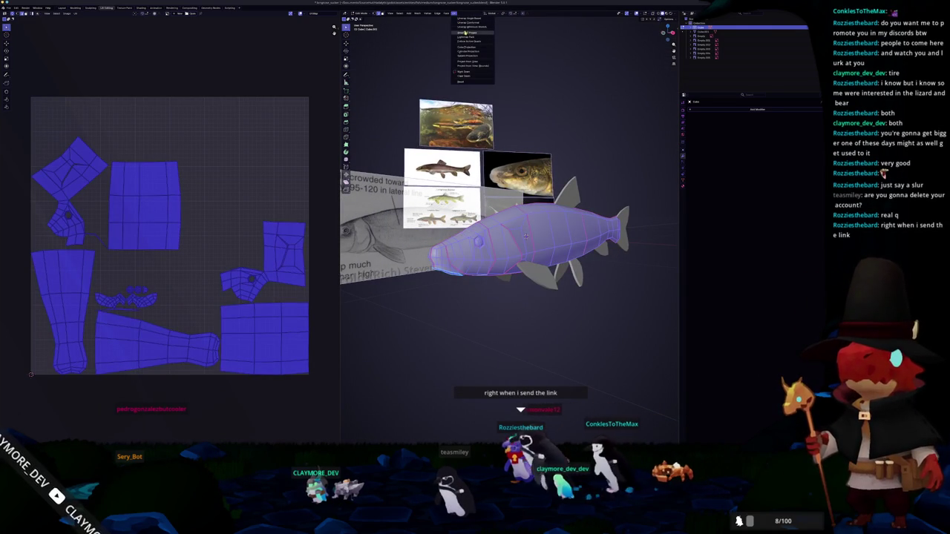
click(466, 27)
middle_drag(512, 223, 521, 205)
scroll(218, 148, up, 5)
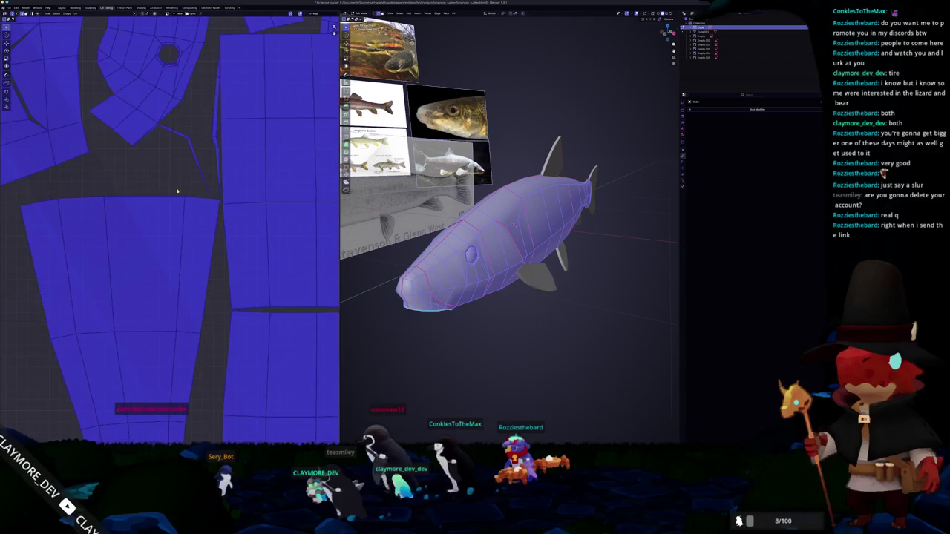
Mark the edge loops around the fish's nose as UV seams
scroll(170, 155, up, 2)
scroll(513, 225, up, 5)
mouse_move(514, 224)
middle_down()
mouse_move(448, 168)
mouse_move(416, 201)
middle_up()
key(alt+a)
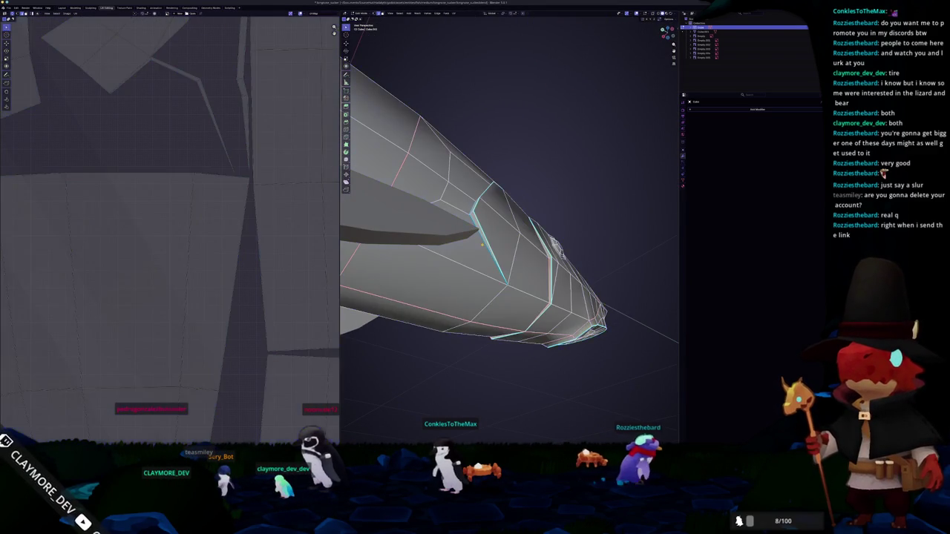
middle_drag(486, 235, 472, 223)
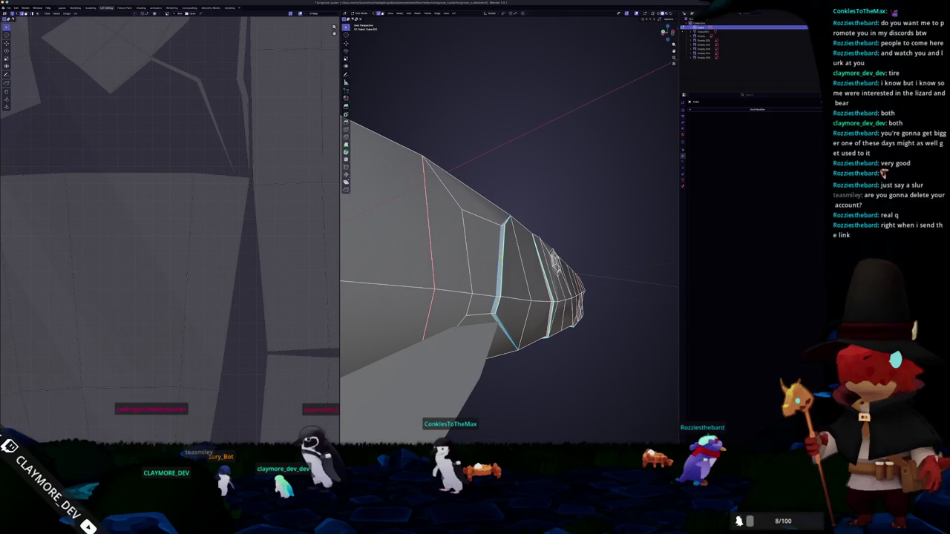
mouse_move(503, 256)
middle_down()
mouse_move(500, 248)
mouse_move(503, 266)
mouse_move(474, 230)
mouse_move(534, 207)
mouse_move(564, 218)
middle_up()
scroll(501, 261, up, 2)
scroll(492, 252, up, 2)
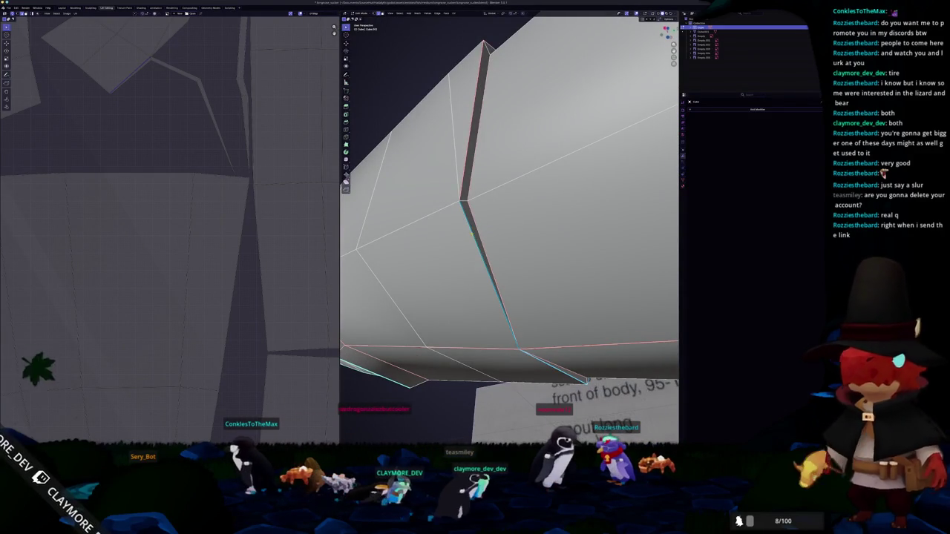
right_click(470, 232)
click(451, 312)
Select the whole fish mesh and unwrap it again with the new seams
scroll(451, 312, down, 5)
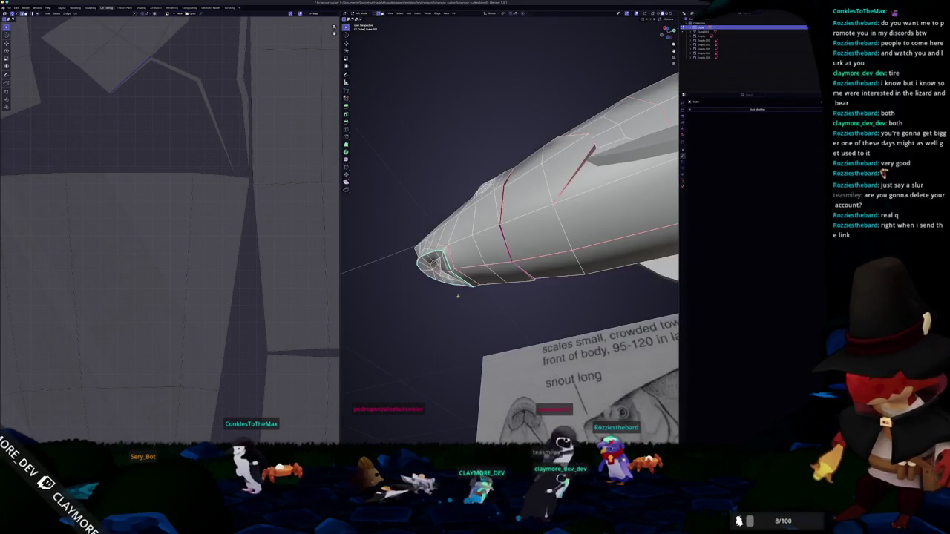
scroll(497, 322, down, 5)
middle_drag(522, 222, 512, 267)
key(a)
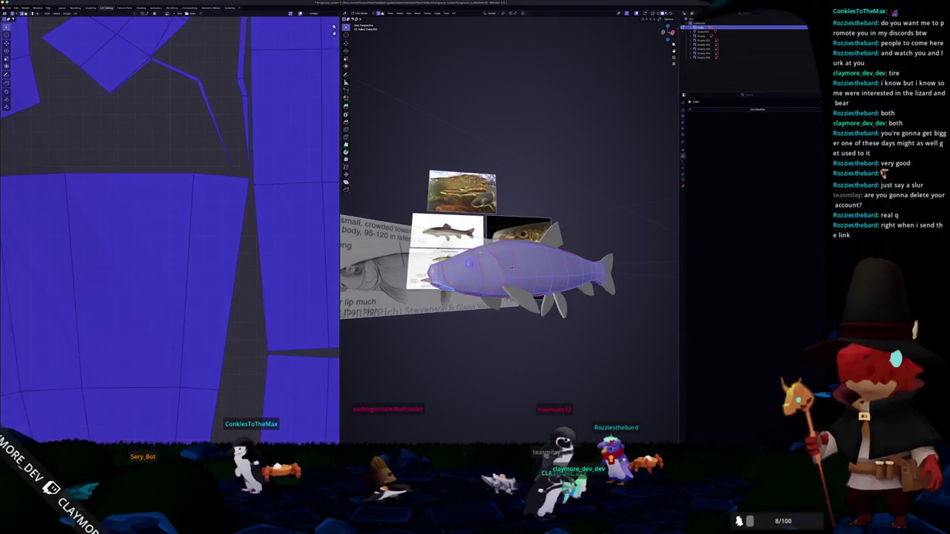
click(465, 28)
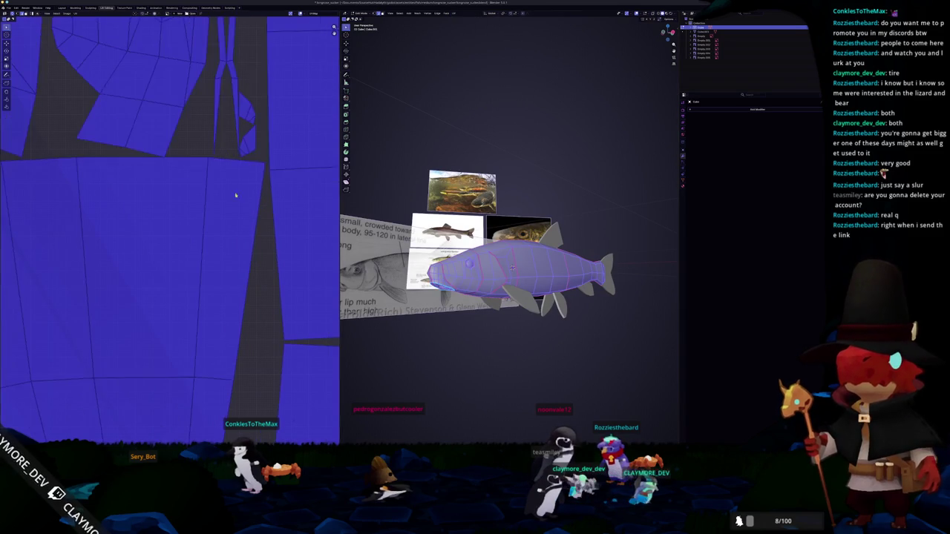
Select all of the fish's mesh and pack its UV islands into the square tile with UVPackmaster
scroll(233, 206, down, 2)
key(alt+a)
key(Tab)
middle_drag(490, 252, 475, 269)
key(a)
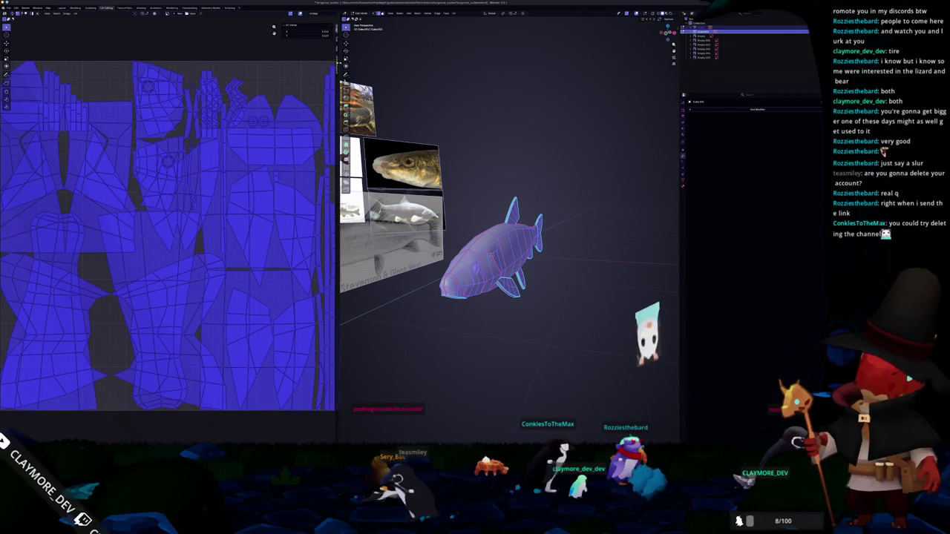
key(n)
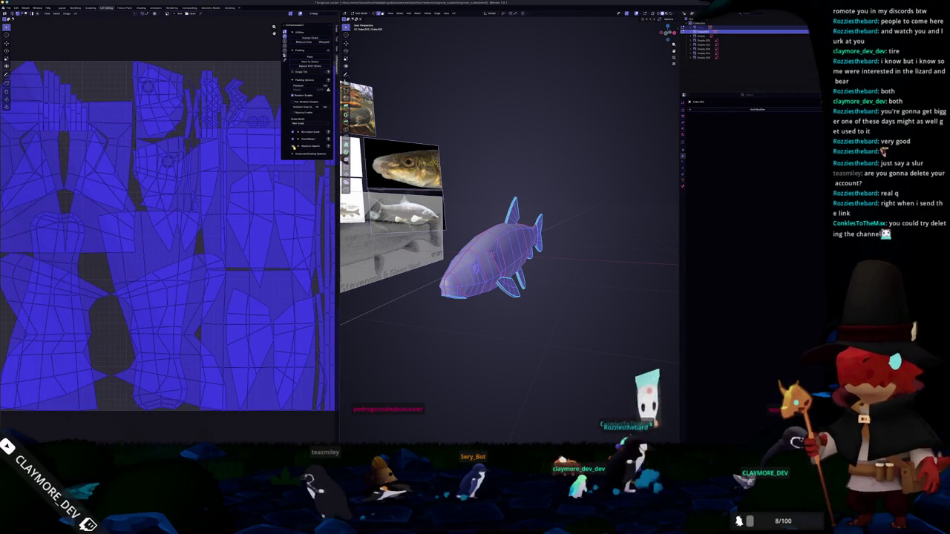
click(305, 57)
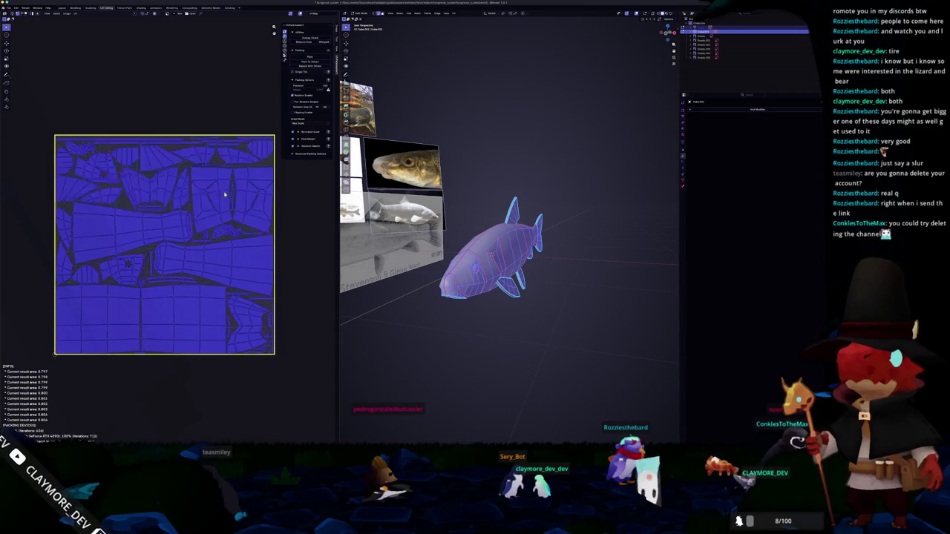
Inspect the packed UV layout and return the fish to Object Mode
scroll(227, 192, up, 1)
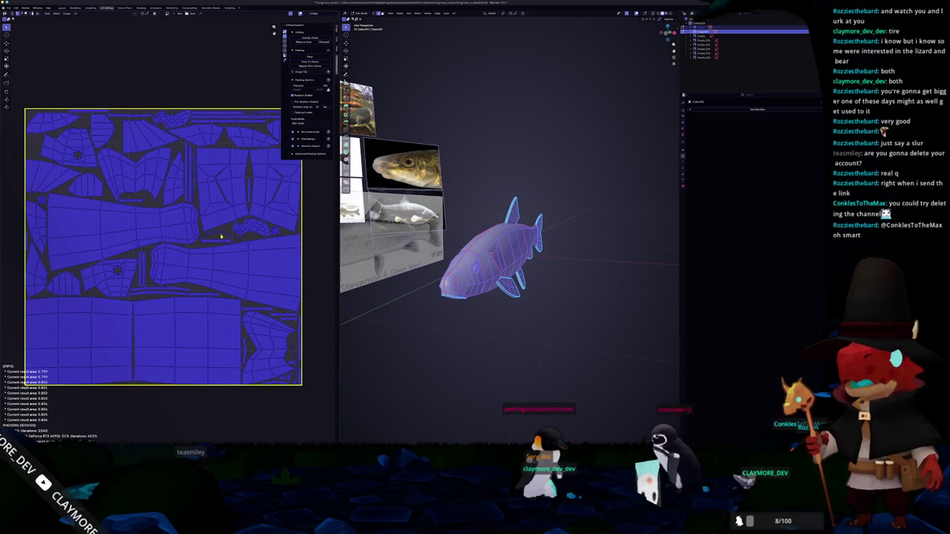
scroll(220, 239, down, 2)
scroll(216, 235, up, 1)
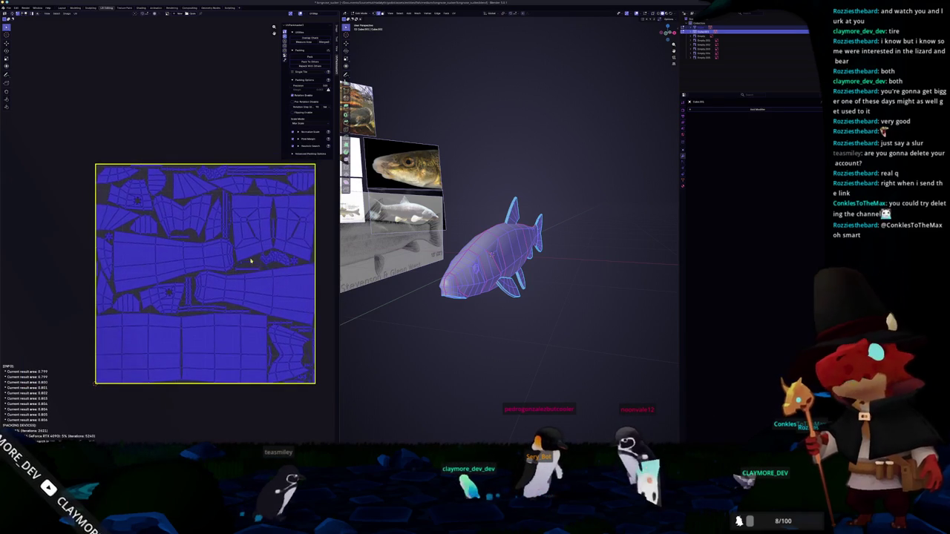
scroll(251, 261, up, 2)
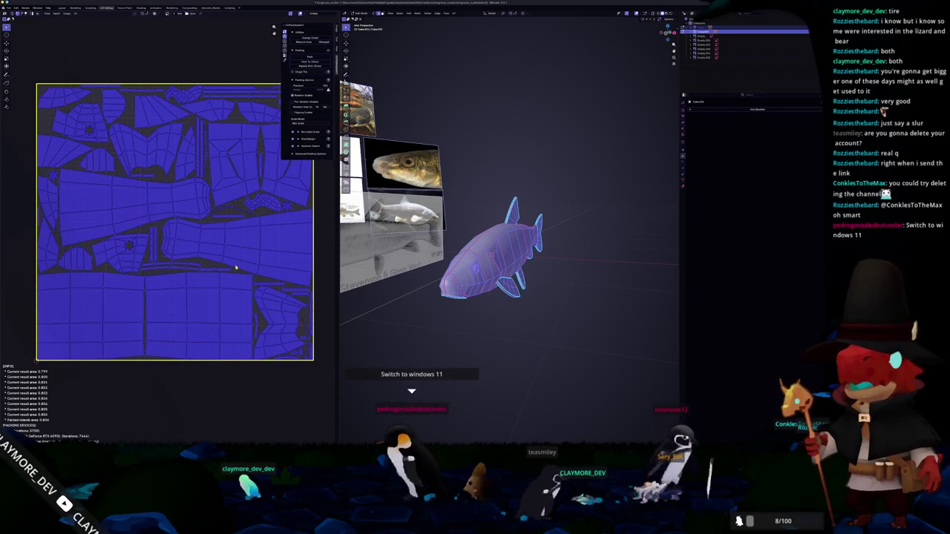
key(Tab)
middle_drag(482, 260, 527, 244)
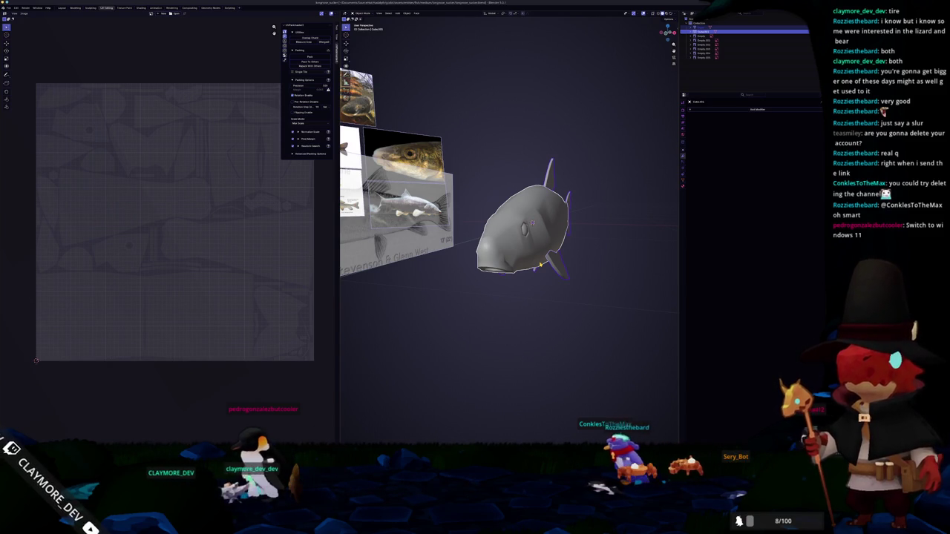
Apply the fish's transform with Ctrl+A and confirm
mouse_move(541, 263)
middle_down()
mouse_move(531, 258)
mouse_move(531, 275)
middle_up()
key(ctrl+a)
click(529, 258)
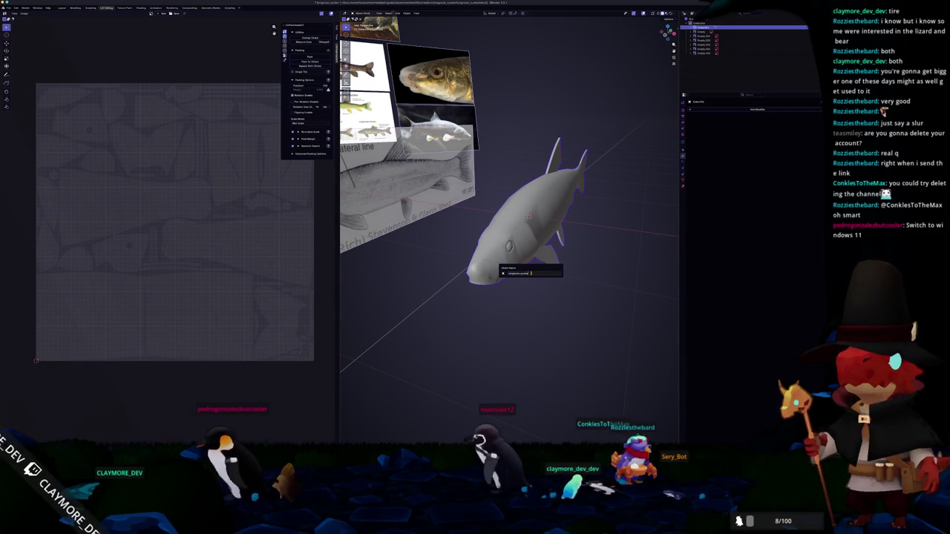
key(Return)
Check the fish's UVs in Edit Mode, then pick an option from the object context menu in Object Mode
key(Tab)
middle_drag(531, 273, 479, 271)
key(Tab)
scroll(476, 271, up, 3)
key(Tab)
mouse_move(575, 234)
middle_down()
mouse_move(576, 225)
mouse_move(541, 230)
middle_up()
key(Tab)
right_click(542, 230)
click(547, 234)
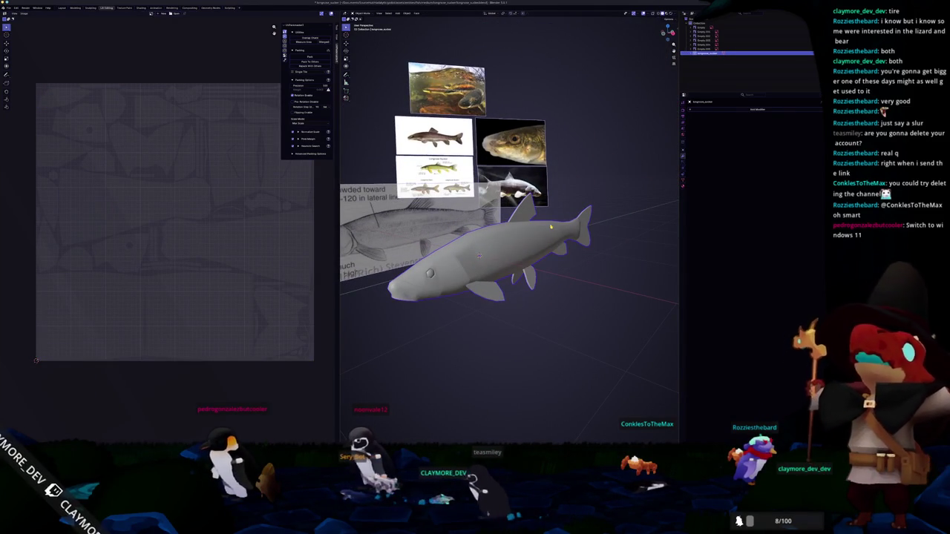
Rescale the fish with S, confirm its new size, and view it from the top
key(n)
key(s)
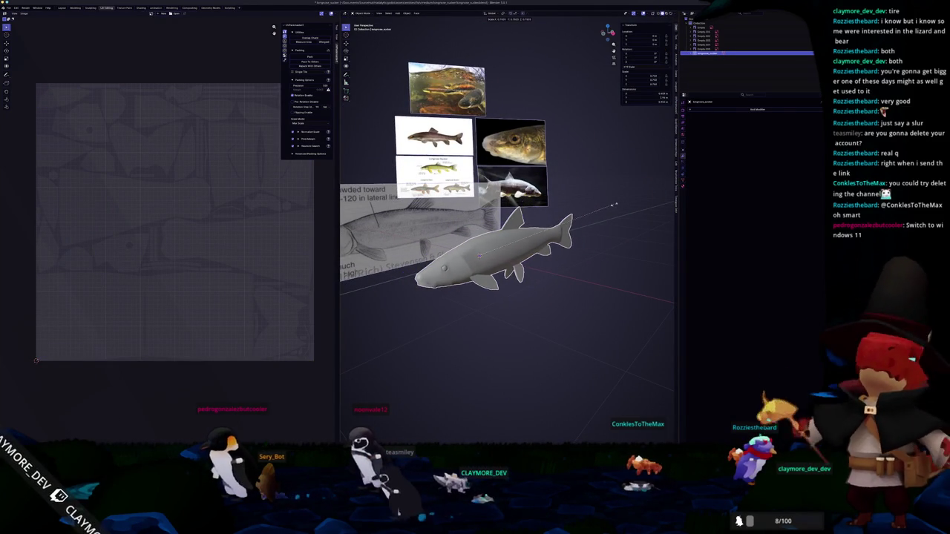
key(s)
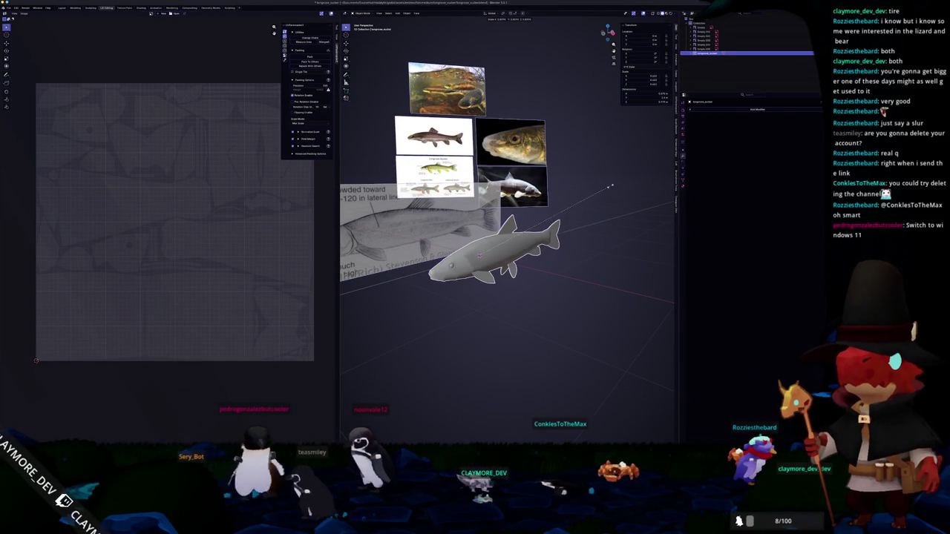
key(s)
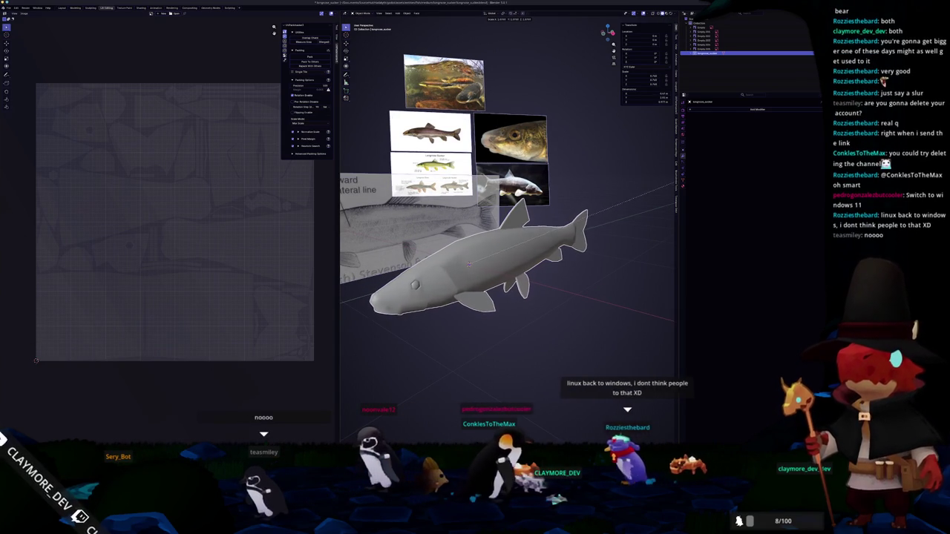
key(Return)
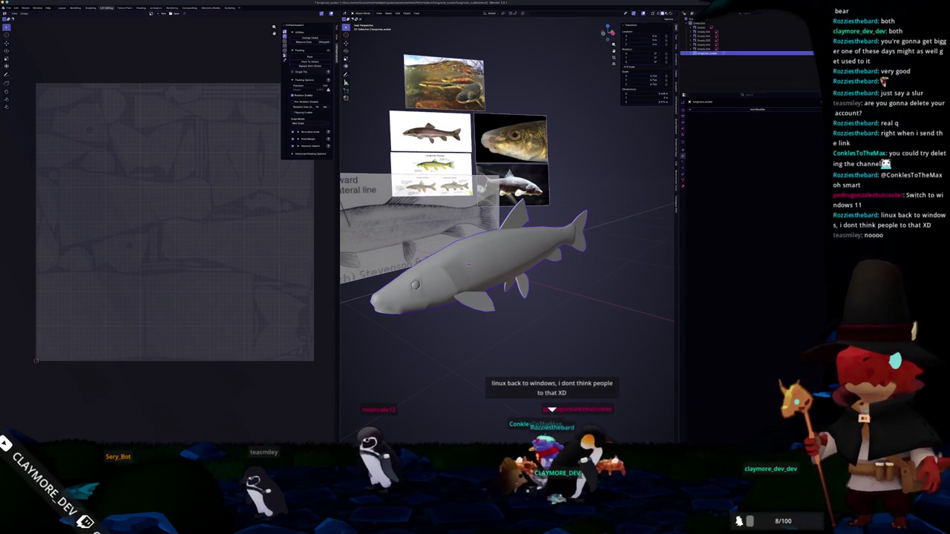
mouse_move(468, 263)
middle_down()
mouse_move(520, 222)
mouse_move(515, 207)
mouse_move(517, 215)
middle_up()
key(KP_7)
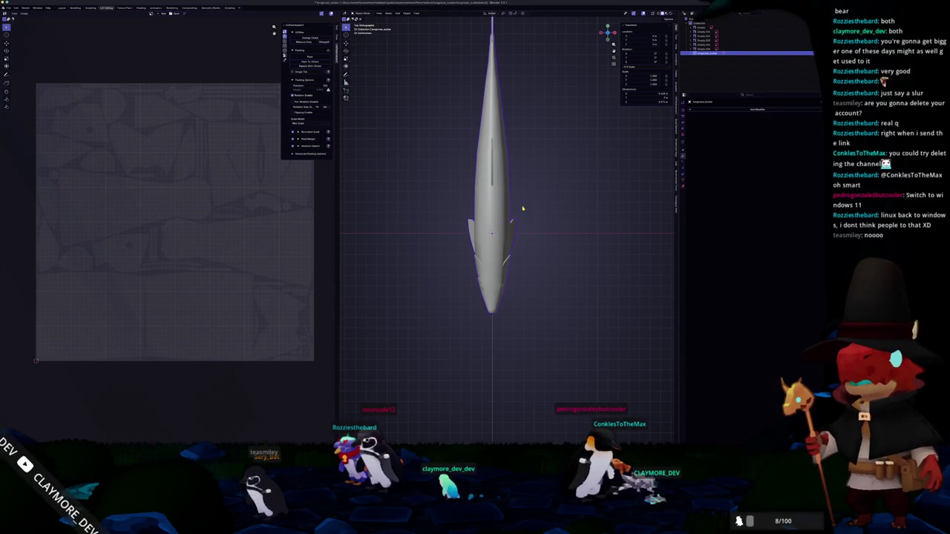
Create a new material for the fish in the Material properties
middle_drag(523, 208, 550, 253)
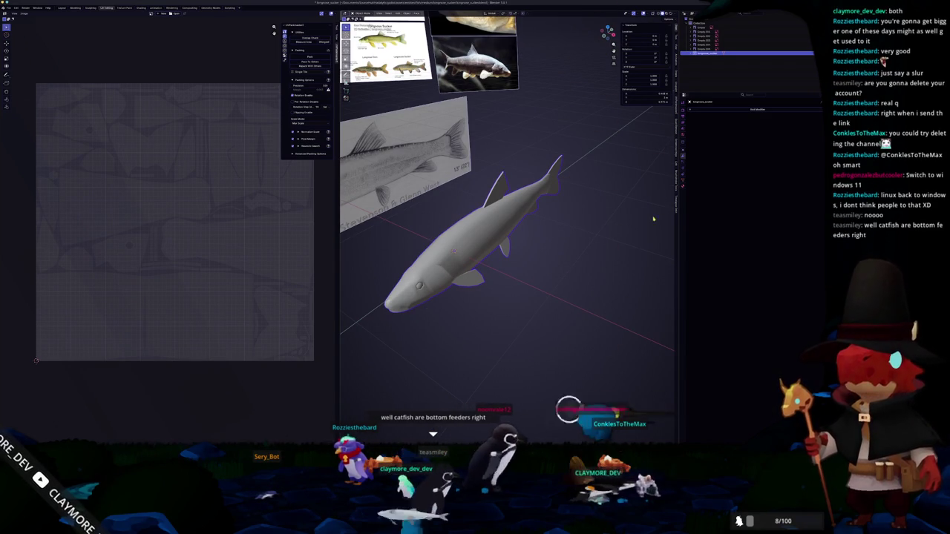
click(684, 186)
click(683, 181)
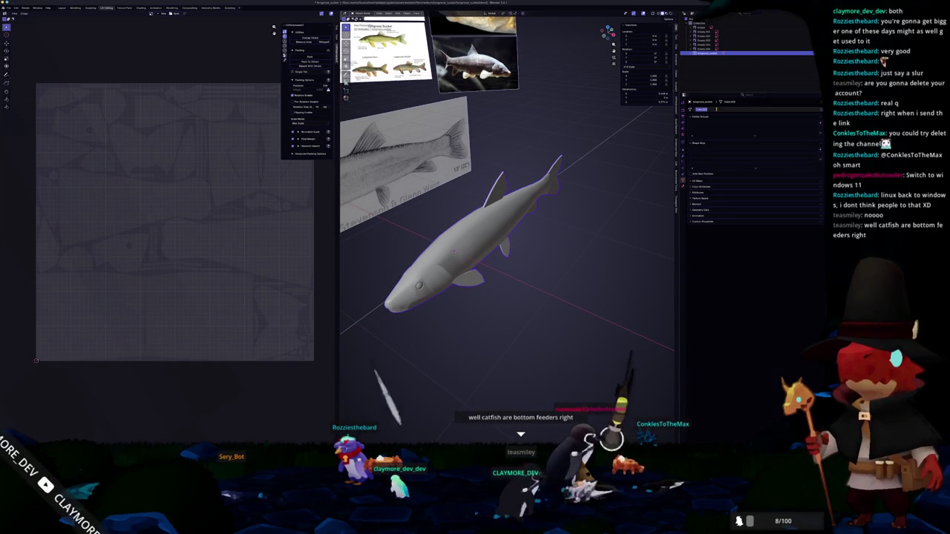
click(683, 185)
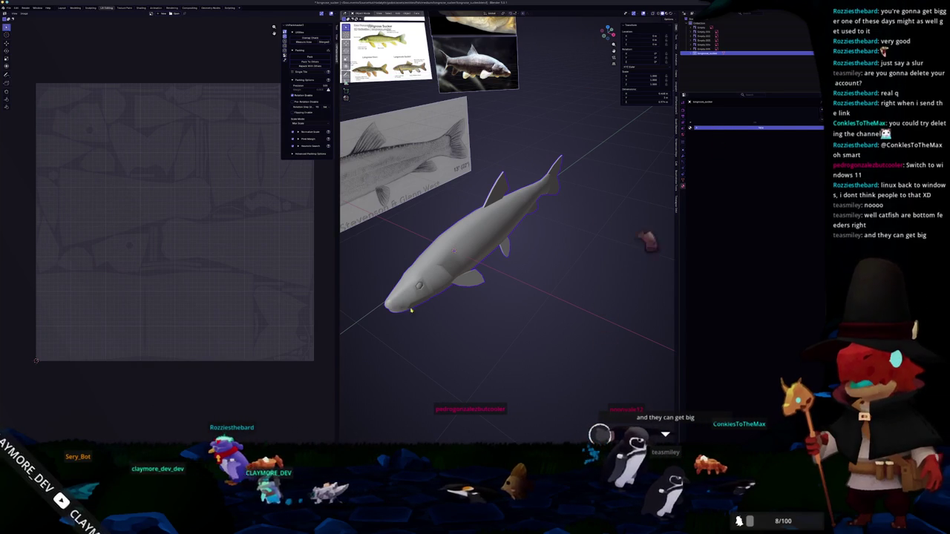
click(720, 128)
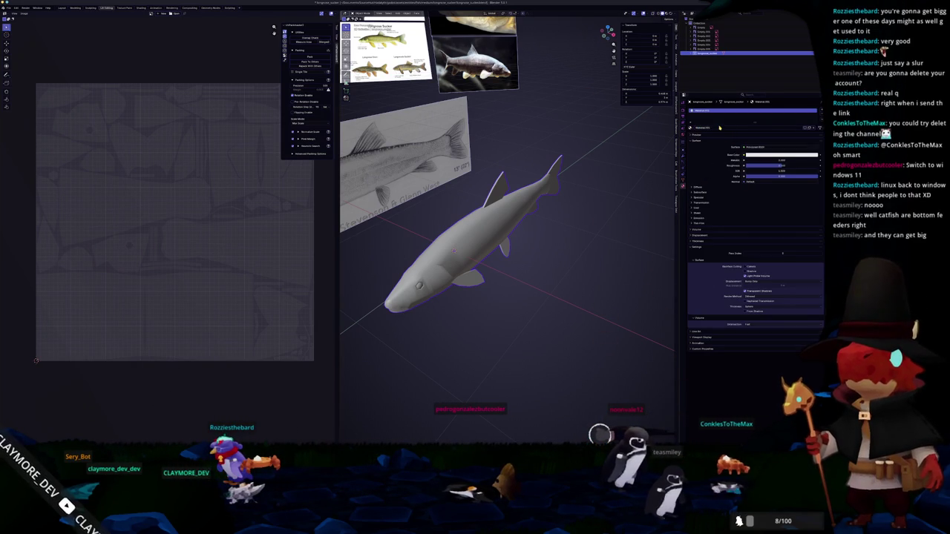
Return to the mesh data properties for the colour attribute, then switch to the Shading workspace
click(682, 181)
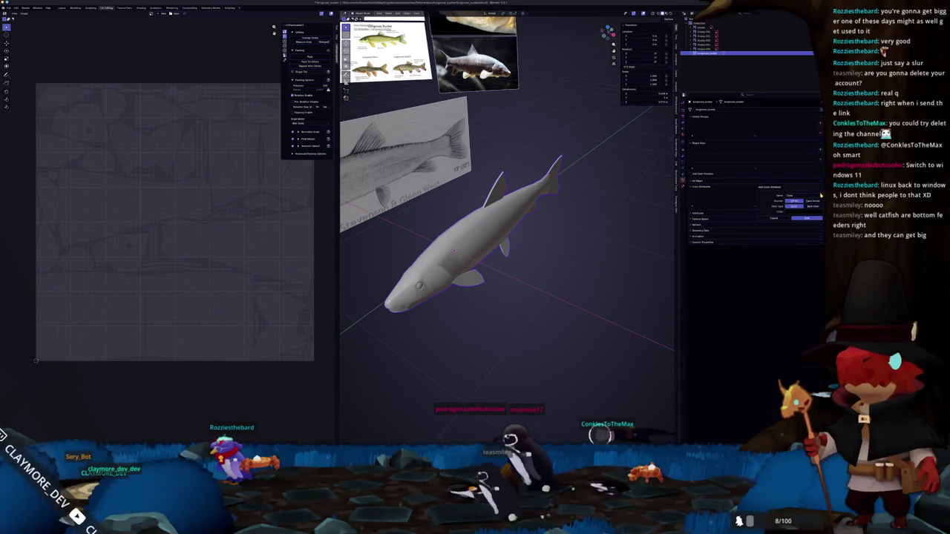
scroll(599, 249, up, 3)
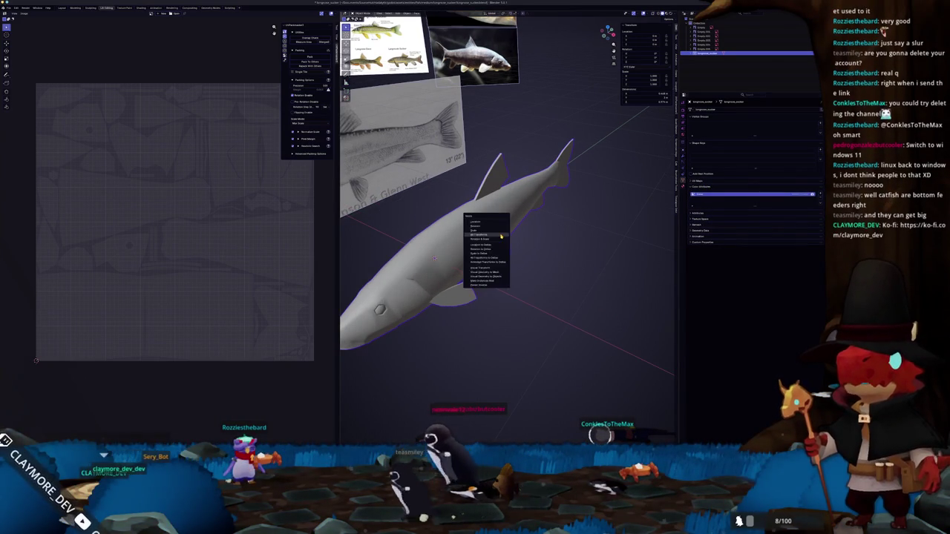
middle_drag(571, 240, 534, 245)
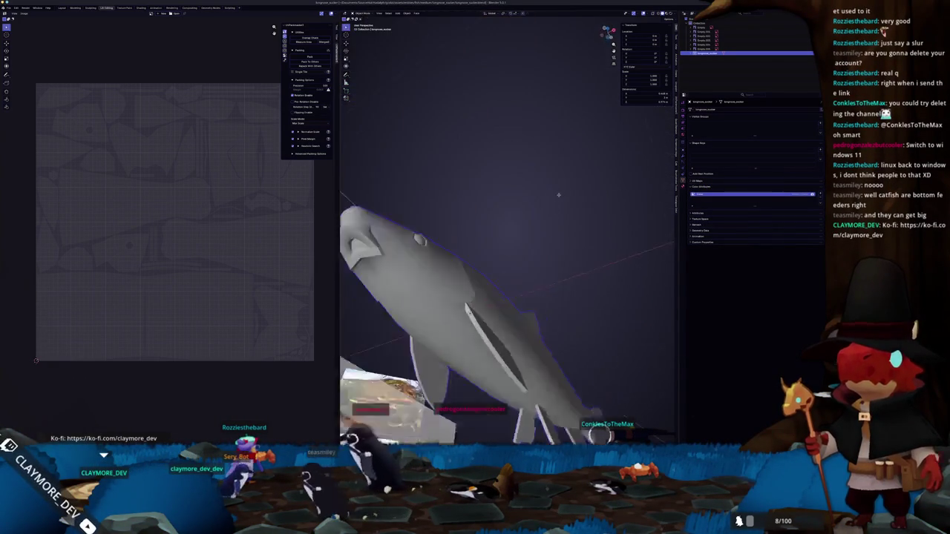
middle_drag(495, 273, 498, 255)
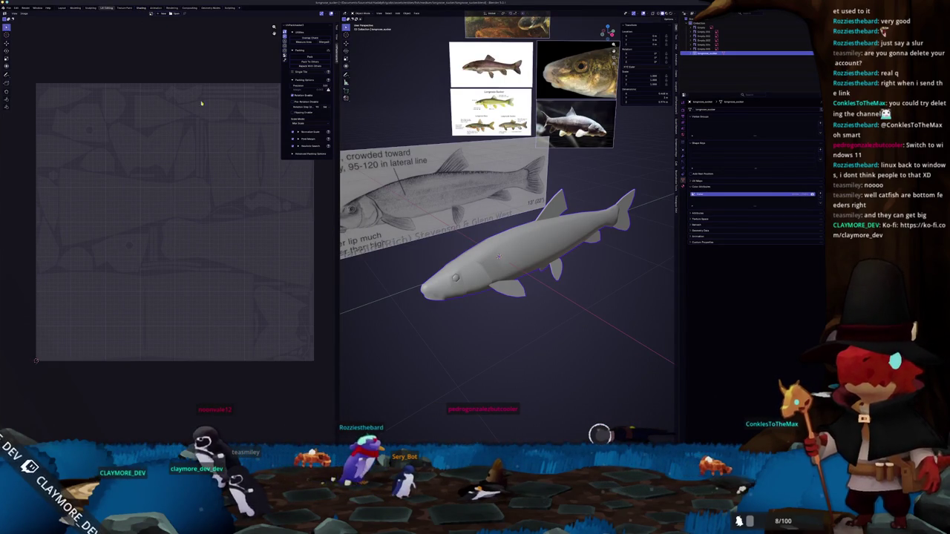
click(141, 8)
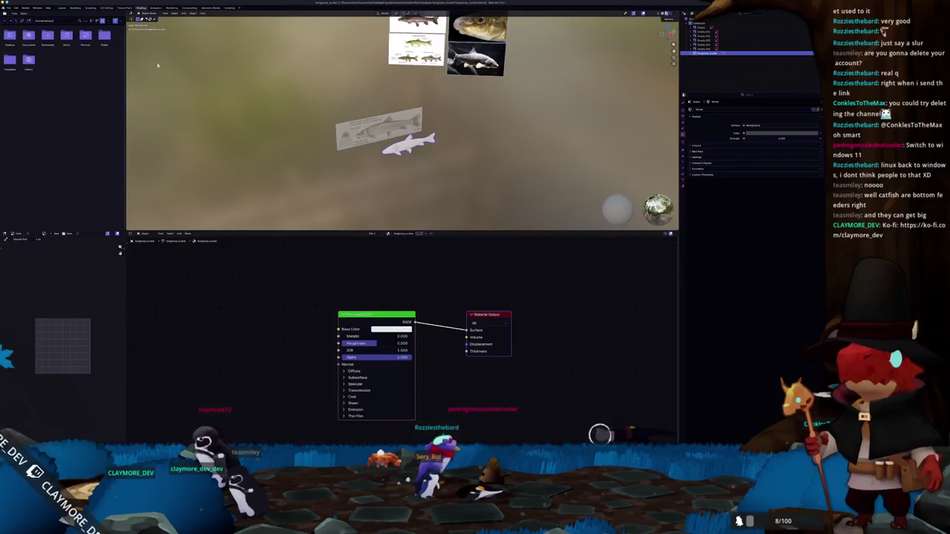
Link a Texture Coordinate node's Generated output to the surface, then insert a Color Attribute node on that link
scroll(379, 185, up, 5)
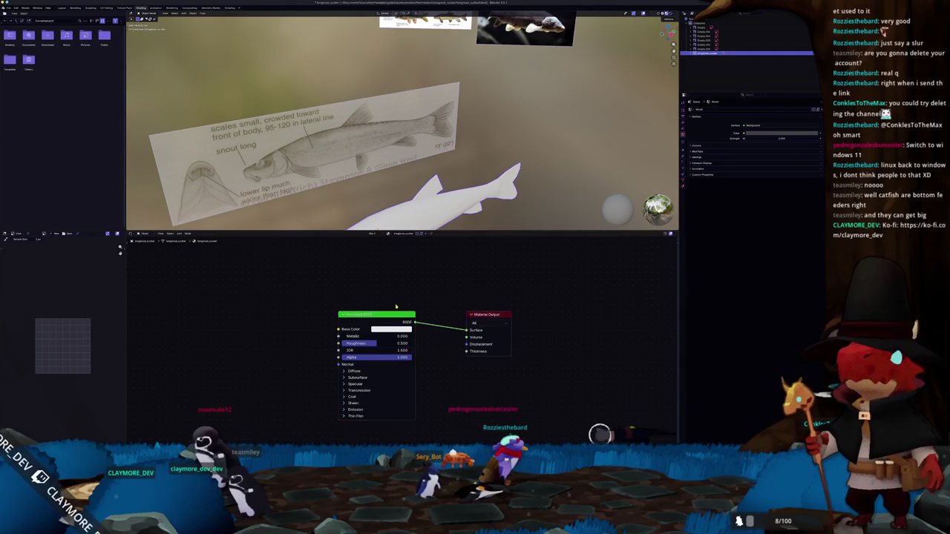
key(alt+d)
text(tex co)
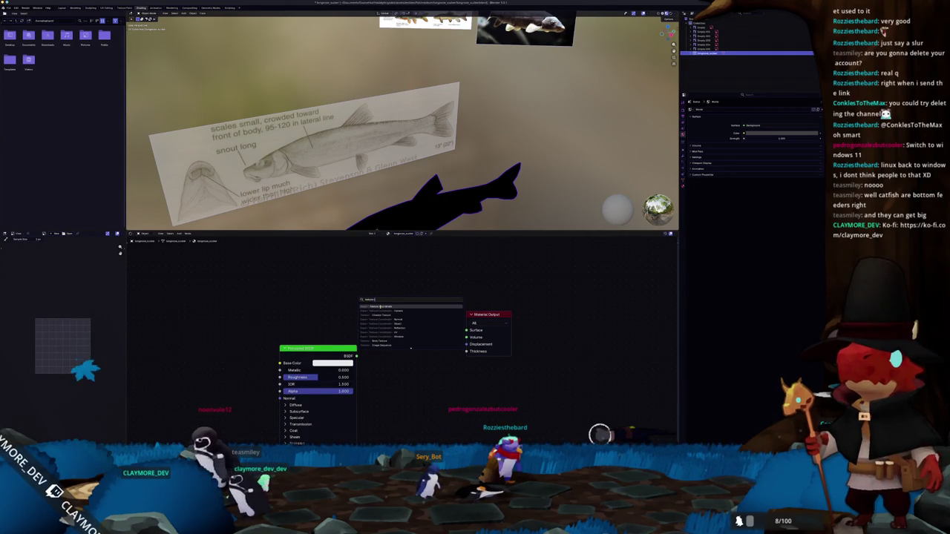
key(Return)
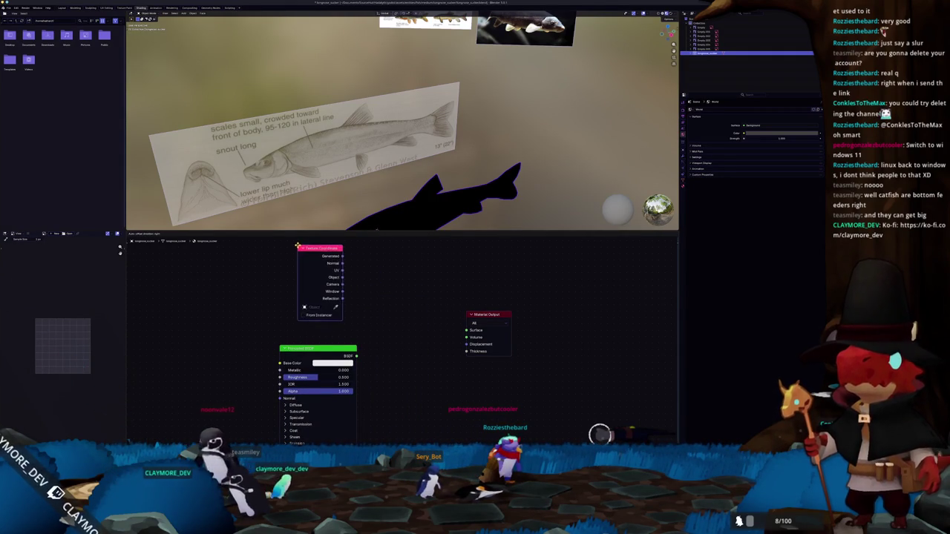
drag(345, 264, 467, 330)
scroll(353, 217, up, 2)
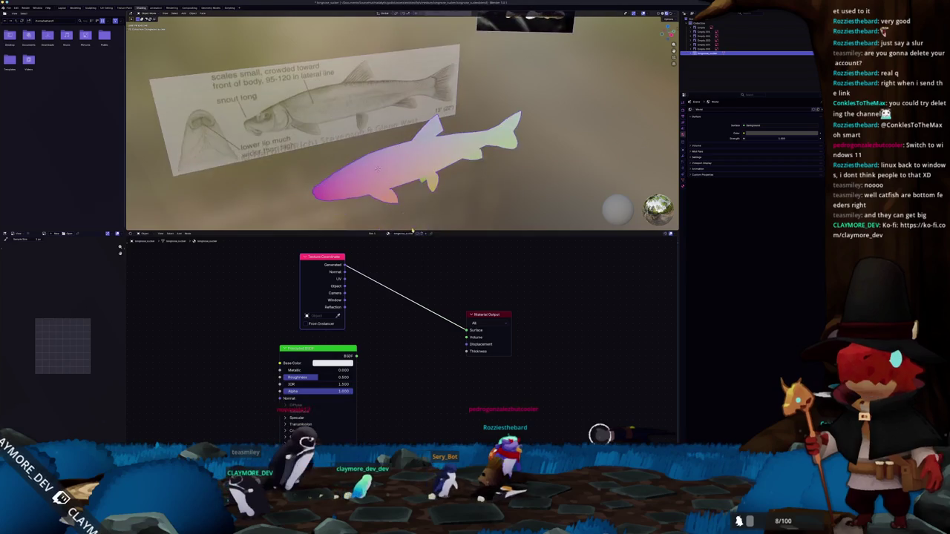
scroll(353, 217, up, 3)
scroll(353, 217, down, 3)
mouse_move(353, 216)
middle_down()
mouse_move(382, 143)
mouse_move(381, 197)
mouse_move(534, 192)
middle_up()
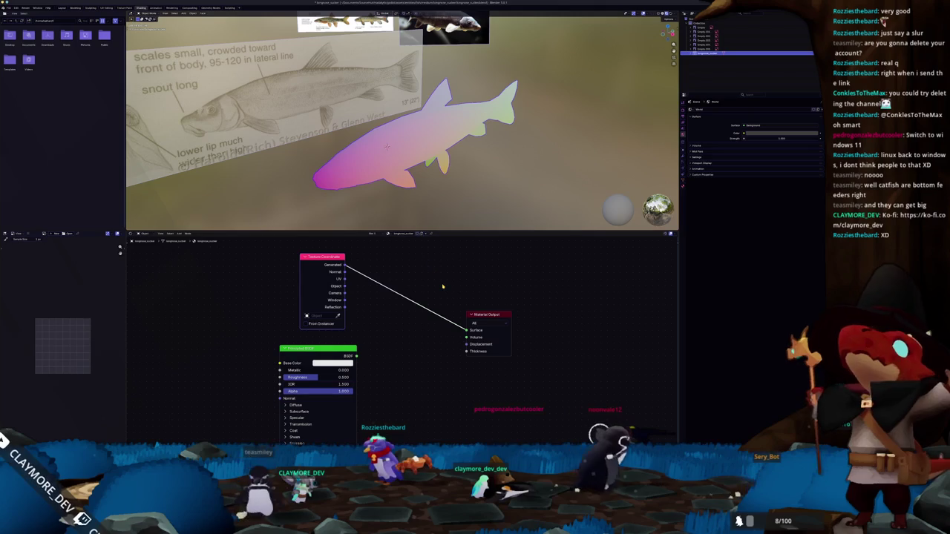
drag(466, 330, 443, 317)
key(Return)
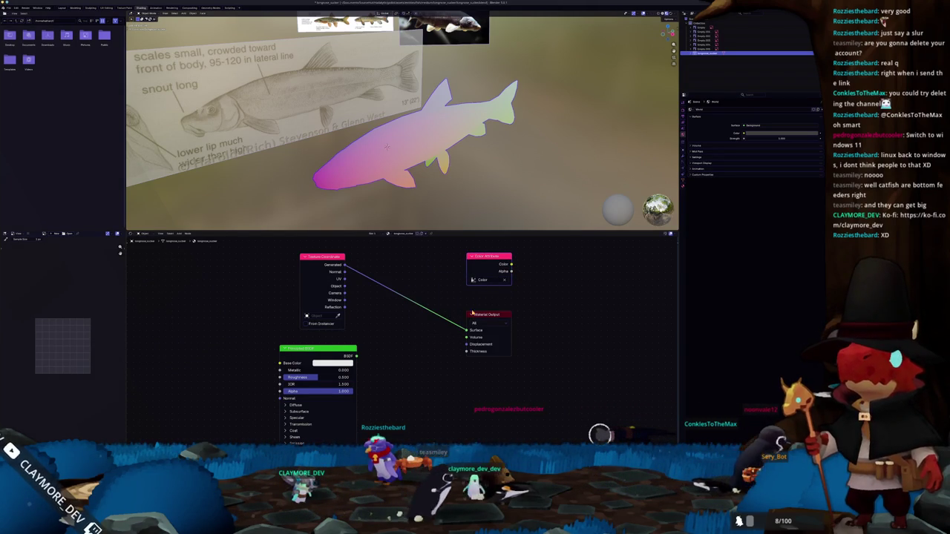
Set the render engine to Cycles and the bake target to Active Color Attributes
click(684, 110)
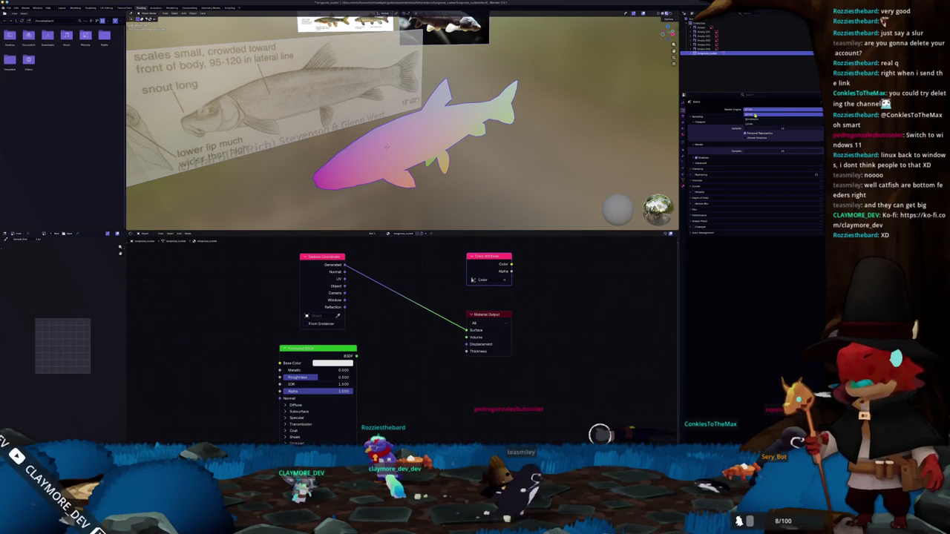
click(756, 124)
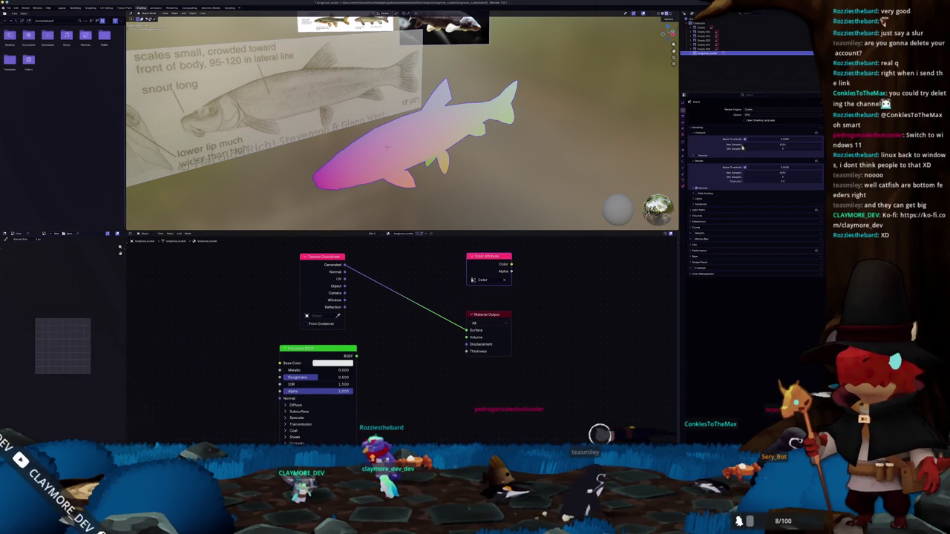
click(702, 258)
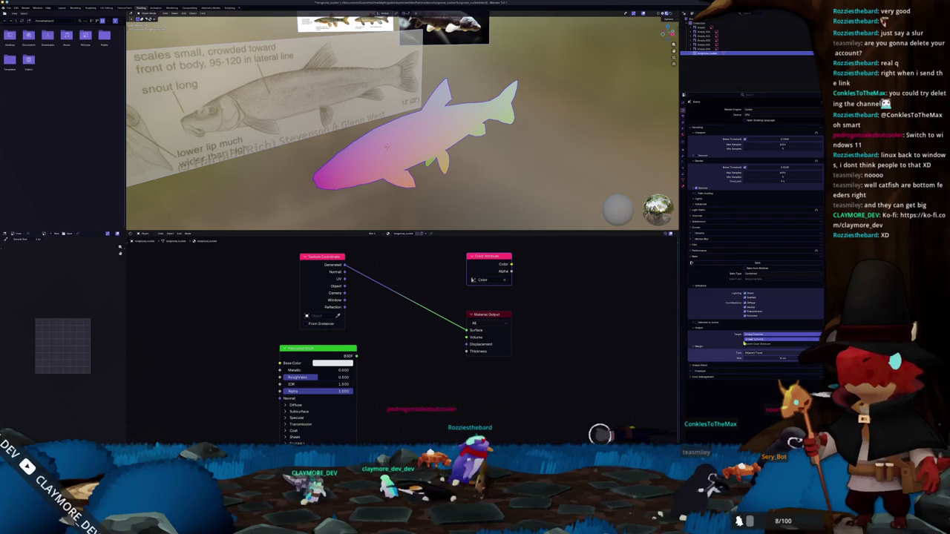
click(753, 345)
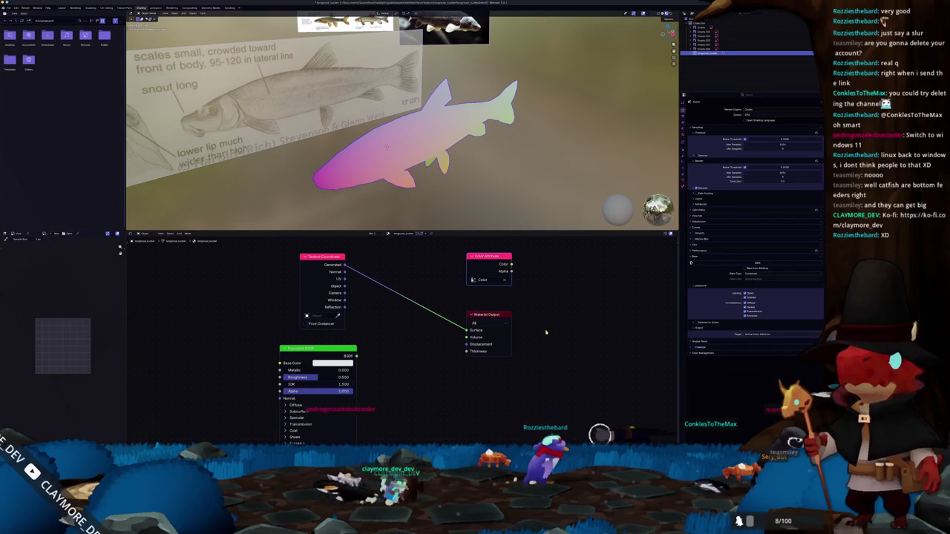
Feed the Color Attribute colour into the material surface, then return to the UV Editing layout
ctrl+shift+click(485, 257)
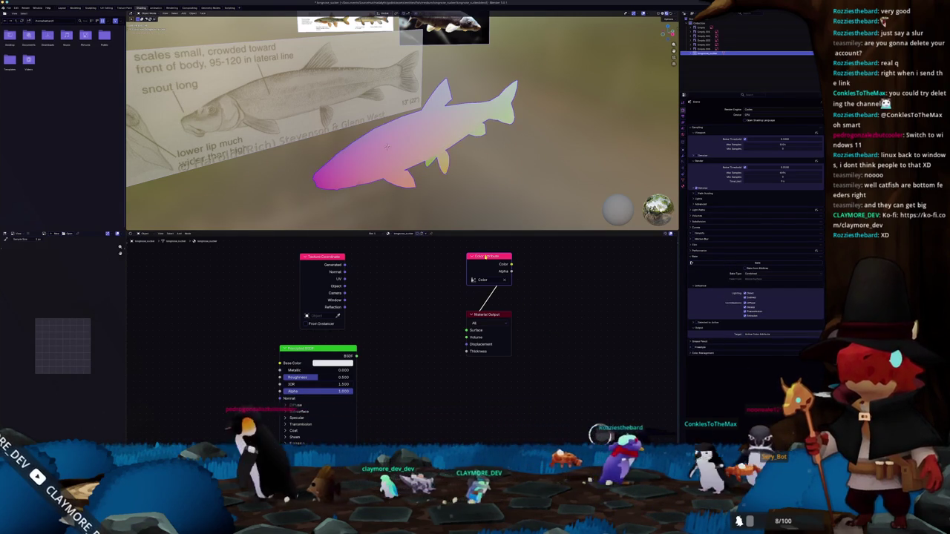
middle_drag(400, 151, 416, 141)
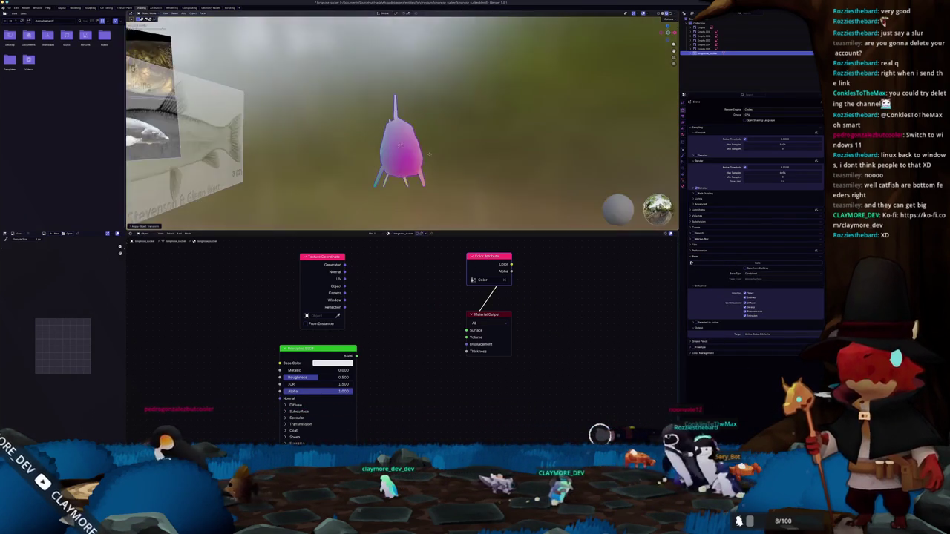
ctrl+shift+click(328, 264)
ctrl+shift+click(485, 256)
ctrl+shift+click(328, 264)
ctrl+shift+click(487, 256)
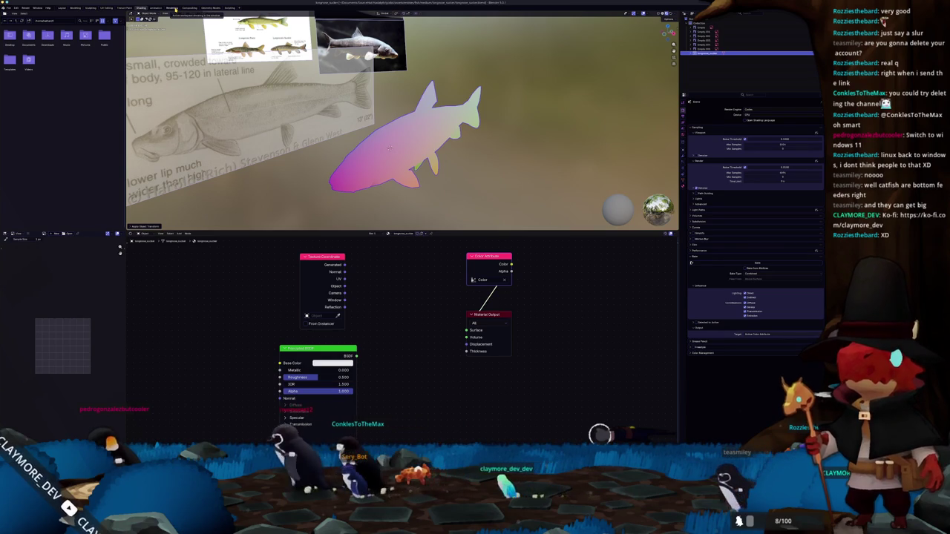
mouse_move(389, 148)
middle_down()
mouse_move(348, 113)
mouse_move(355, 139)
mouse_move(397, 140)
middle_up()
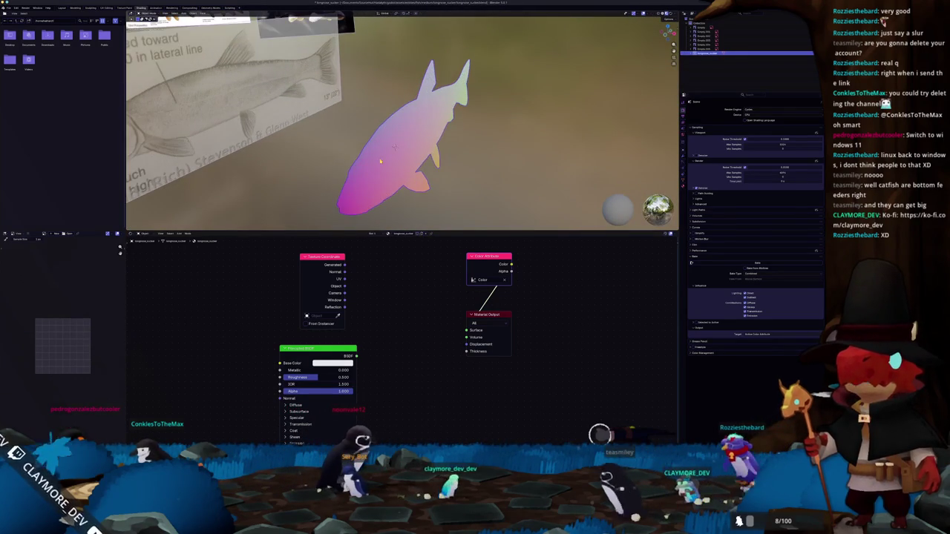
click(106, 7)
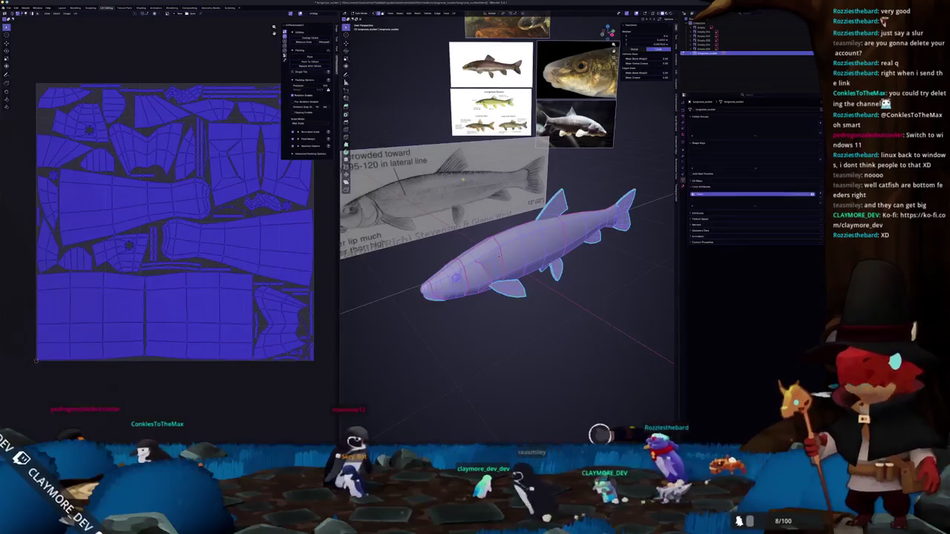
Switch to object mode and export the fish mesh to the chosen folder via File > Export
key(Tab)
middle_drag(445, 193, 490, 186)
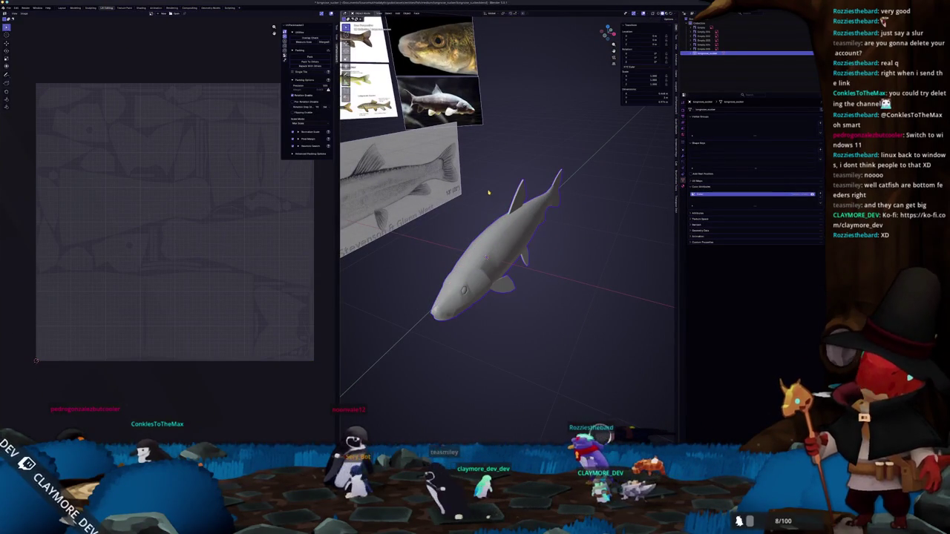
key(ctrl+a)
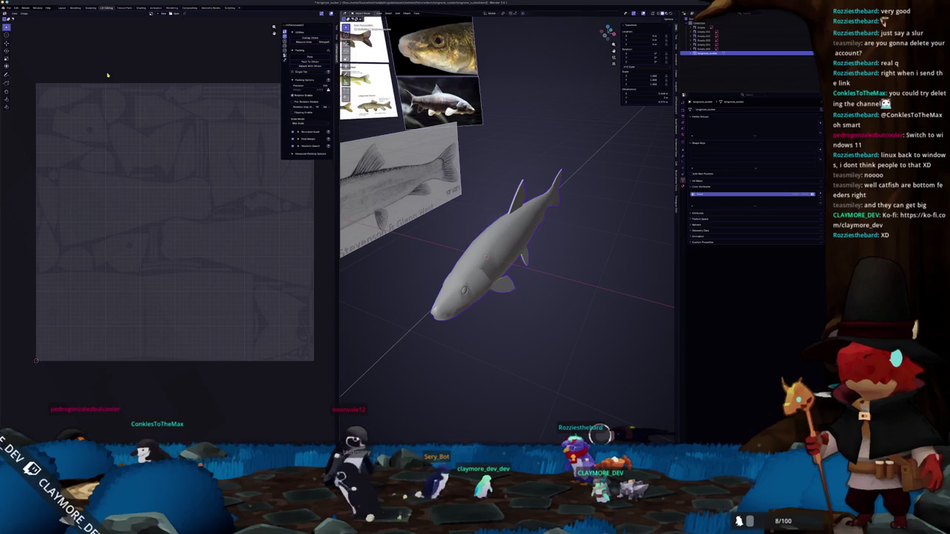
mouse_move(18, 77)
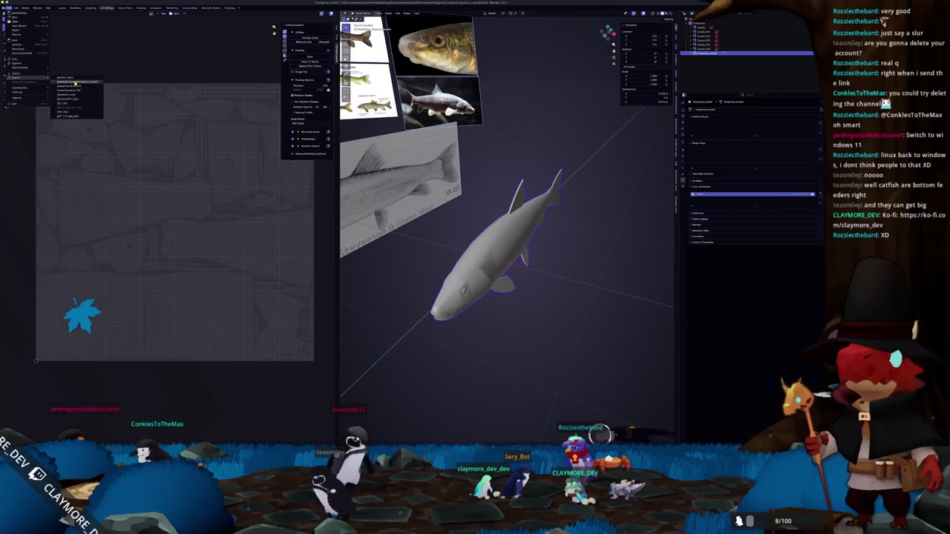
click(64, 112)
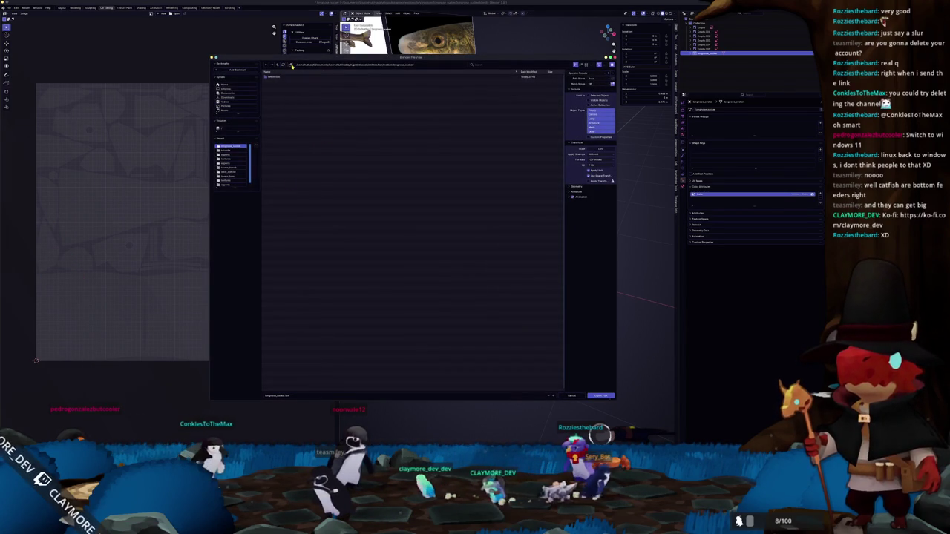
double_click(272, 77)
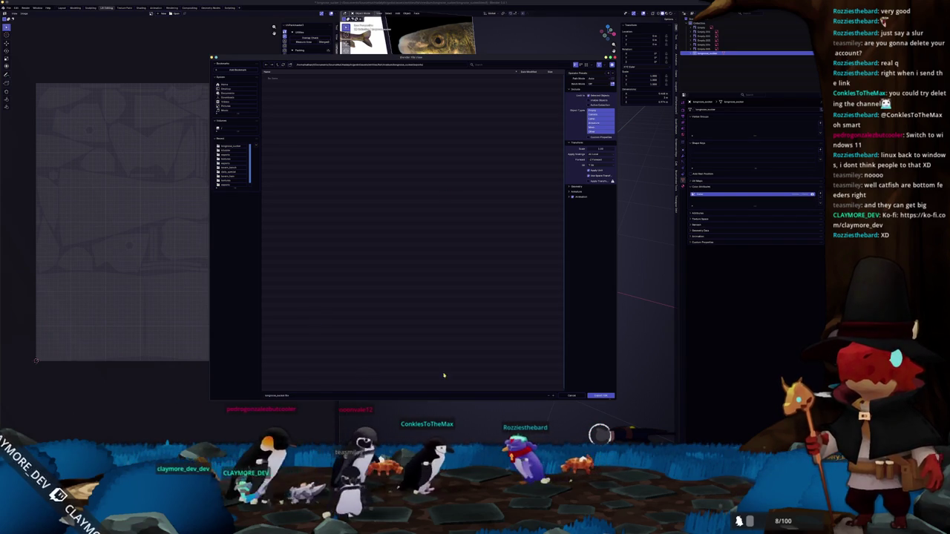
click(599, 396)
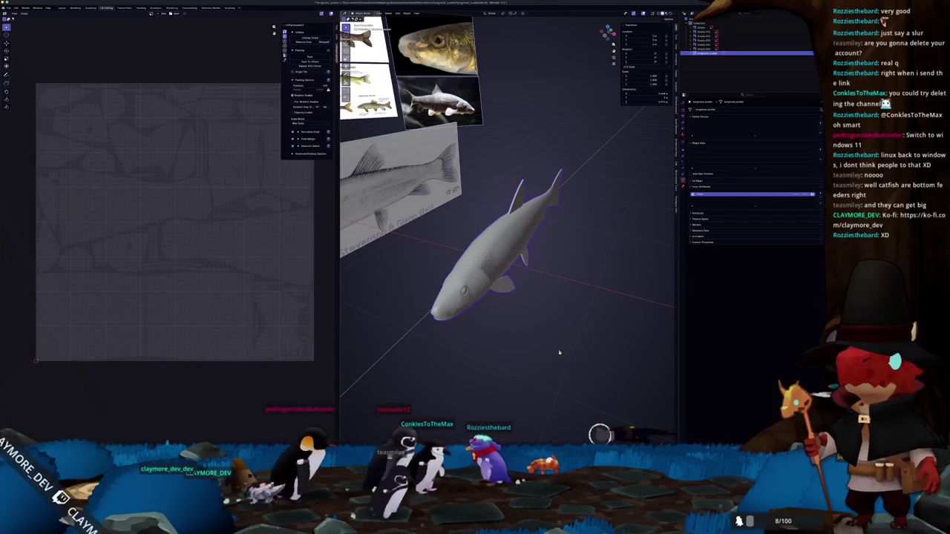
click(8, 8)
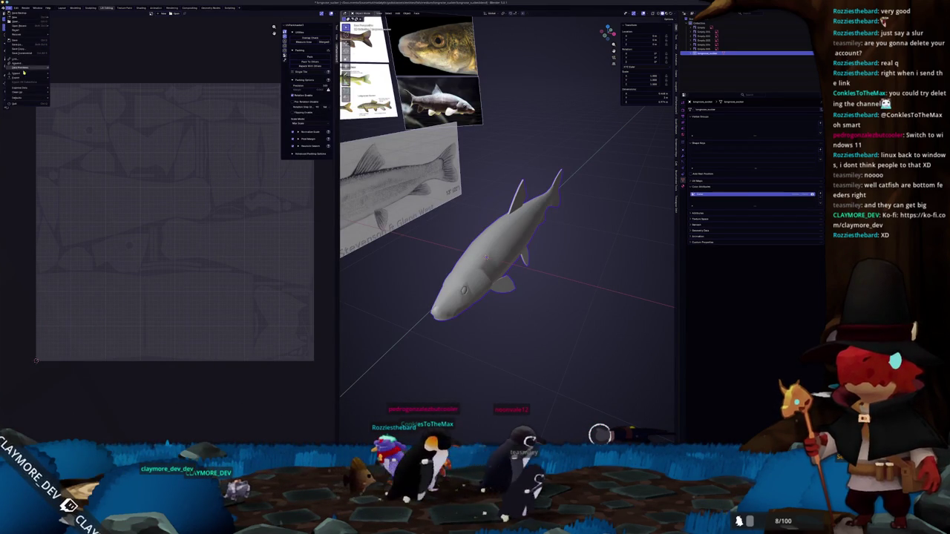
mouse_move(18, 78)
click(75, 97)
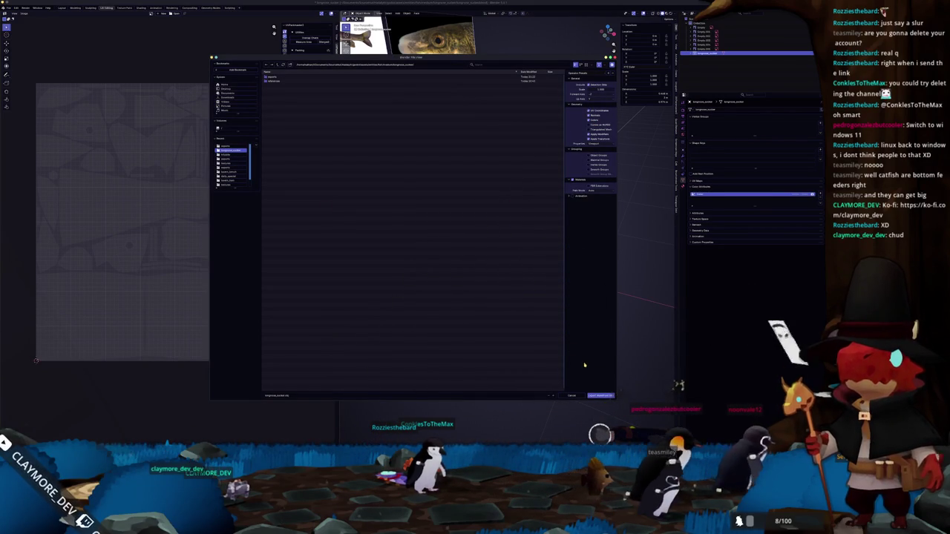
click(600, 394)
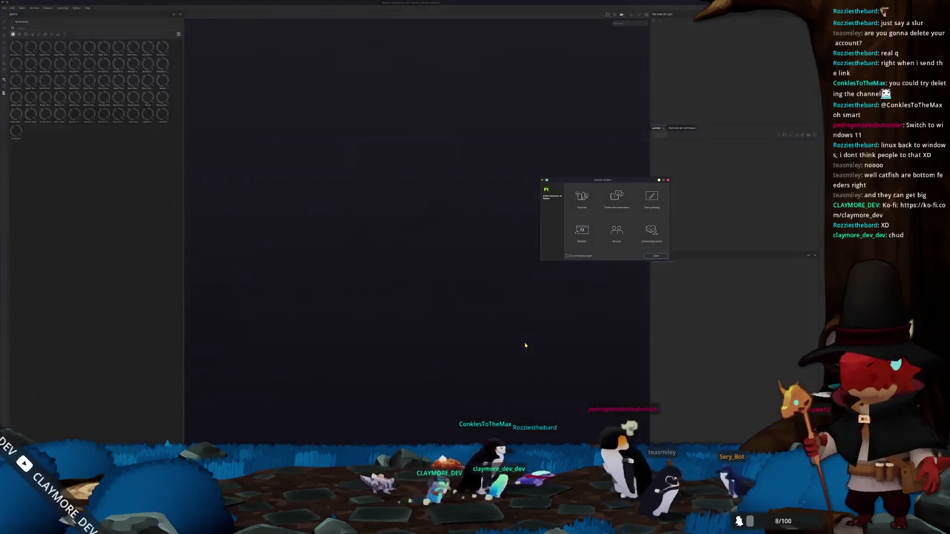
Dismiss the welcome screen and start a new project, browsing for its mesh file
click(652, 255)
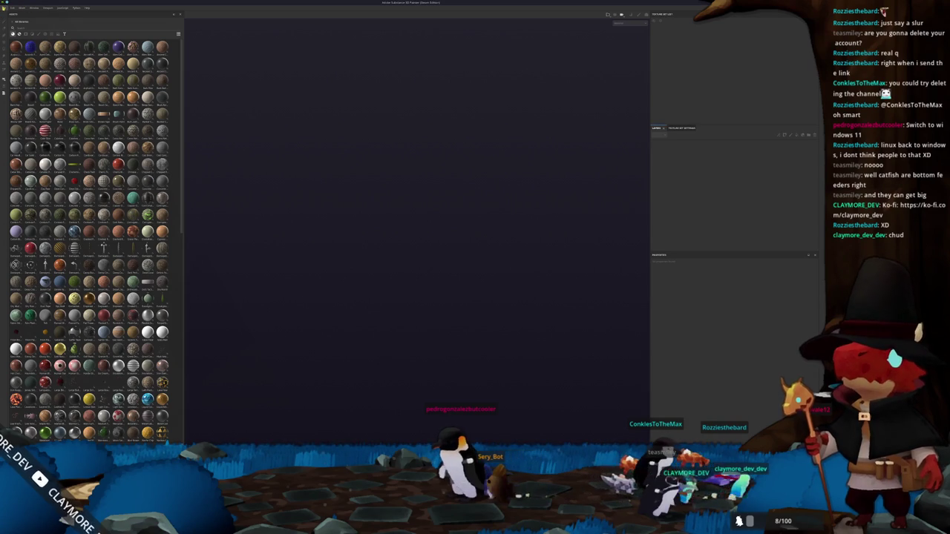
click(7, 7)
click(16, 15)
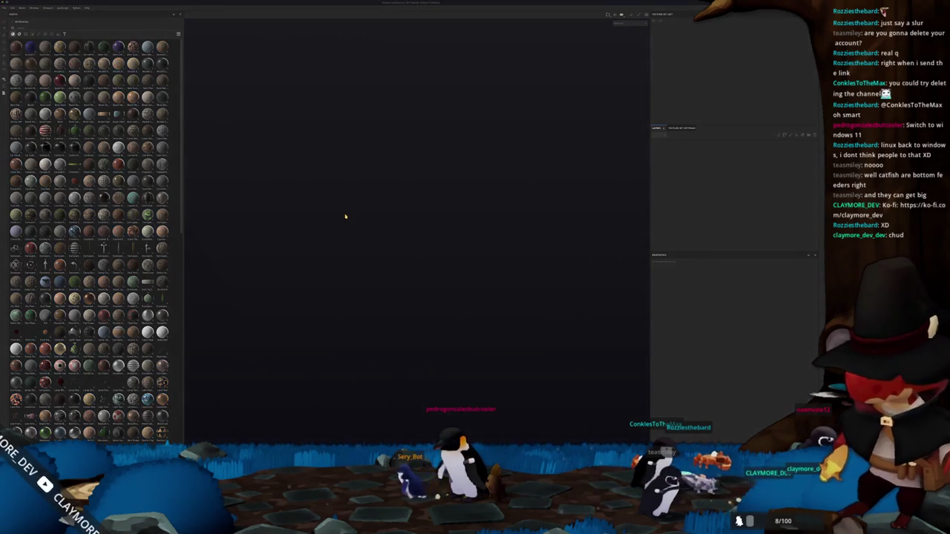
click(454, 174)
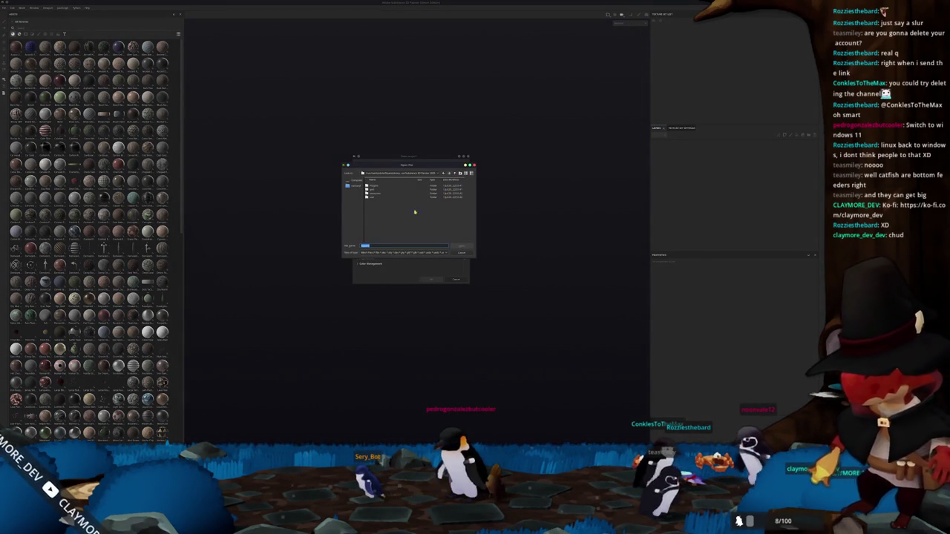
click(395, 173)
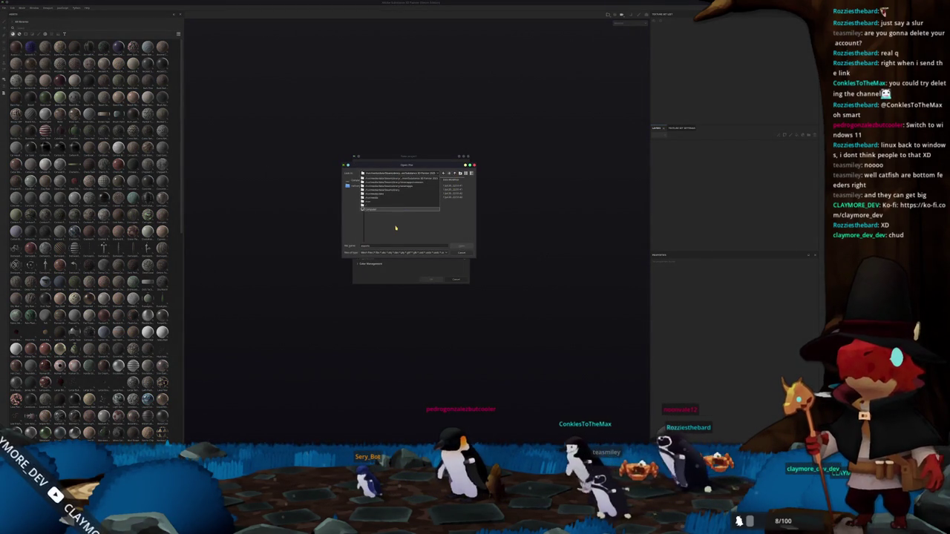
click(377, 190)
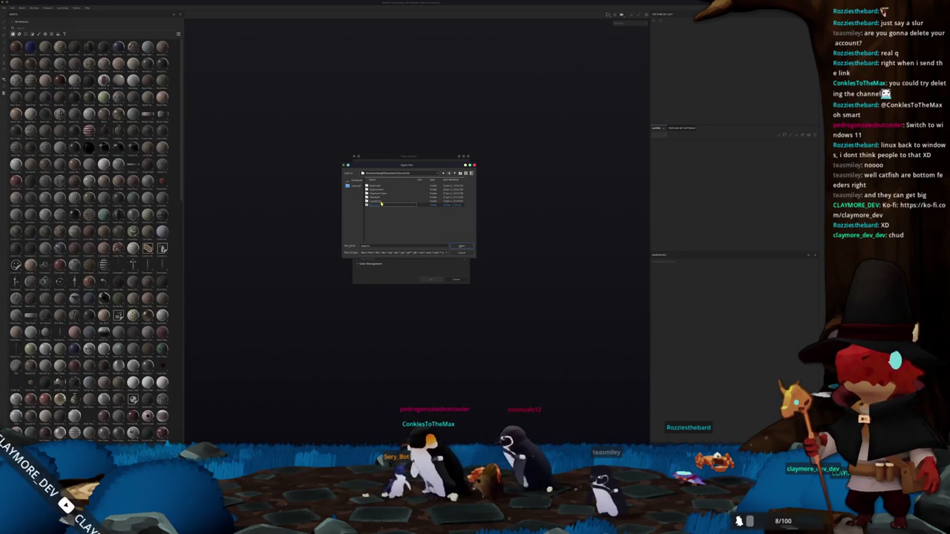
Navigate to the project folder, pick the exported fish mesh, and create the project
double_click(381, 204)
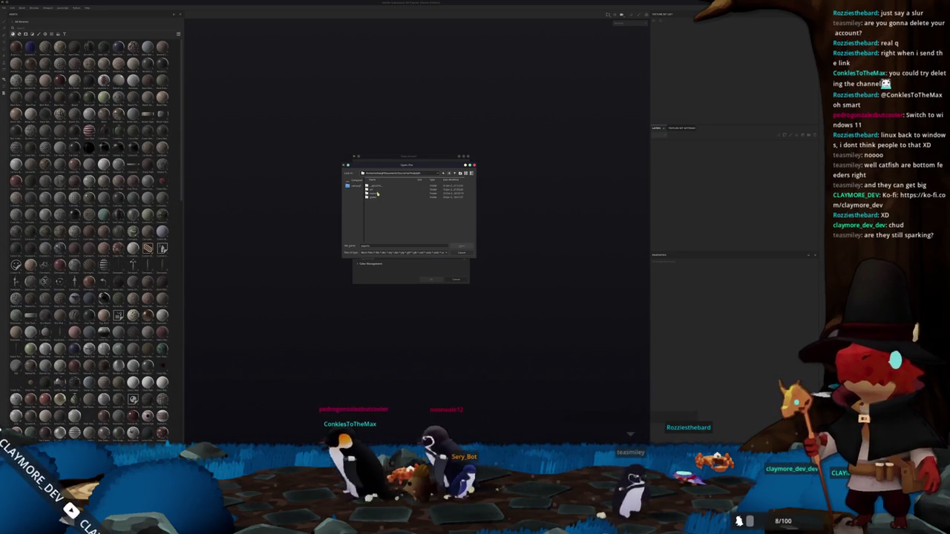
double_click(379, 192)
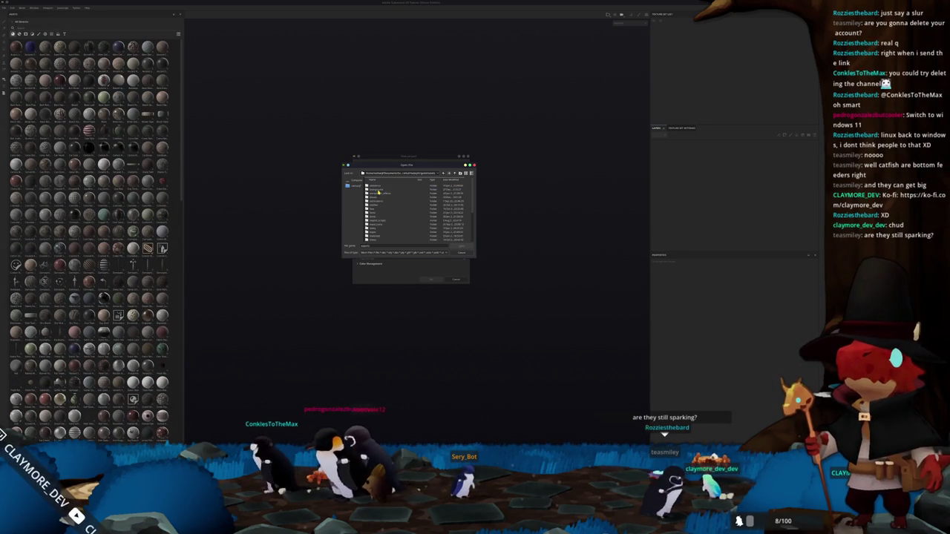
double_click(379, 197)
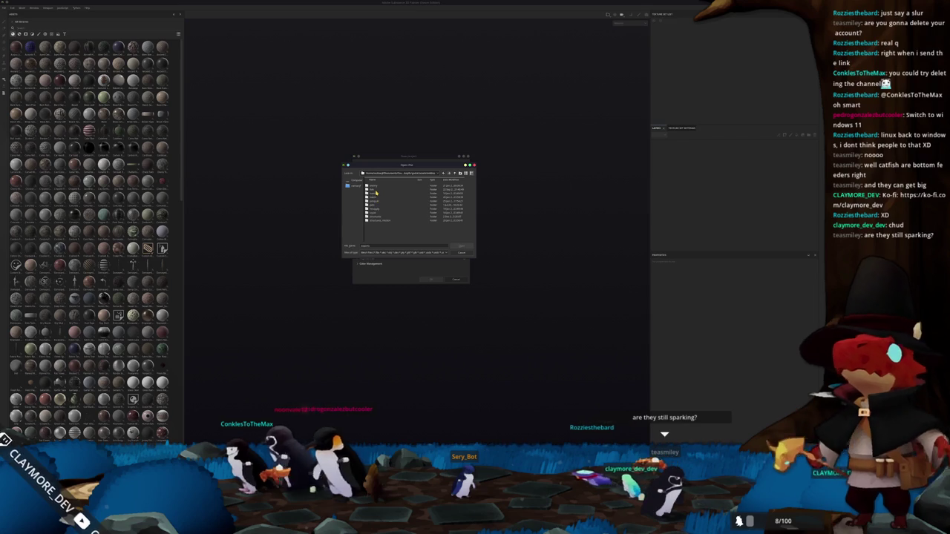
double_click(377, 203)
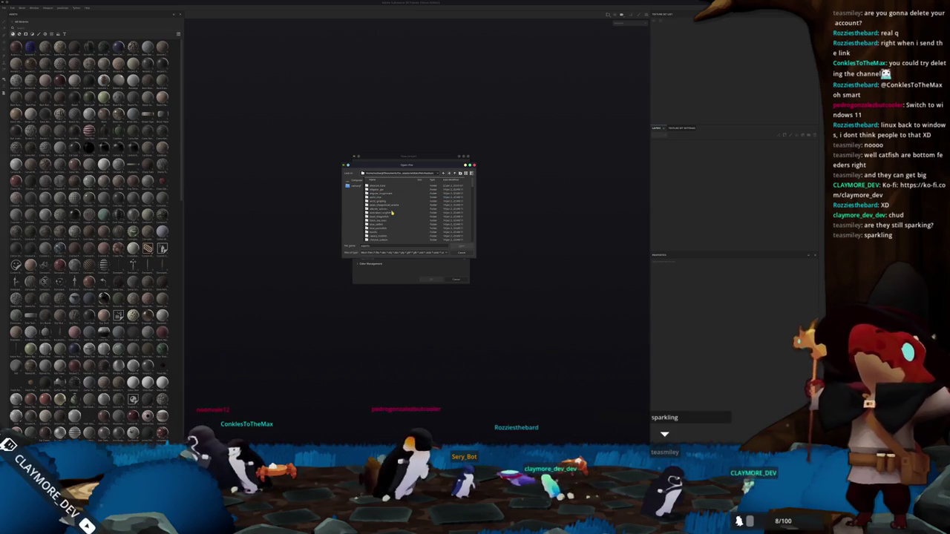
double_click(392, 214)
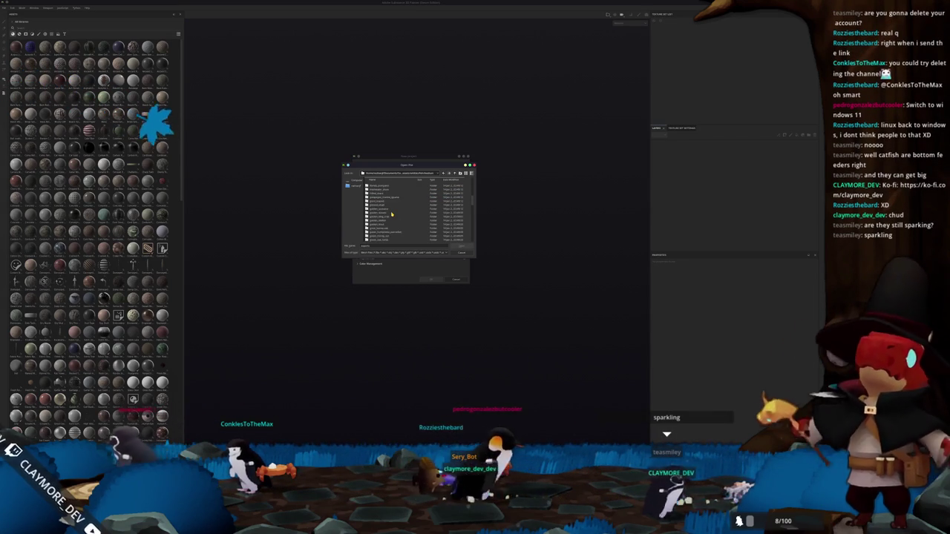
scroll(391, 214, down, 5)
scroll(391, 214, down, 3)
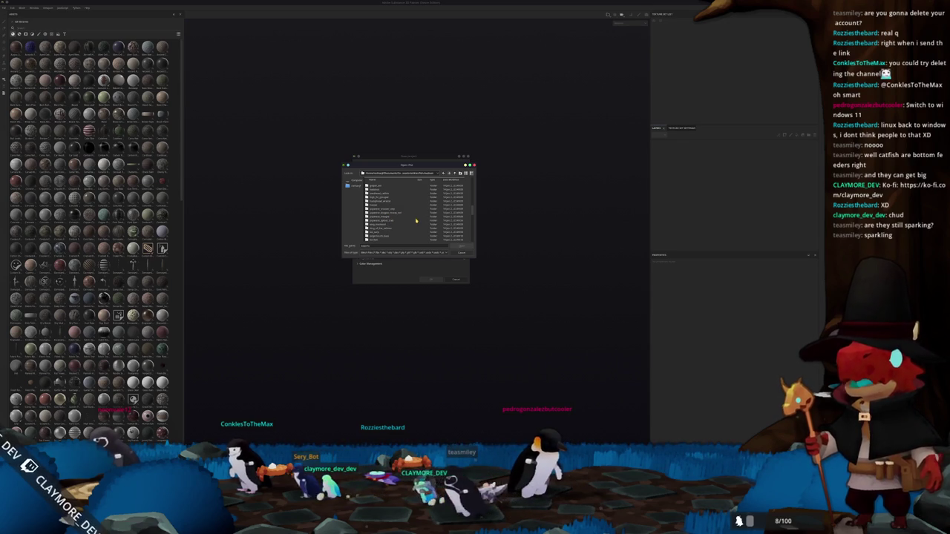
scroll(415, 221, down, 3)
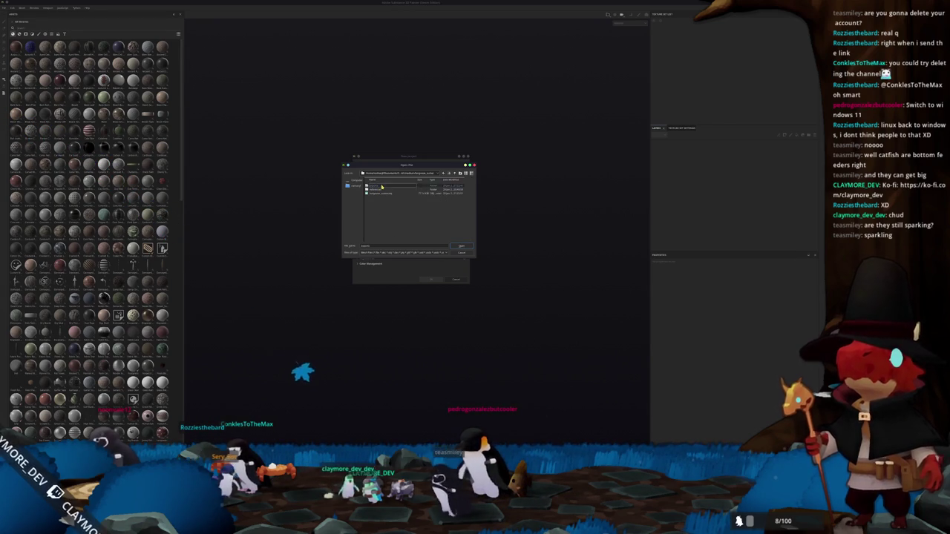
double_click(381, 187)
click(431, 280)
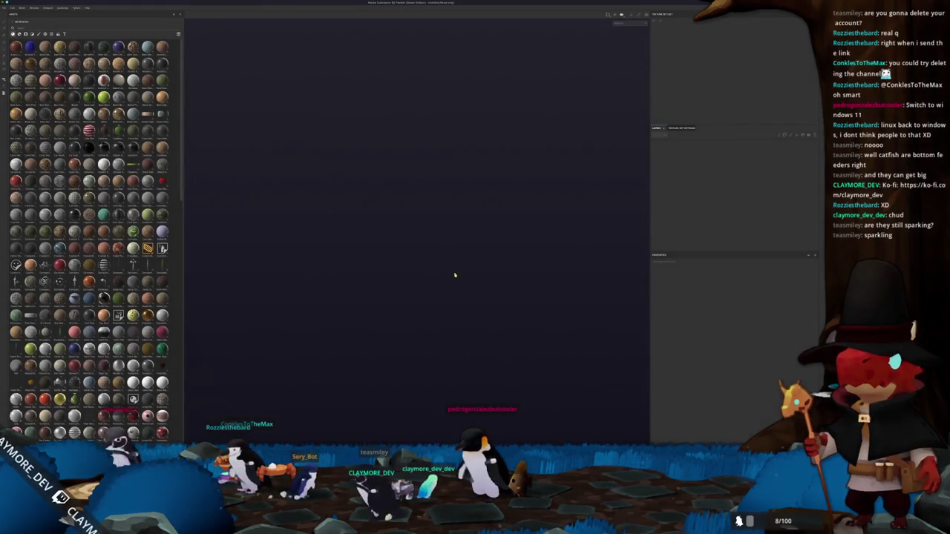
Bake the fish's mesh maps and return to painting mode
mouse_move(447, 276)
alt+mouse_down()
mouse_move(412, 273)
mouse_move(423, 290)
mouse_move(393, 305)
alt+mouse_up()
key(ctrl+b)
click(504, 437)
alt+drag(522, 356, 551, 353)
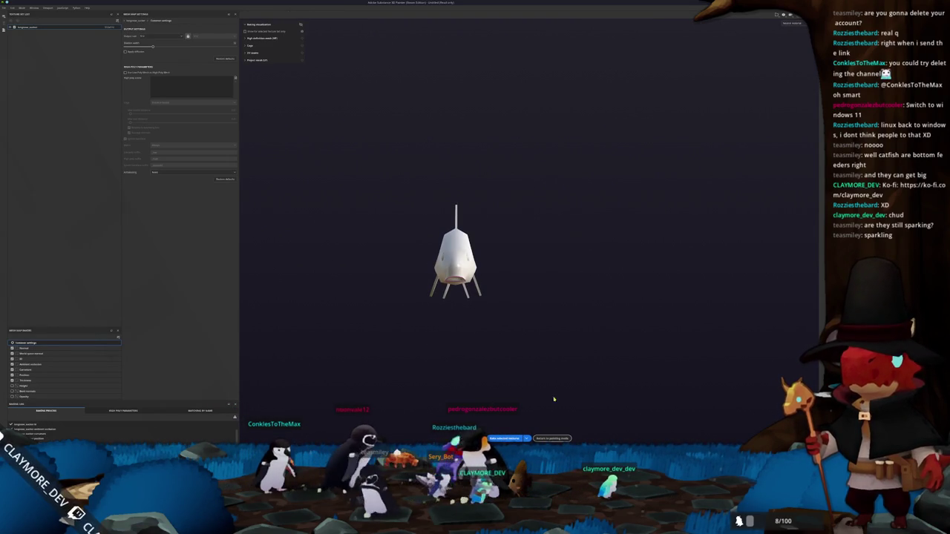
click(552, 438)
Drag the gold material from the shelf onto the fish as a fill layer
mouse_move(415, 357)
alt+mouse_down()
mouse_move(477, 328)
mouse_move(485, 335)
mouse_move(460, 339)
mouse_move(471, 343)
alt+mouse_up()
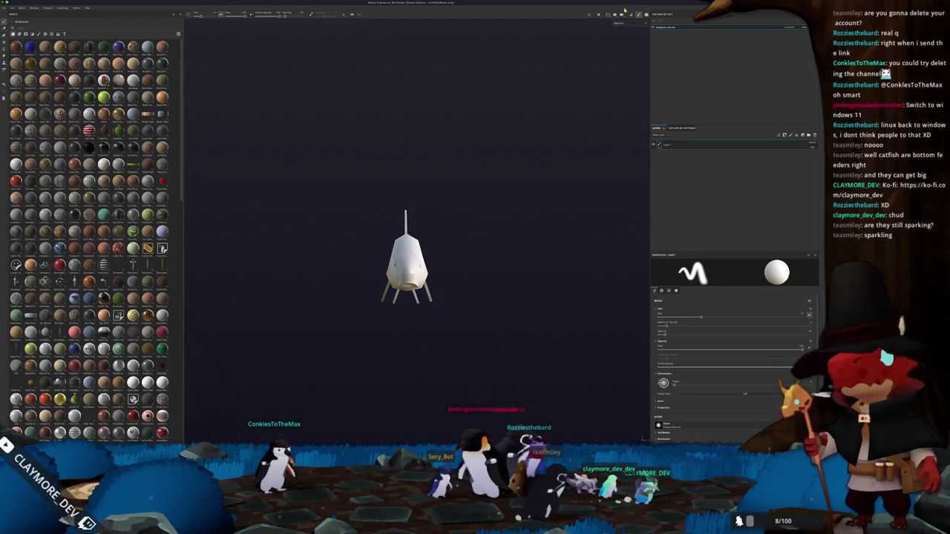
click(623, 44)
alt+right_drag(479, 165, 469, 394)
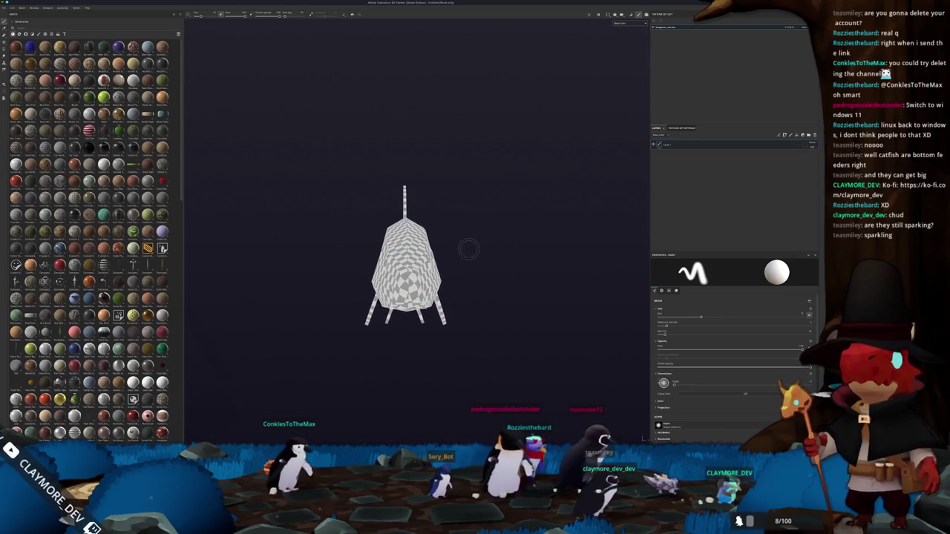
scroll(137, 283, down, 5)
scroll(137, 283, down, 5)
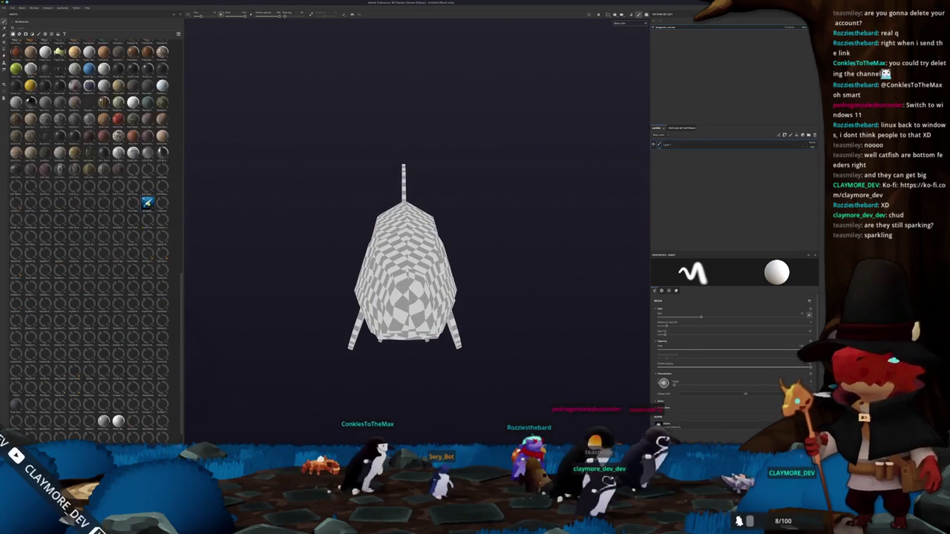
drag(488, 280, 488, 284)
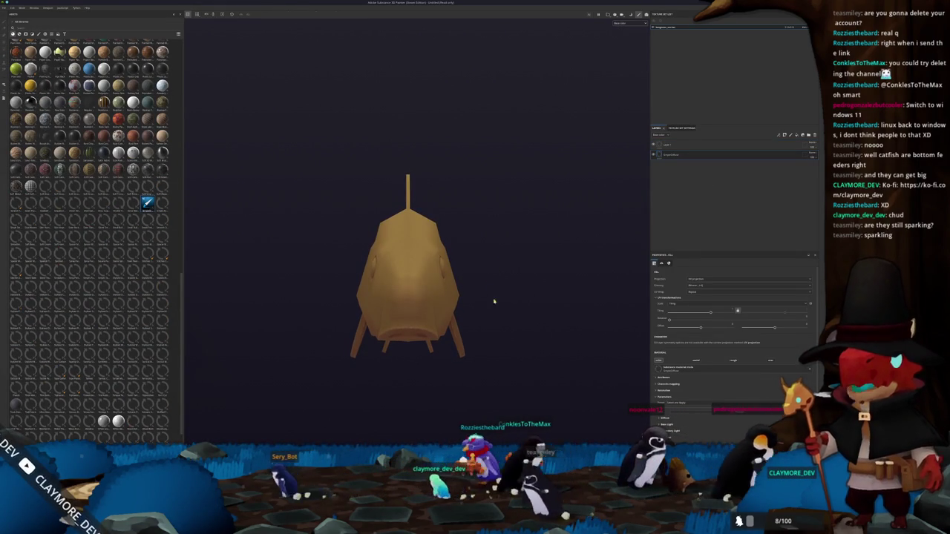
Mark a screenshot capture region tightly around the gold fish
key(f)
mouse_move(345, 199)
mouse_down()
mouse_move(470, 367)
mouse_move(469, 350)
mouse_up()
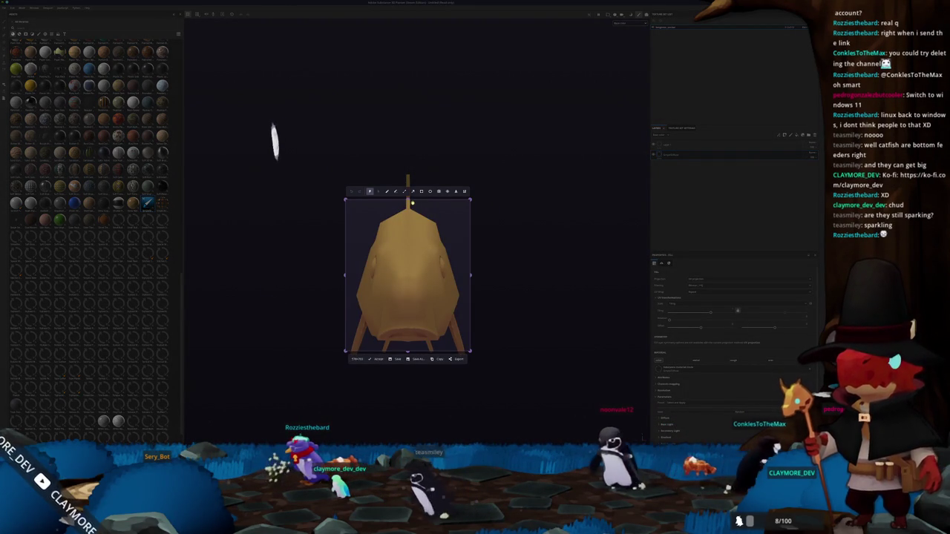
drag(407, 199, 406, 234)
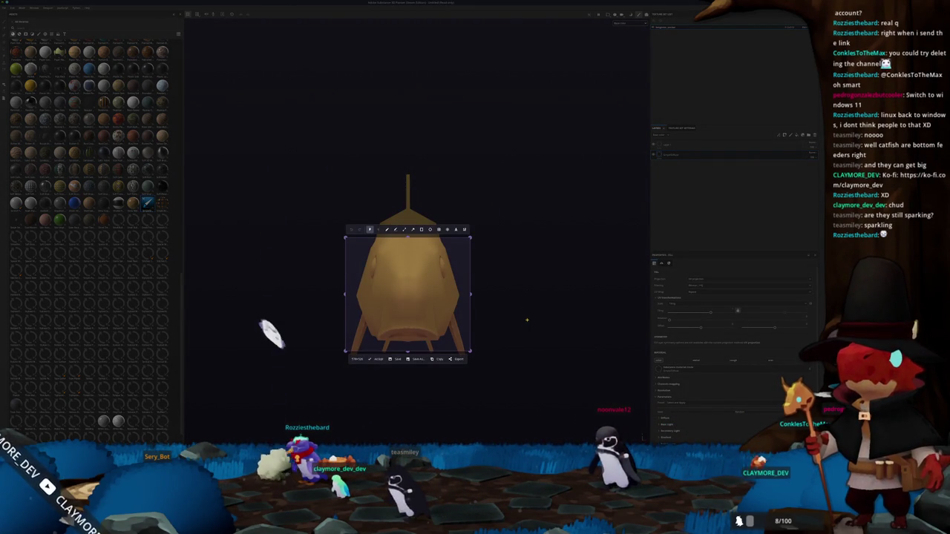
Take and save the screenshot, then open its containing folder
key(Return)
key(ctrl+s)
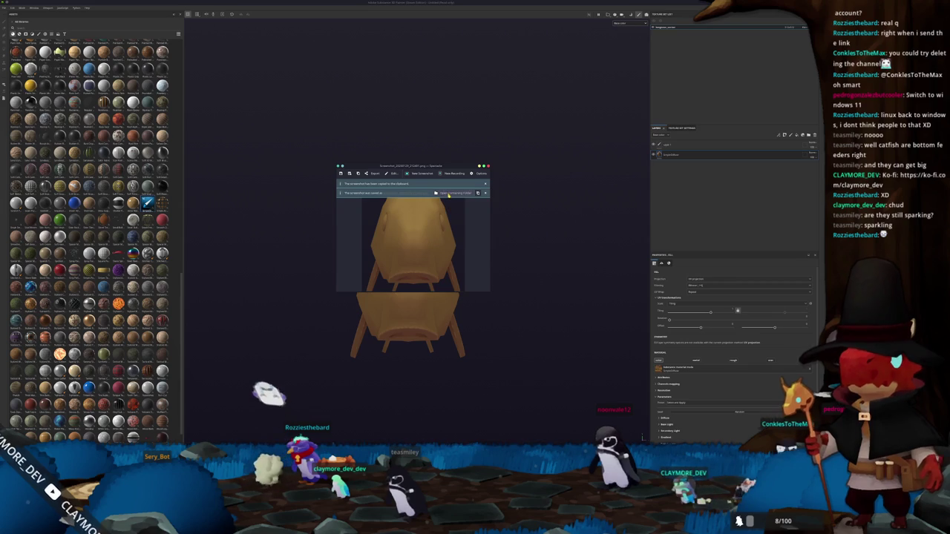
click(448, 193)
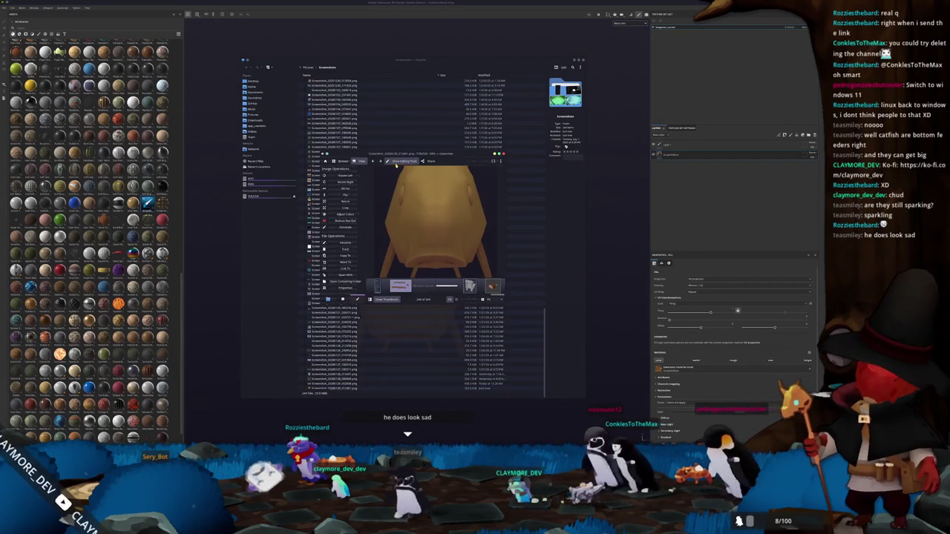
Crop the fish screenshot in Gwenview, save it, and close Gwenview and Dolphin
key(c)
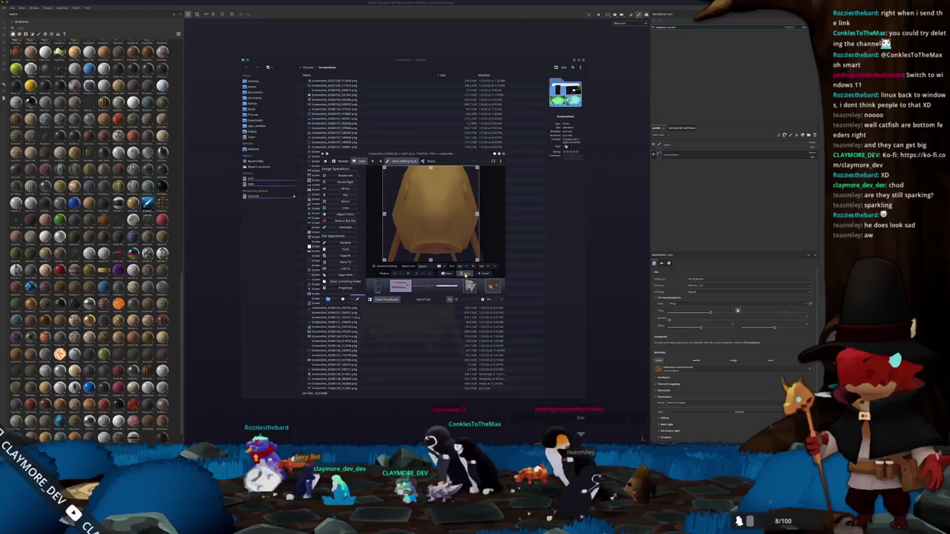
click(459, 272)
click(474, 170)
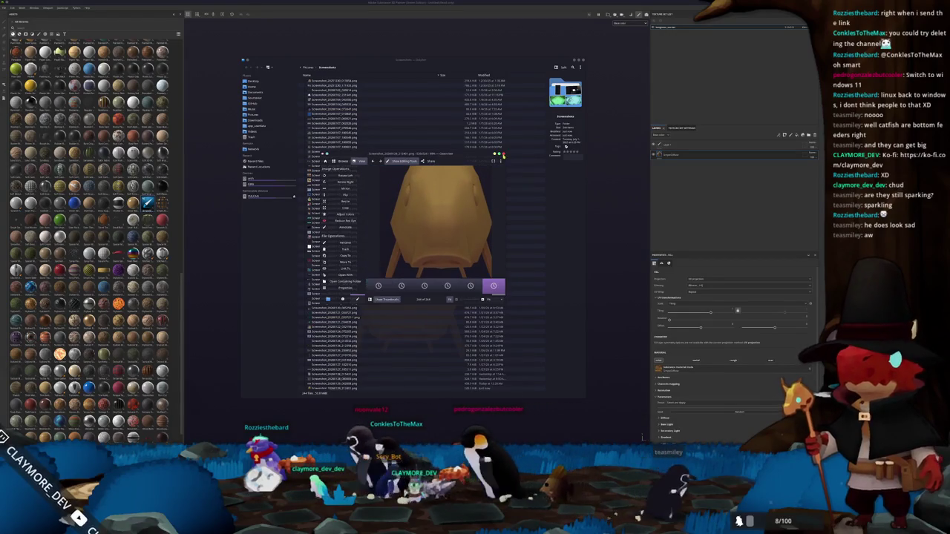
click(499, 155)
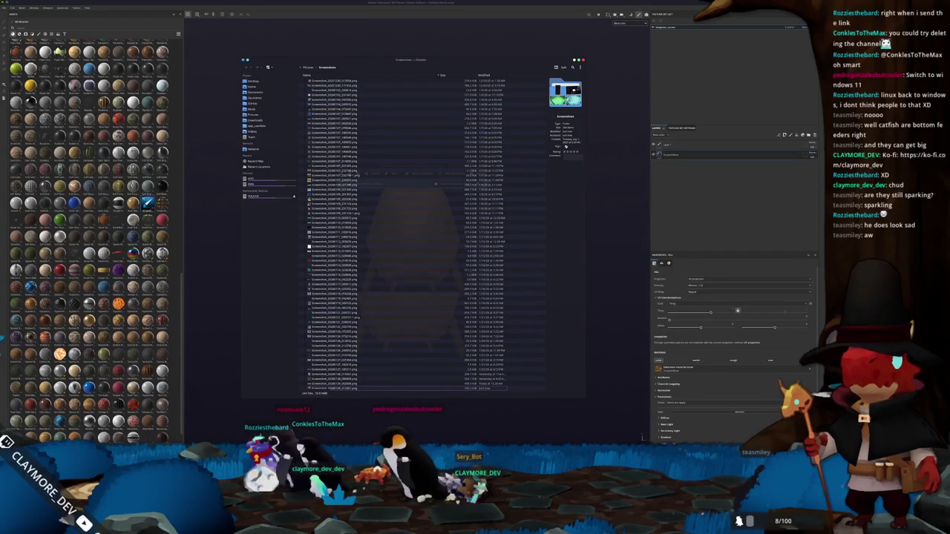
click(599, 272)
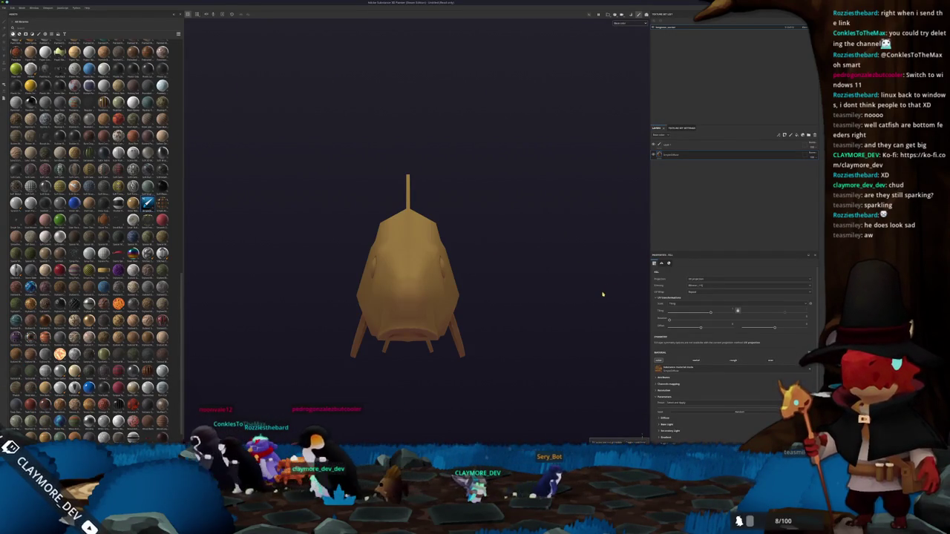
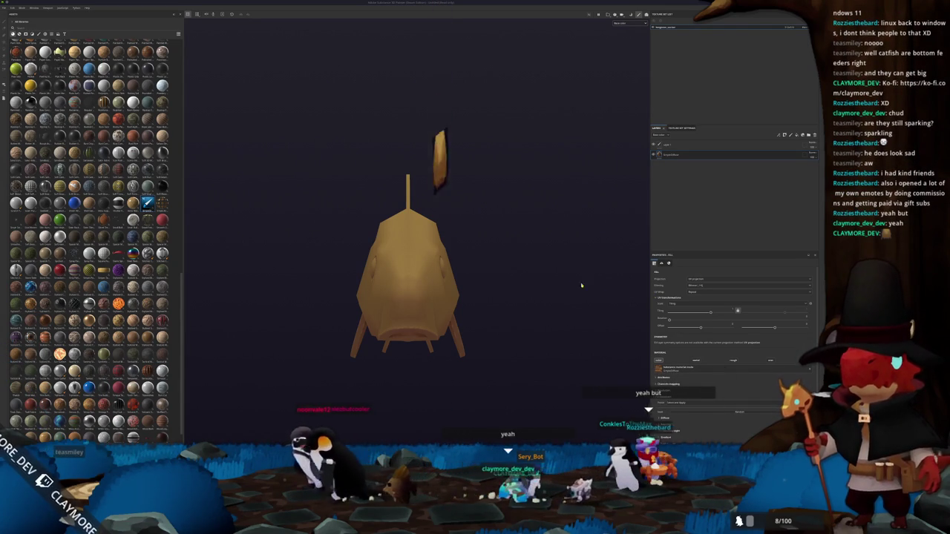
Orbit the gold fish to a full side view and switch to the Dolphin file manager
alt+drag(501, 287, 664, 288)
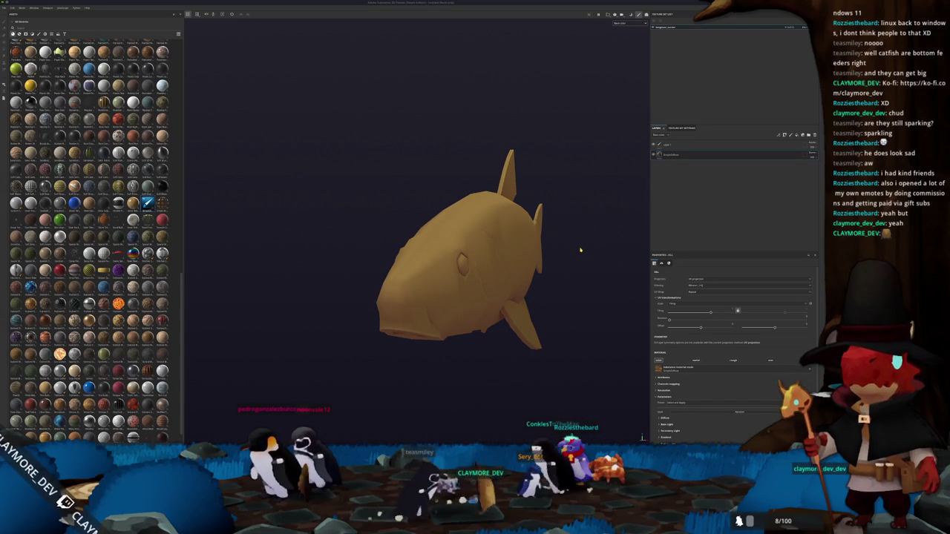
mouse_move(581, 251)
alt+mouse_down()
mouse_move(475, 250)
mouse_move(399, 328)
alt+mouse_up()
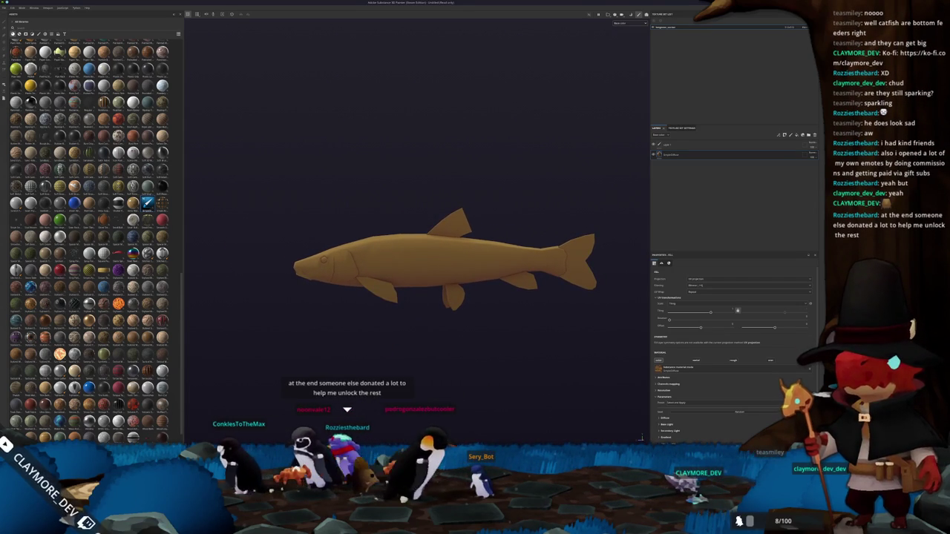
key(alt+Tab)
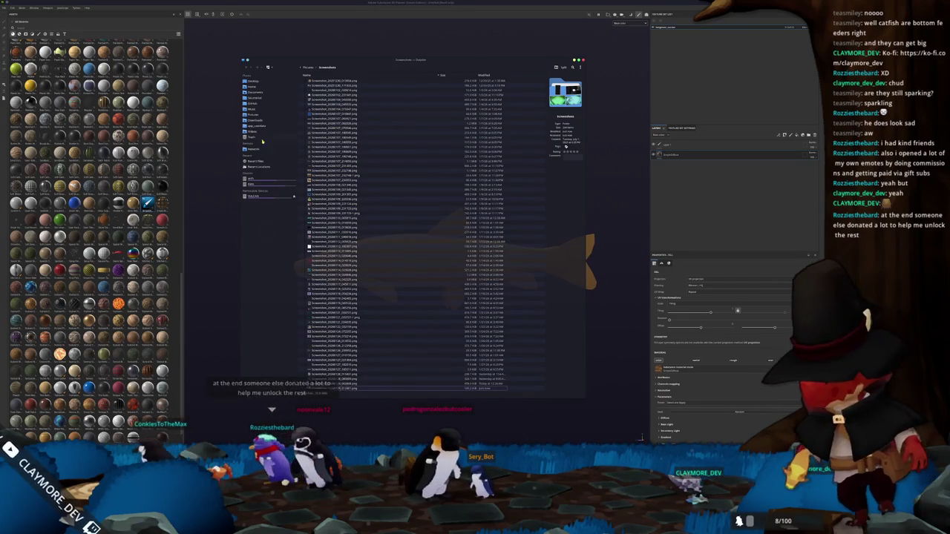
Navigate into Headsyth > godot > assets > entities > fish > medium in Dolphin
click(260, 97)
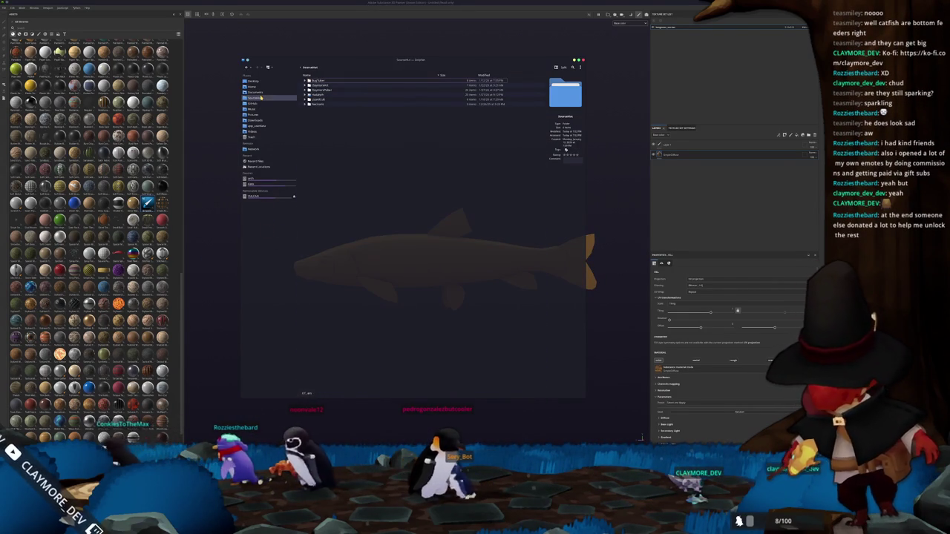
double_click(316, 94)
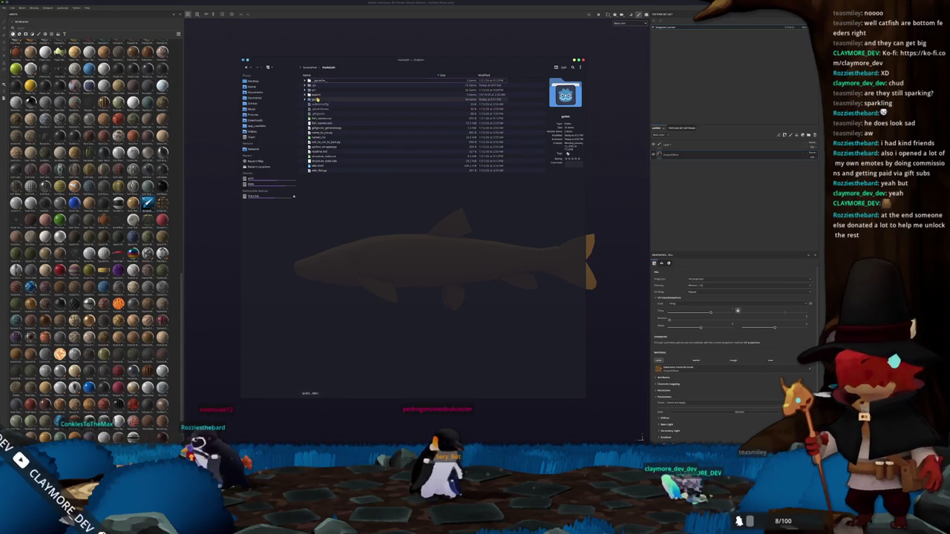
double_click(315, 99)
double_click(316, 95)
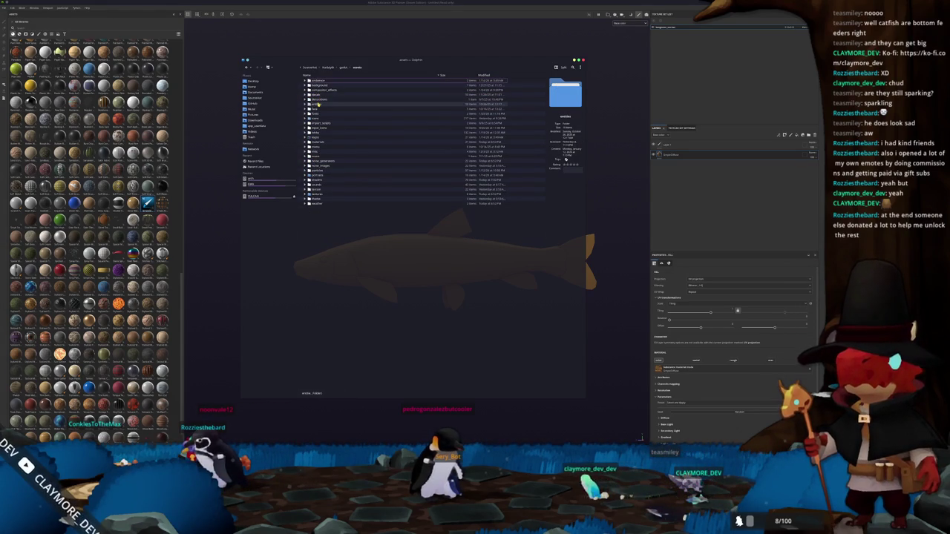
double_click(317, 105)
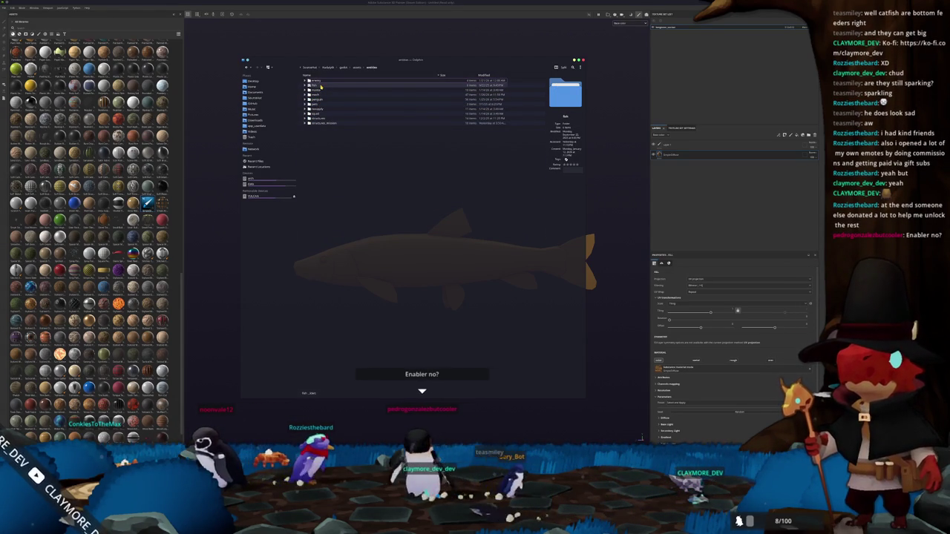
double_click(319, 85)
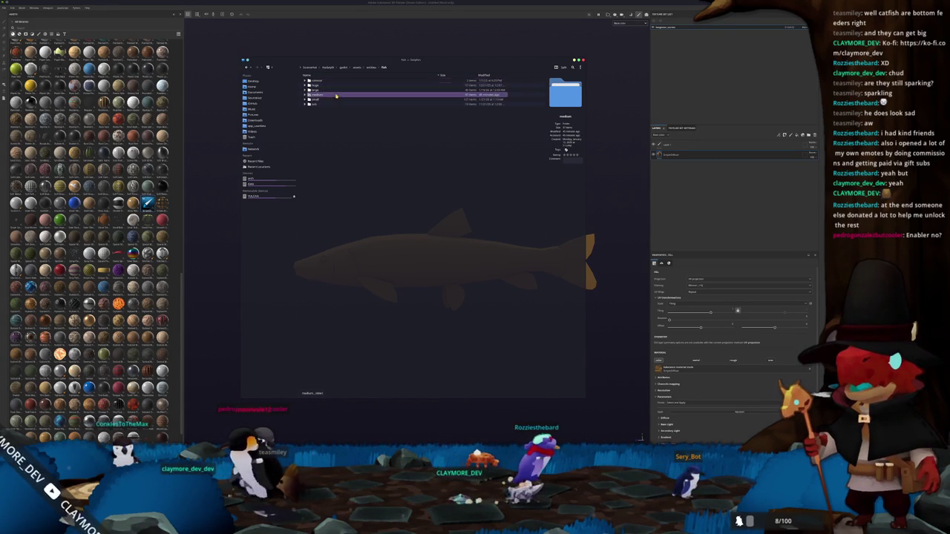
double_click(343, 95)
Browse the medium fish folder, enter longnose_sucker and open the small-751.jpg reference image
scroll(356, 296, down, 2)
scroll(358, 296, down, 2)
scroll(358, 296, down, 3)
scroll(358, 296, down, 3)
scroll(358, 296, down, 2)
scroll(358, 295, down, 2)
scroll(356, 304, down, 2)
click(352, 318)
scroll(362, 293, up, 6)
scroll(367, 284, up, 7)
scroll(367, 284, up, 1)
scroll(365, 281, up, 1)
scroll(364, 276, up, 1)
click(364, 276)
scroll(359, 282, down, 3)
scroll(355, 289, down, 3)
scroll(356, 289, up, 1)
click(359, 290)
scroll(358, 289, down, 3)
scroll(358, 286, down, 2)
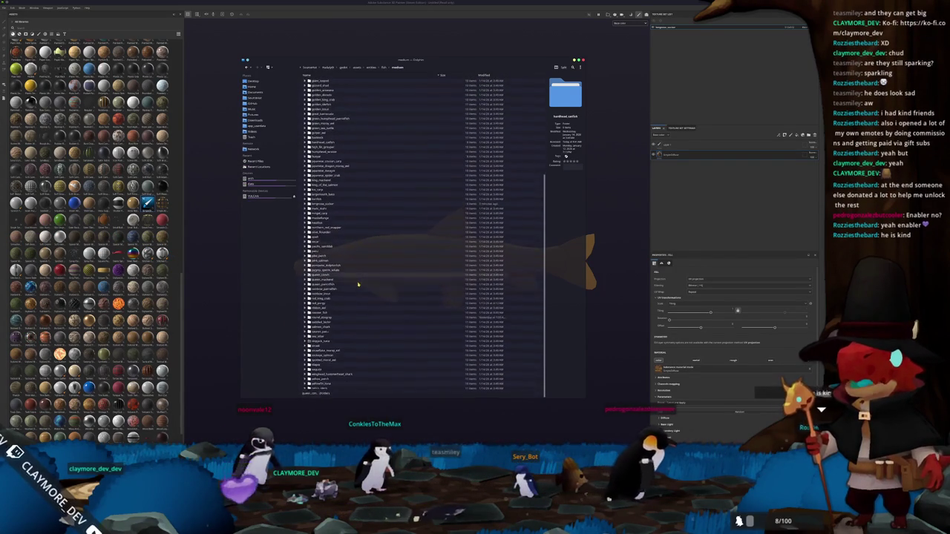
scroll(358, 285, down, 2)
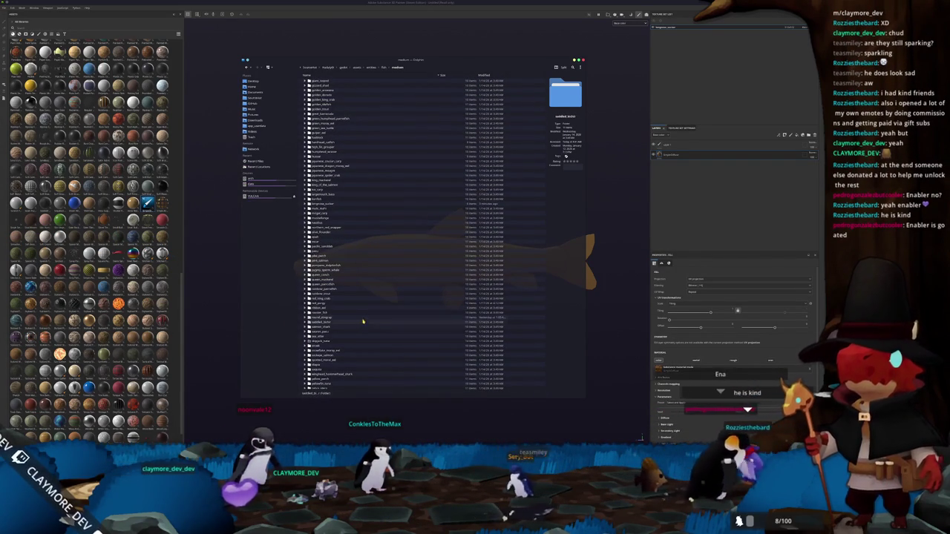
scroll(367, 299, up, 3)
scroll(364, 297, up, 2)
scroll(359, 294, up, 3)
scroll(352, 288, up, 2)
scroll(347, 283, up, 2)
scroll(346, 286, down, 5)
scroll(346, 295, down, 5)
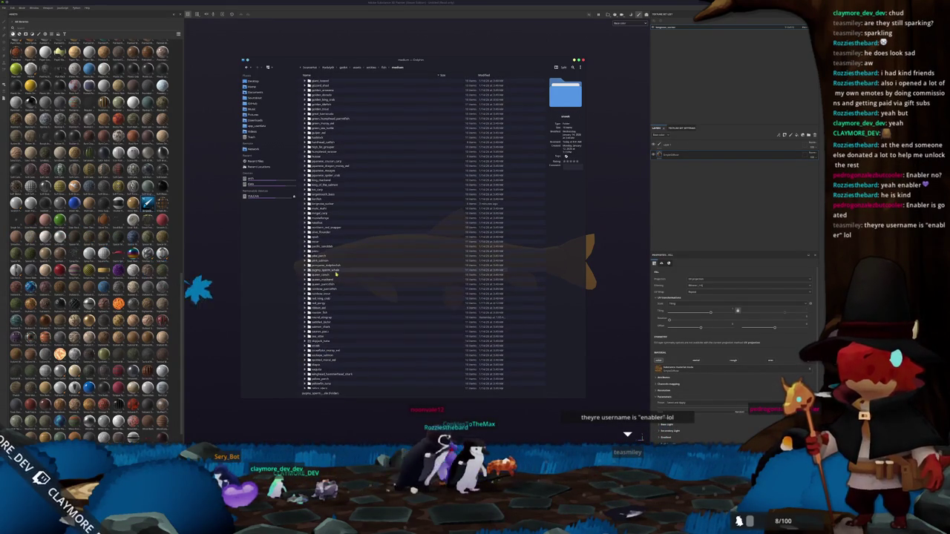
double_click(337, 203)
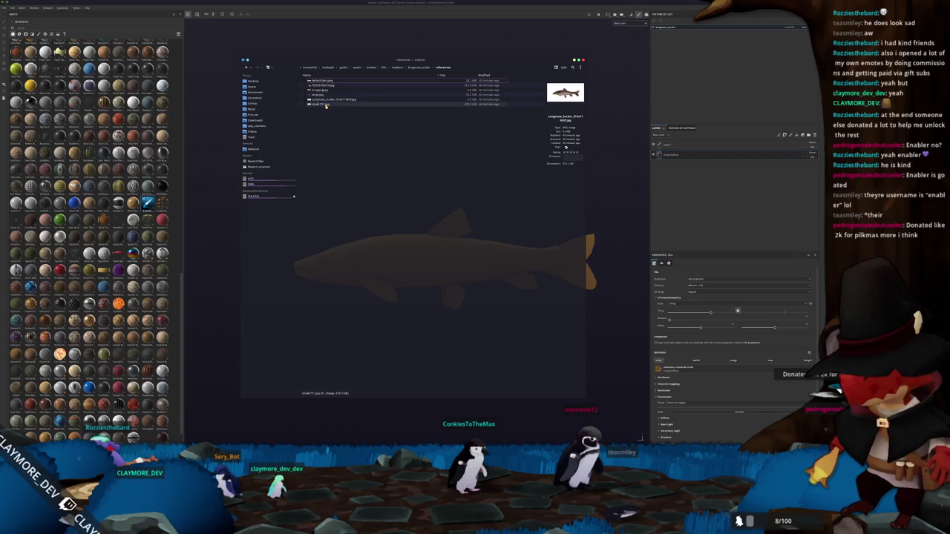
double_click(326, 104)
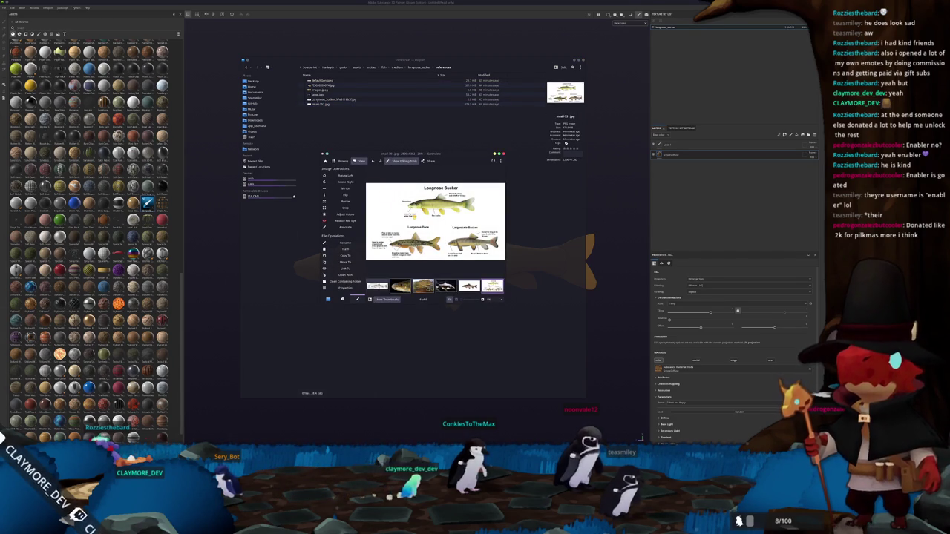
Zoom and pan the Longnose Sucker image, then move the Gwenview window to the top-left corner
ctrl+scroll(415, 217, up, 1)
ctrl+scroll(412, 217, up, 2)
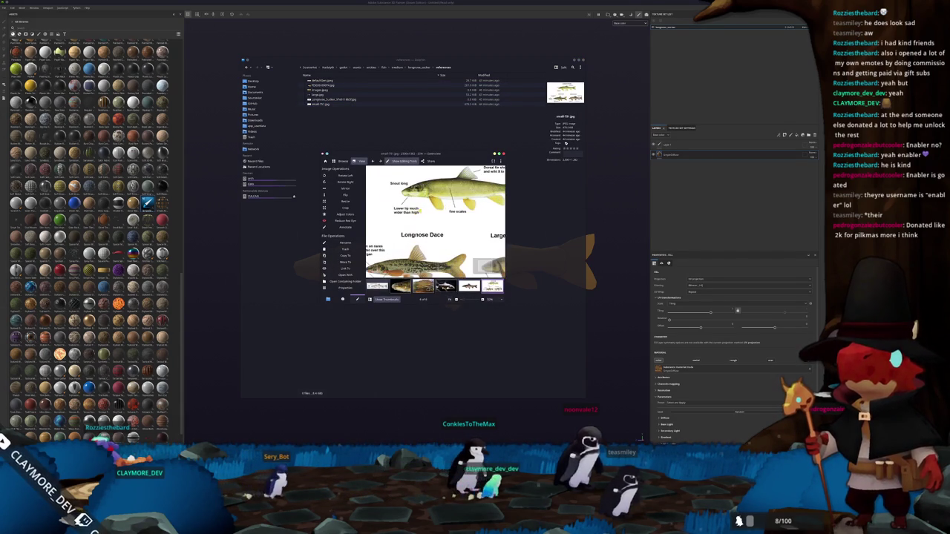
ctrl+scroll(413, 223, down, 2)
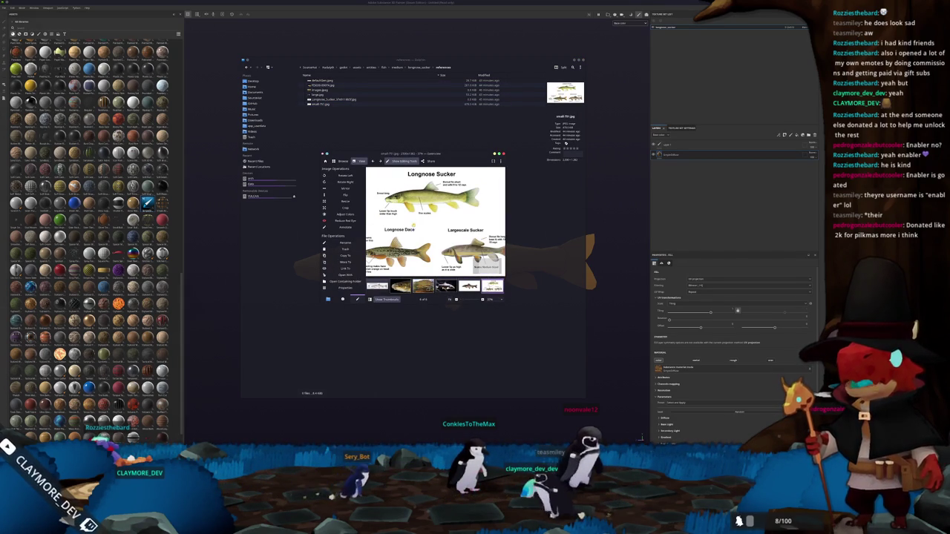
drag(413, 223, 419, 223)
drag(400, 162, 241, 31)
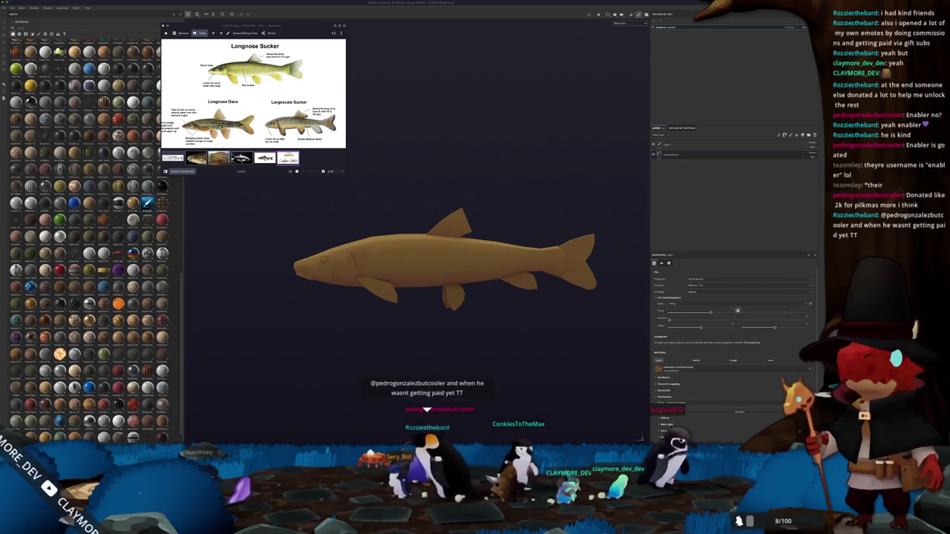
alt+drag(467, 276, 490, 276)
Launch the colour chooser from the KDE launcher, closing the wrongly opened paint window first
key(super)
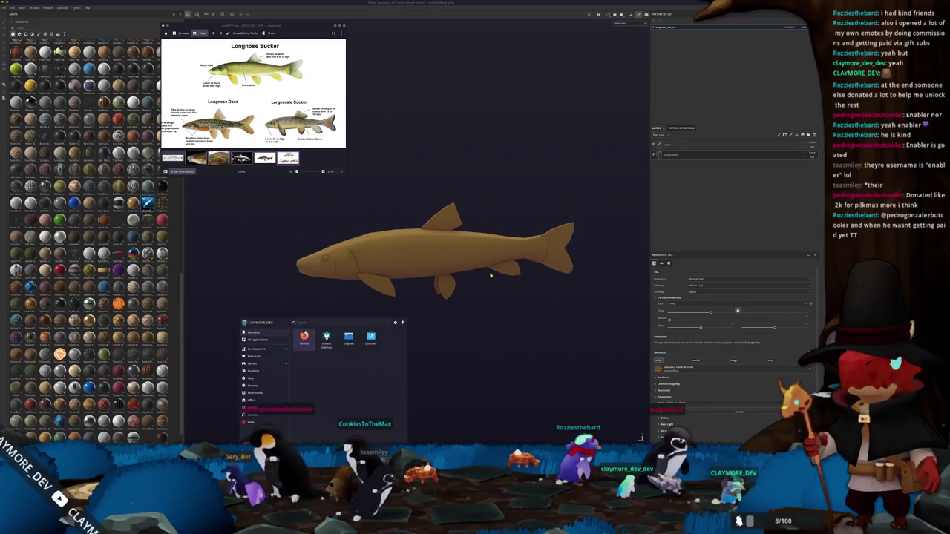
text(krita)
key(Return)
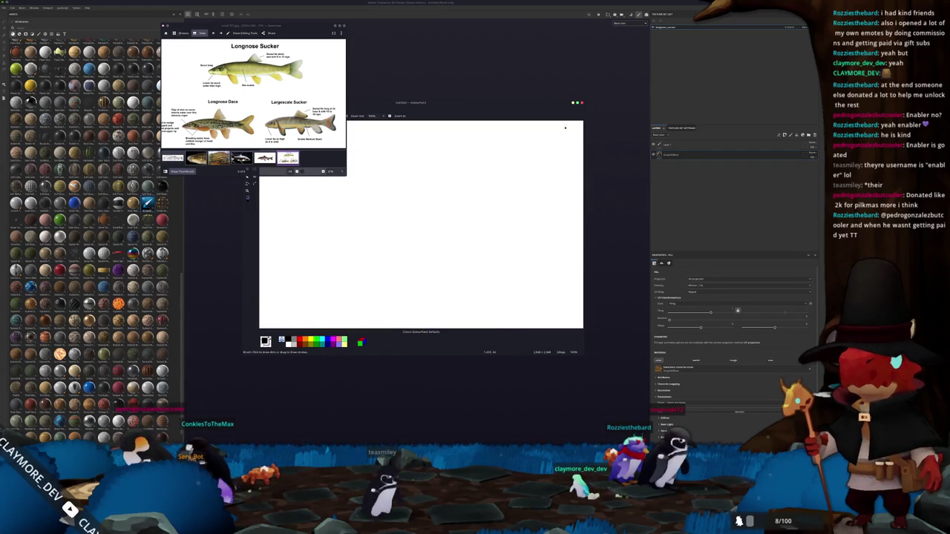
click(582, 104)
key(super)
text(krita)
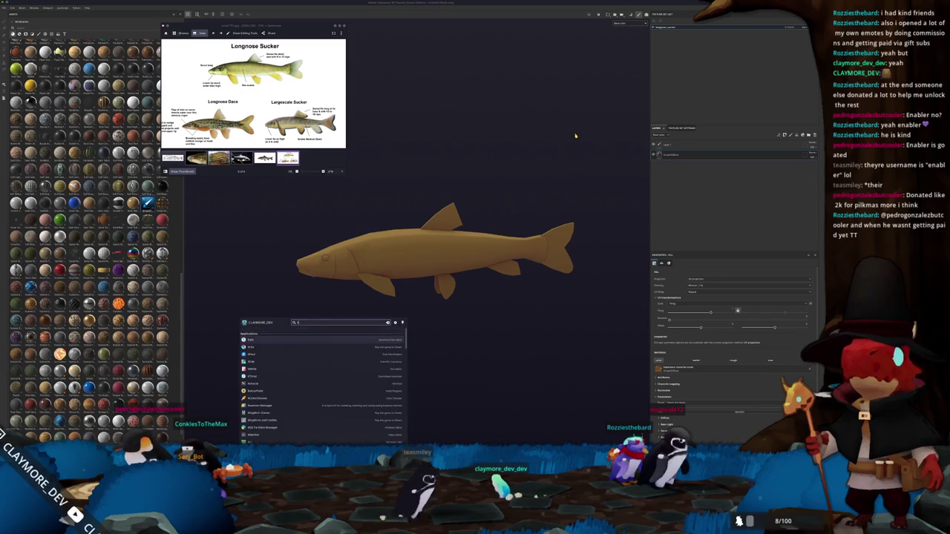
key(Return)
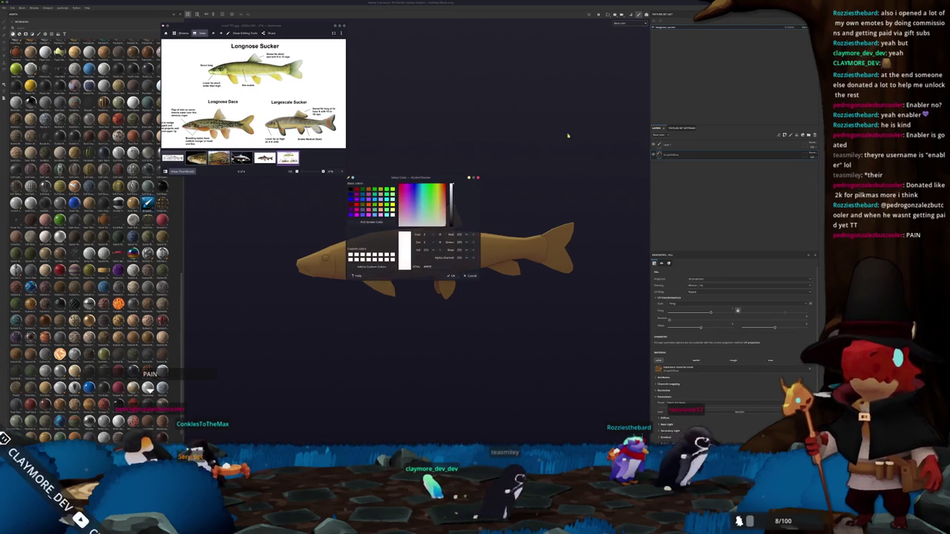
Move the colour dialog up and sample a pale cream colour from the fish reference
drag(438, 177, 435, 29)
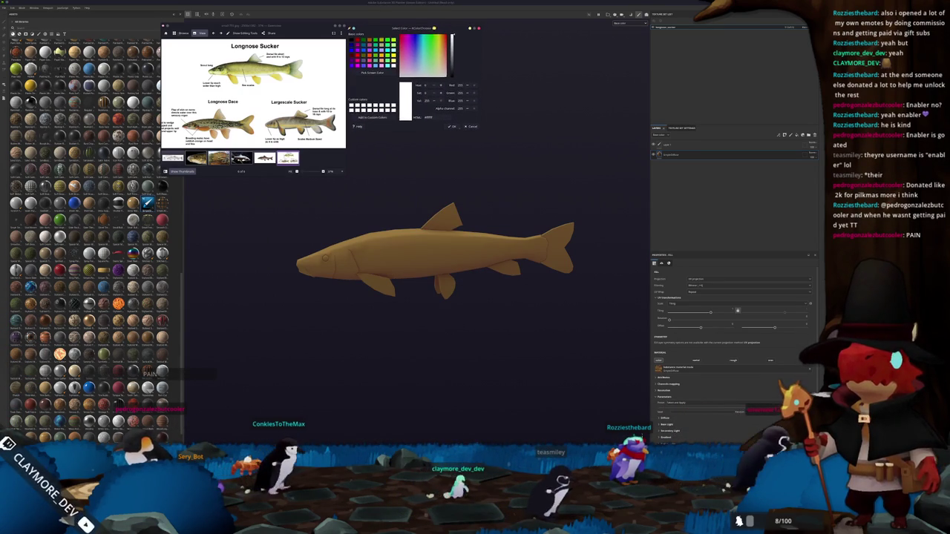
ctrl+scroll(253, 59, up, 2)
ctrl+scroll(253, 60, up, 1)
ctrl+scroll(253, 60, up, 1)
click(380, 74)
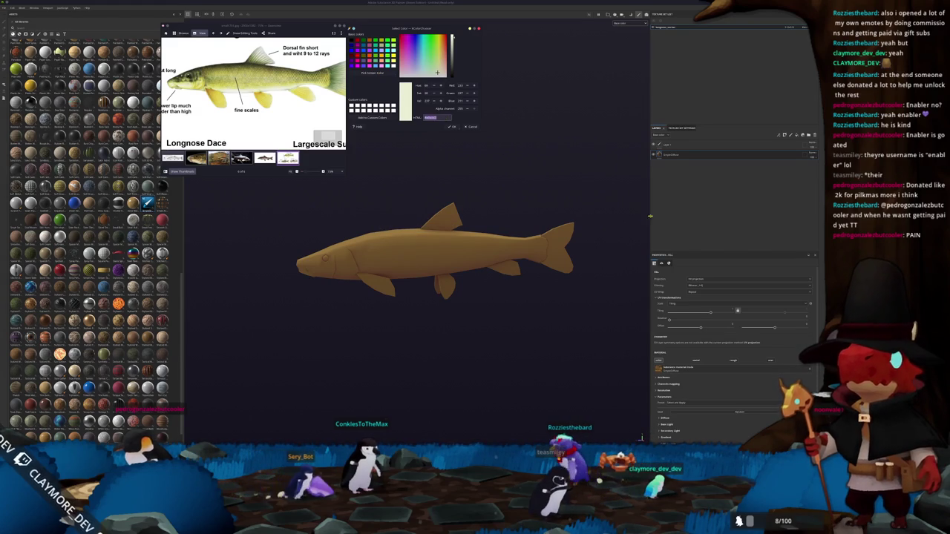
scroll(672, 367, down, 2)
click(665, 368)
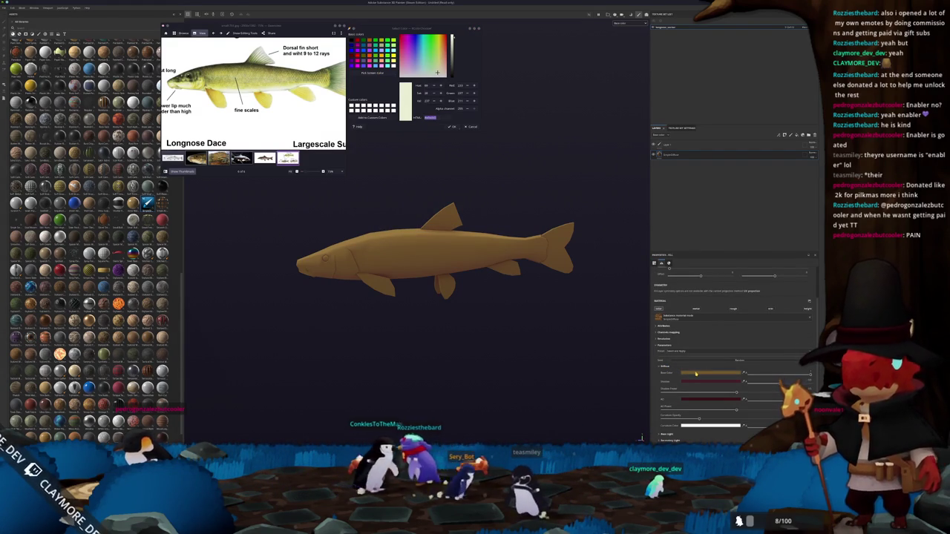
Paste the sampled pale cream as base colour, duplicate the layer, and shift it toward darker olive
click(695, 373)
key(ctrl+v)
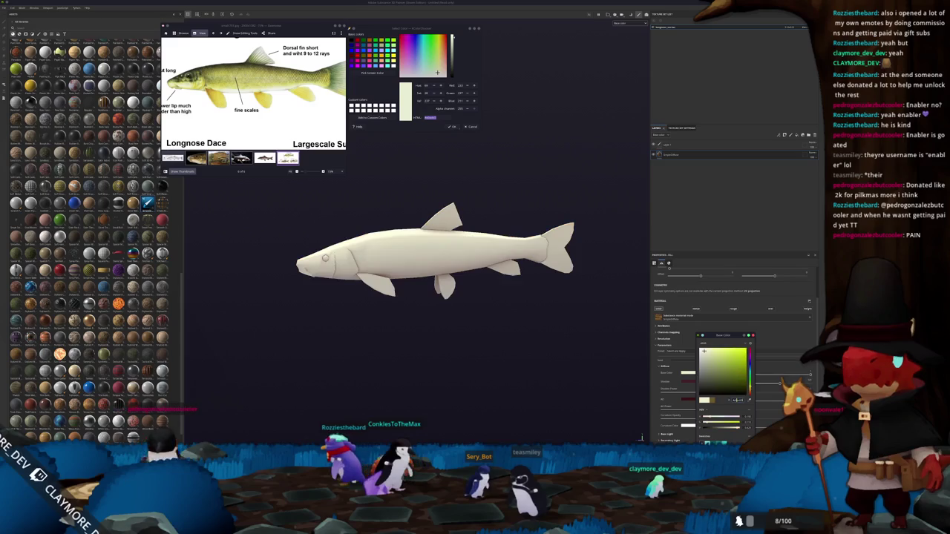
key(Return)
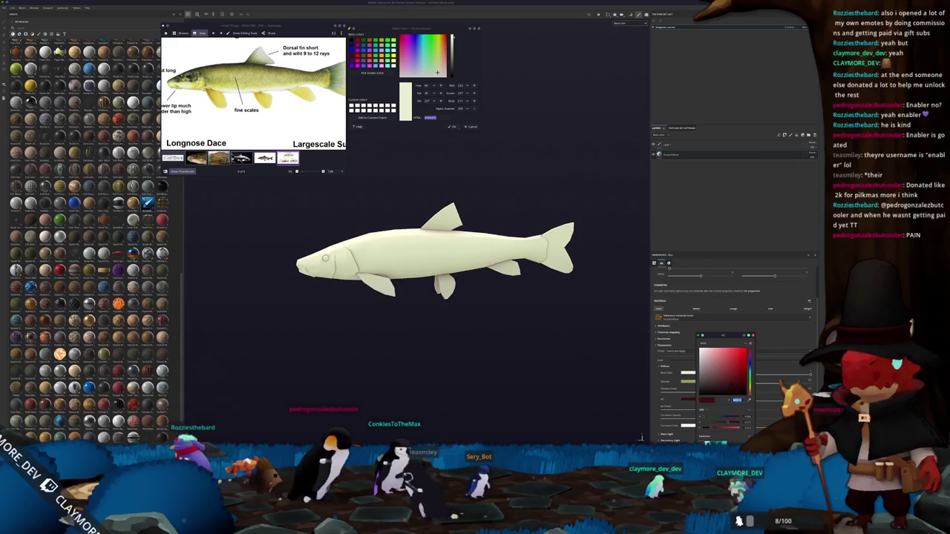
scroll(520, 245, up, 2)
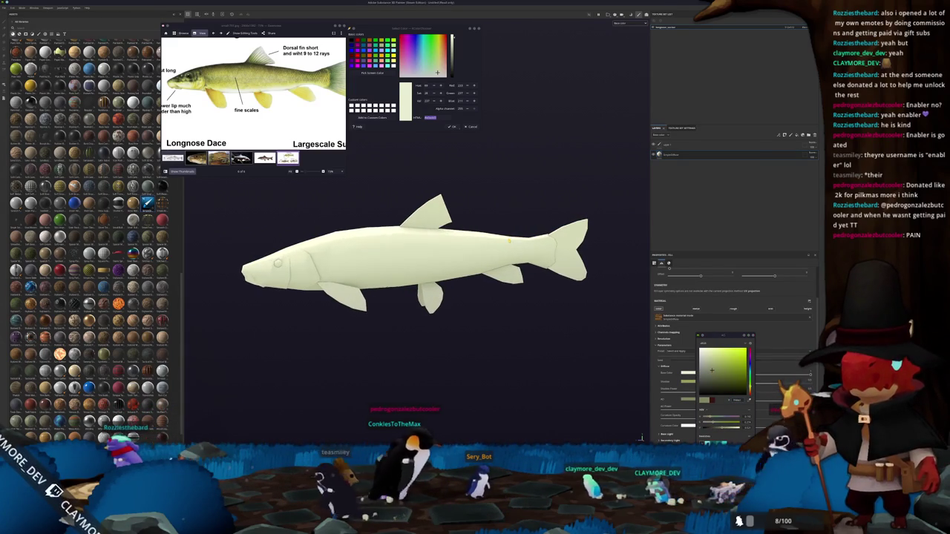
key(ctrl+d)
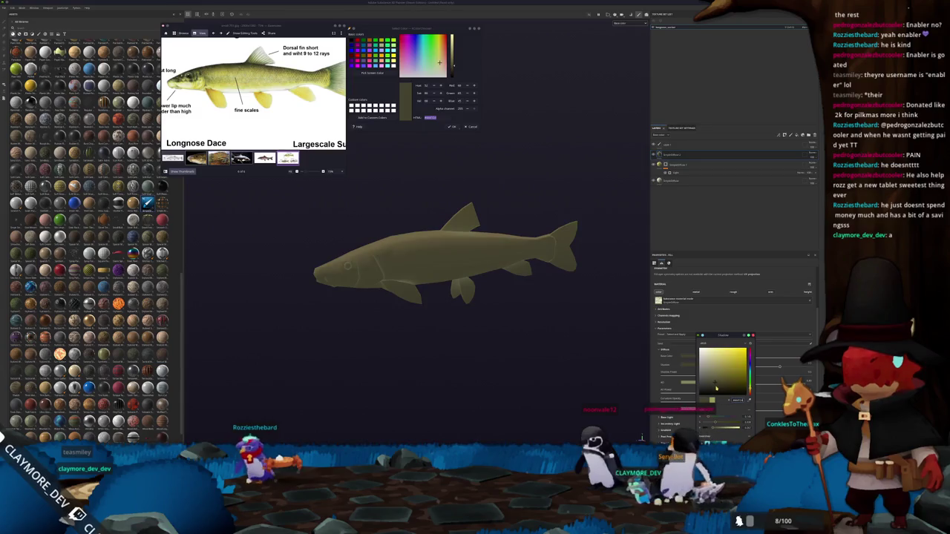
drag(712, 371, 719, 387)
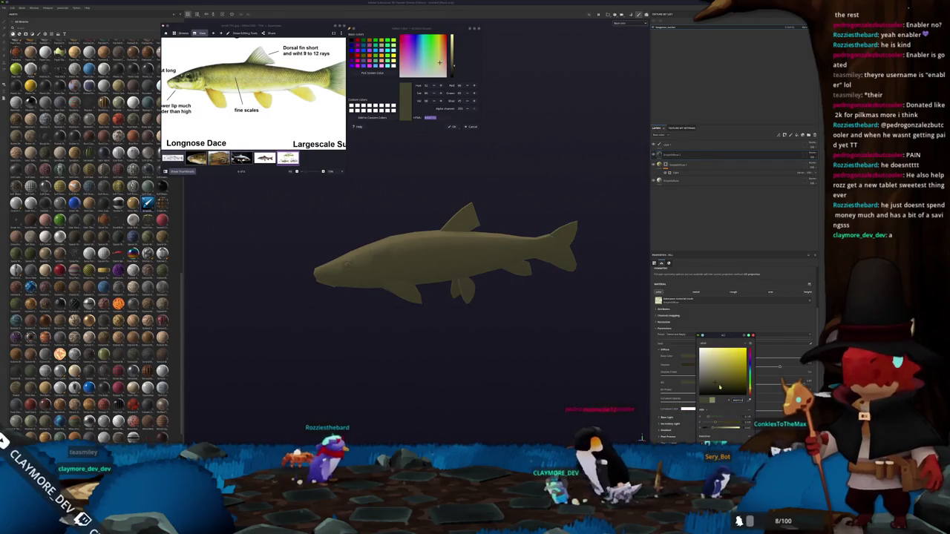
Add a Light generator to the layer and turn its parameter down to the minimum
click(671, 155)
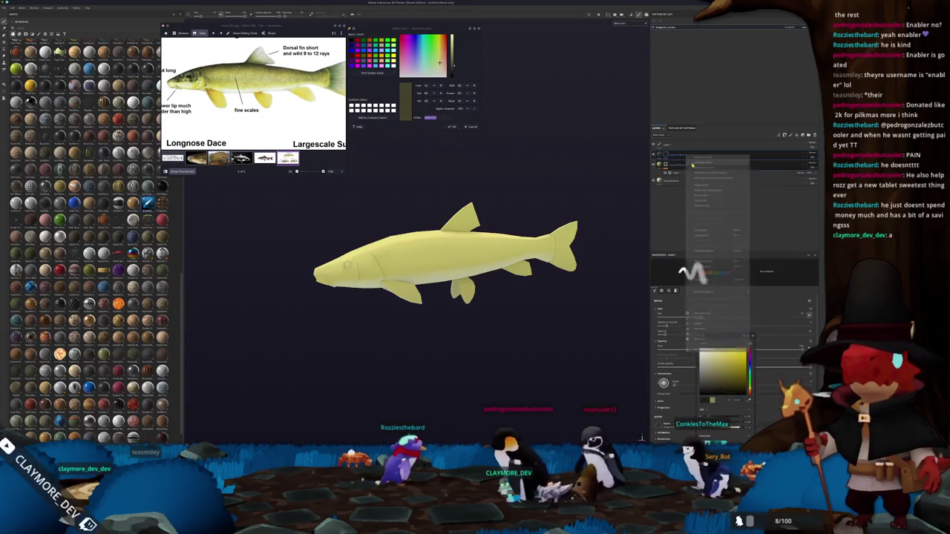
right_click(668, 155)
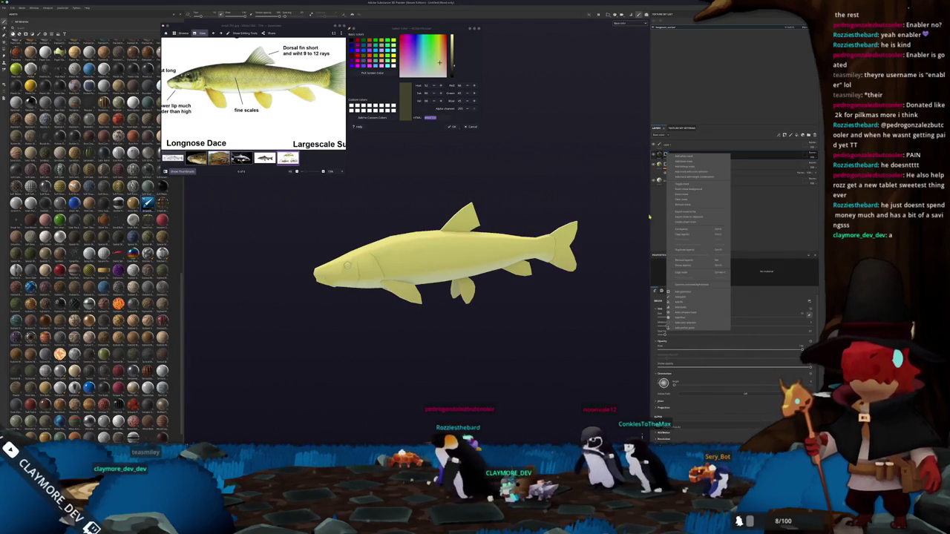
click(687, 293)
click(724, 276)
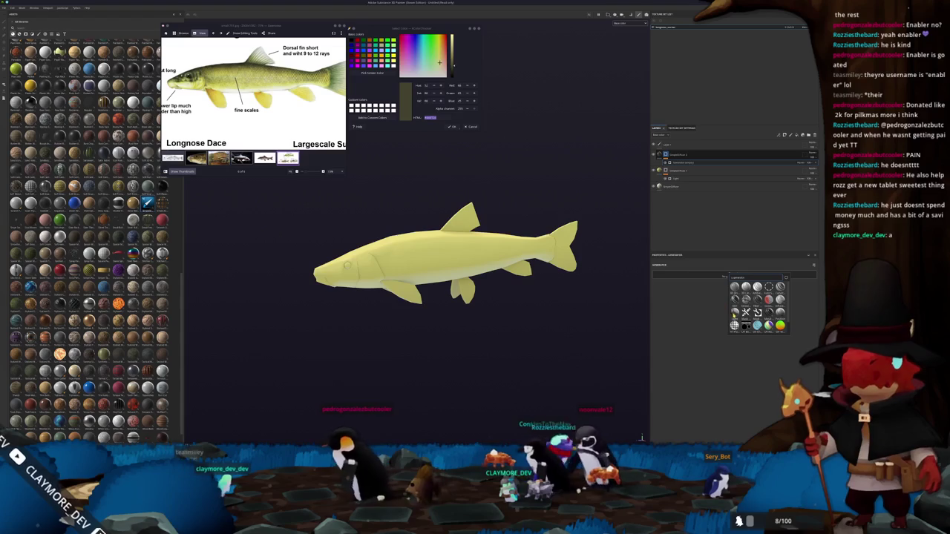
click(735, 315)
mouse_move(699, 356)
mouse_down()
mouse_move(612, 360)
mouse_move(722, 346)
mouse_move(699, 348)
mouse_up()
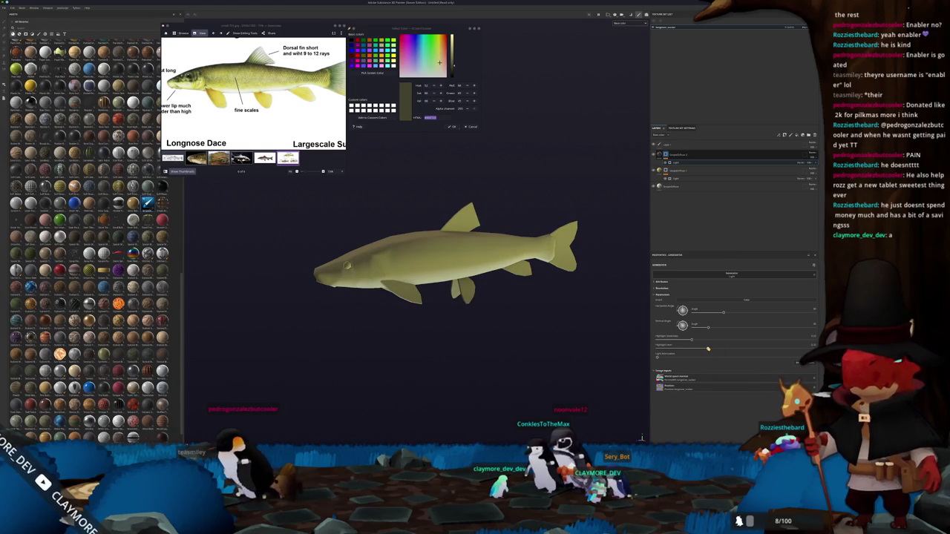
Orbit and zoom around the fish's head to check the olive edge shading
scroll(490, 275, down, 3)
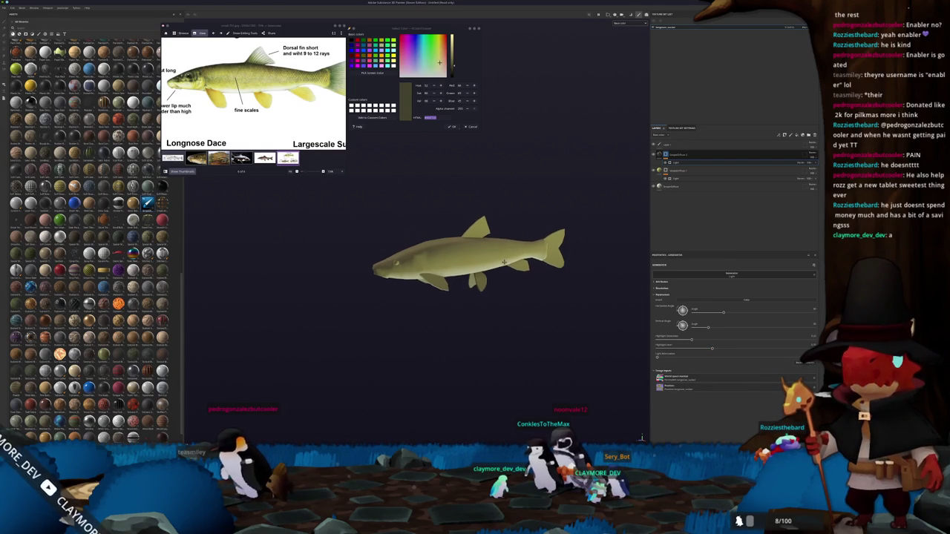
alt+drag(505, 260, 520, 262)
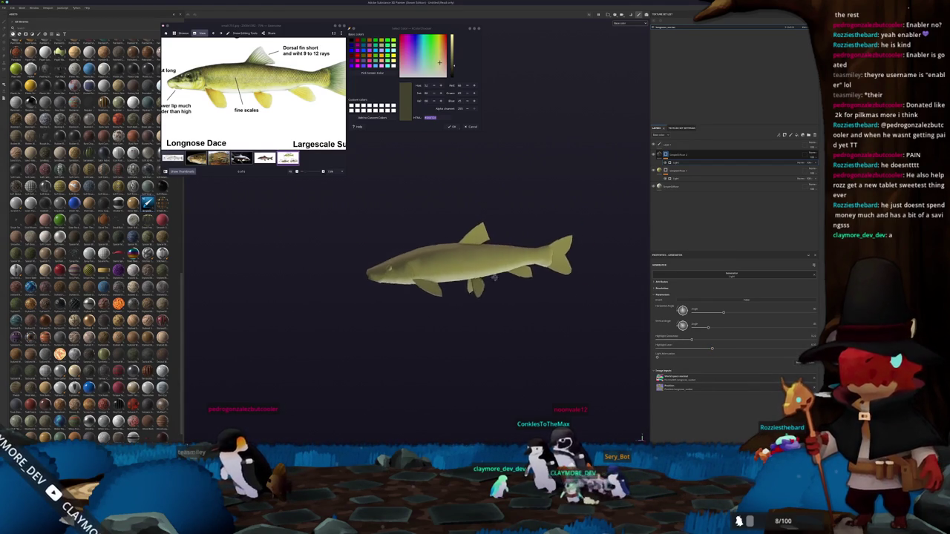
alt+right_drag(640, 438, 231, 269)
alt+drag(230, 269, 445, 256)
key(alt+Tab)
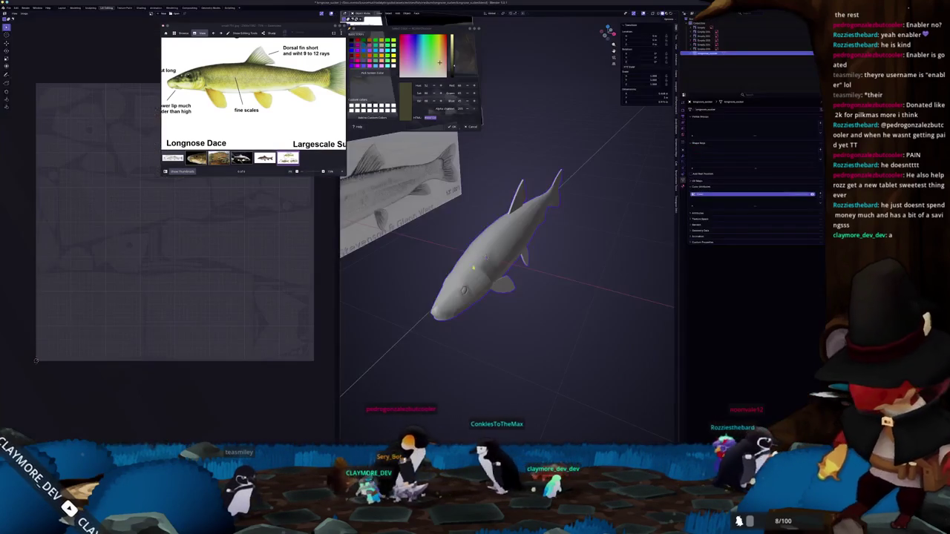
Switch Blender to front view and orbit in close to the fish's head
key(KP_1)
scroll(536, 356, up, 5)
key(Tab)
shift+middle_drag(536, 356, 543, 280)
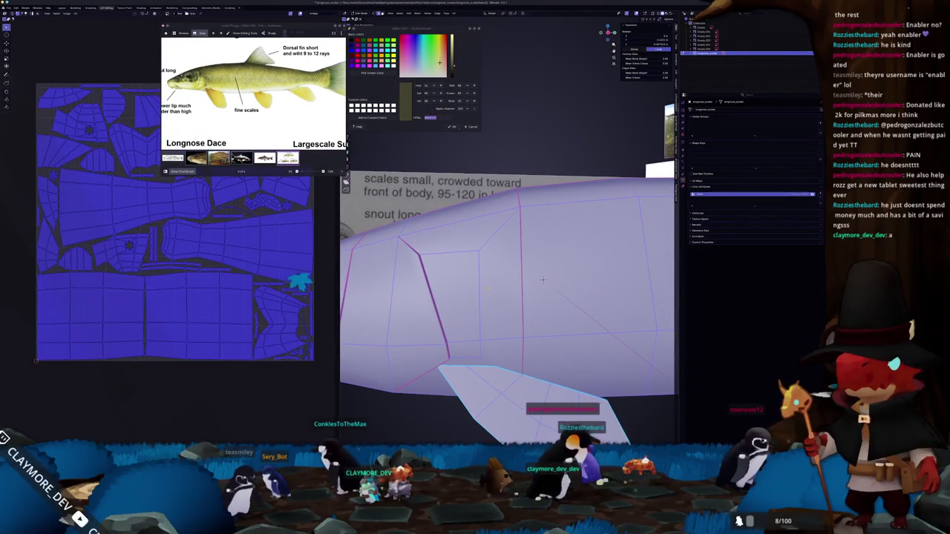
key(Tab)
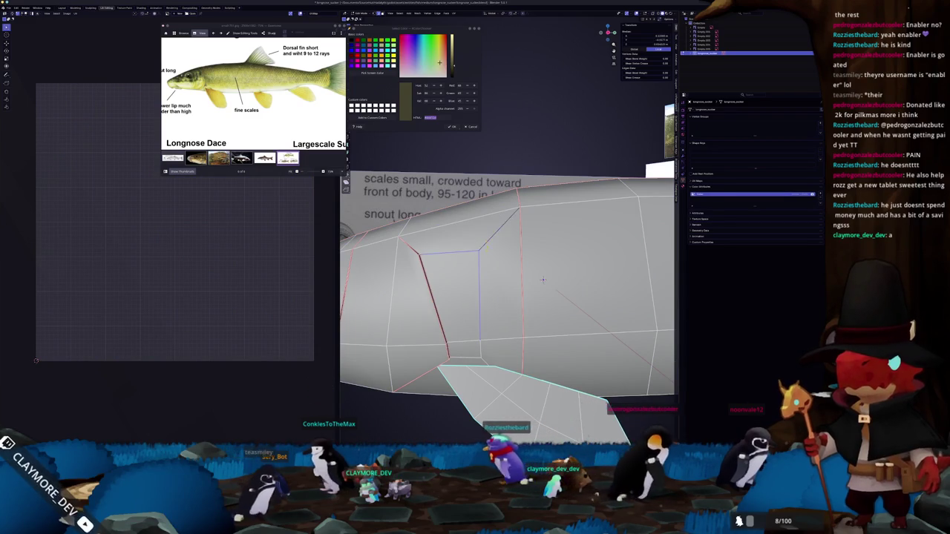
scroll(539, 274, down, 1)
middle_drag(481, 265, 481, 297)
middle_drag(538, 205, 590, 253)
scroll(549, 223, up, 2)
Select the gill edges, bring up the Delete and edge options, then return to Object Mode
key(Tab)
scroll(586, 245, up, 2)
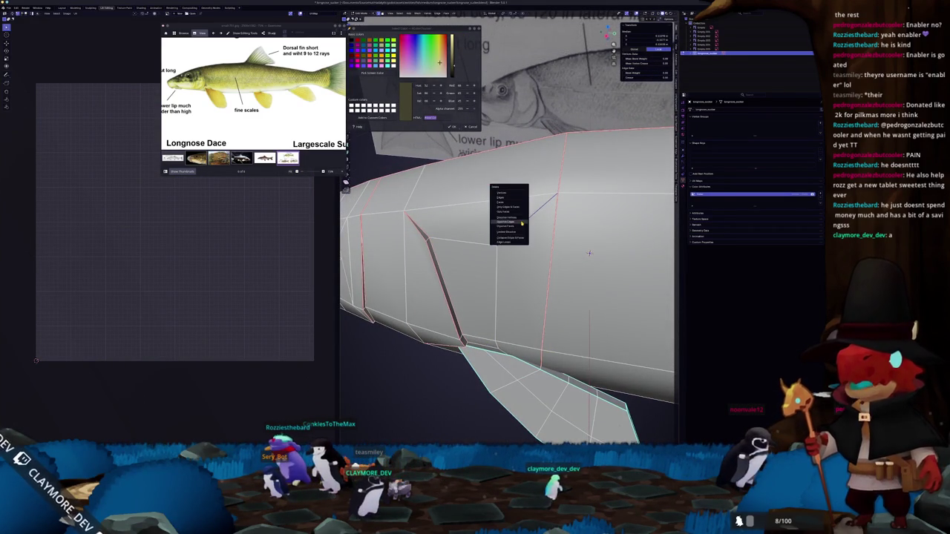
click(512, 218)
key(x)
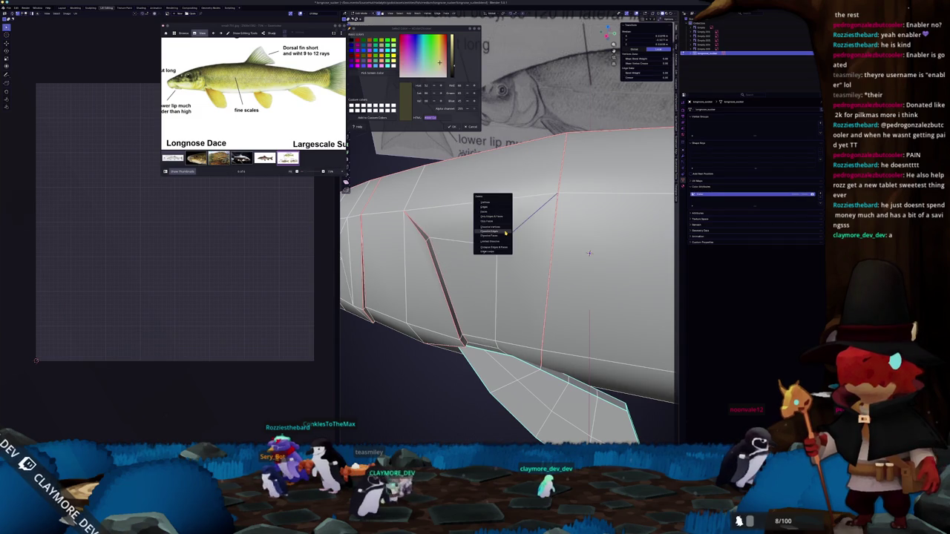
middle_drag(589, 253, 580, 279)
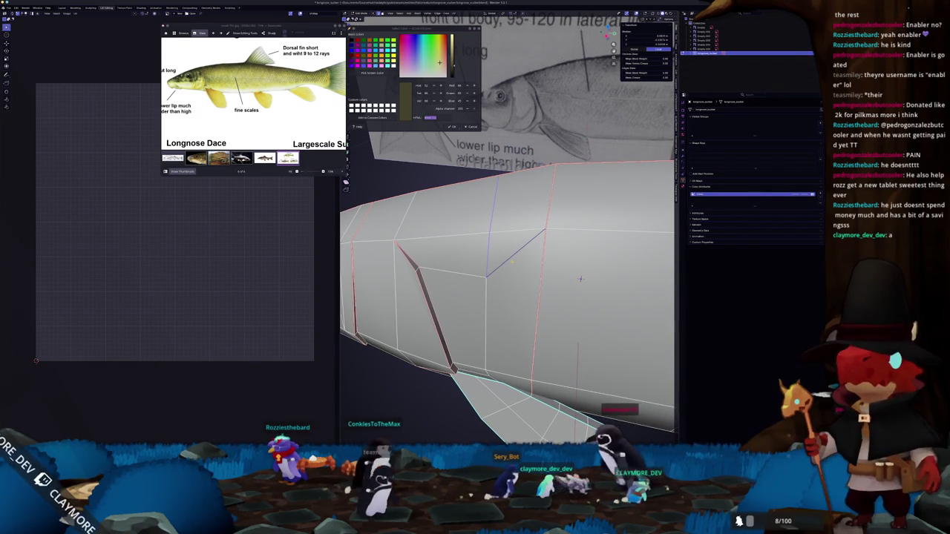
right_click(580, 279)
key(Escape)
key(Tab)
mouse_move(580, 279)
middle_down()
mouse_move(544, 259)
mouse_move(555, 259)
middle_up()
key(Tab)
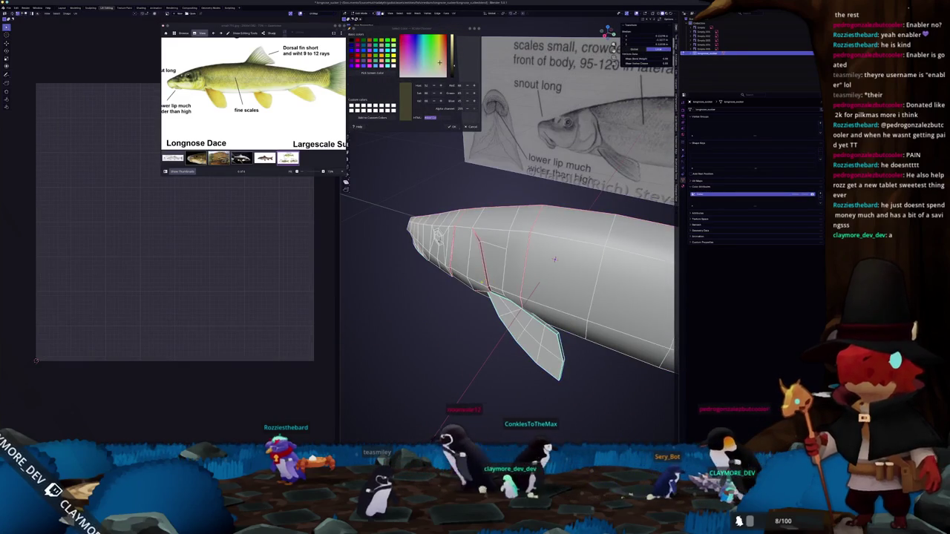
key(Tab)
key(alt+Tab)
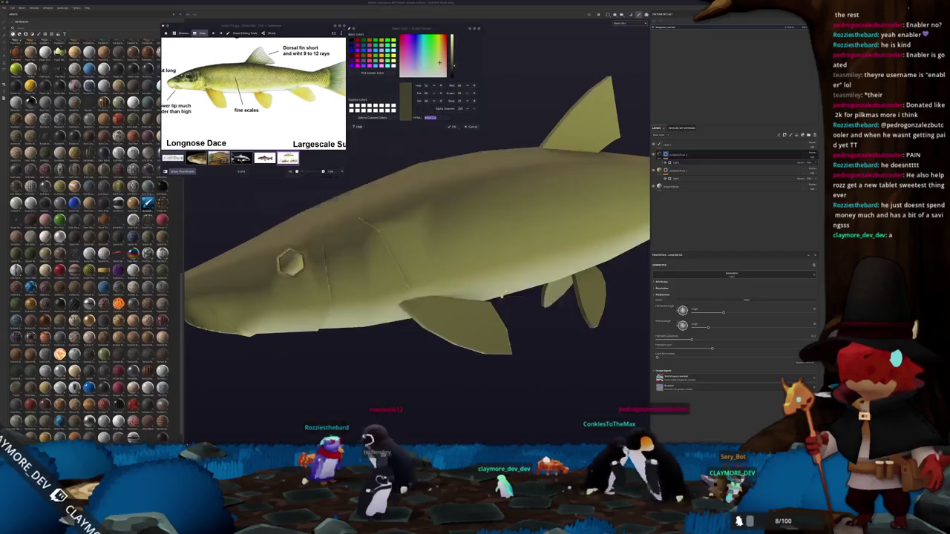
Rotate the fish to a side view and add a new paint layer to the stack
scroll(477, 285, down, 3)
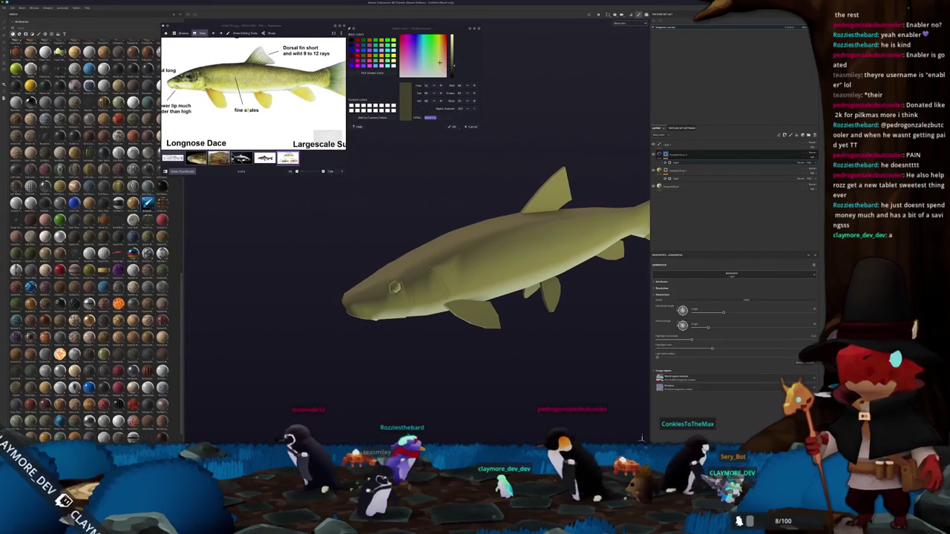
scroll(244, 108, down, 2)
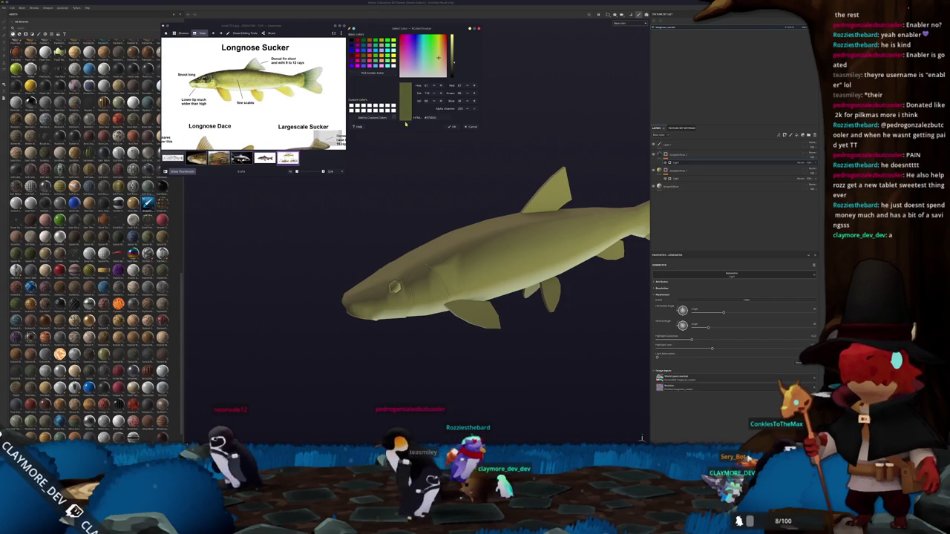
scroll(245, 89, up, 5)
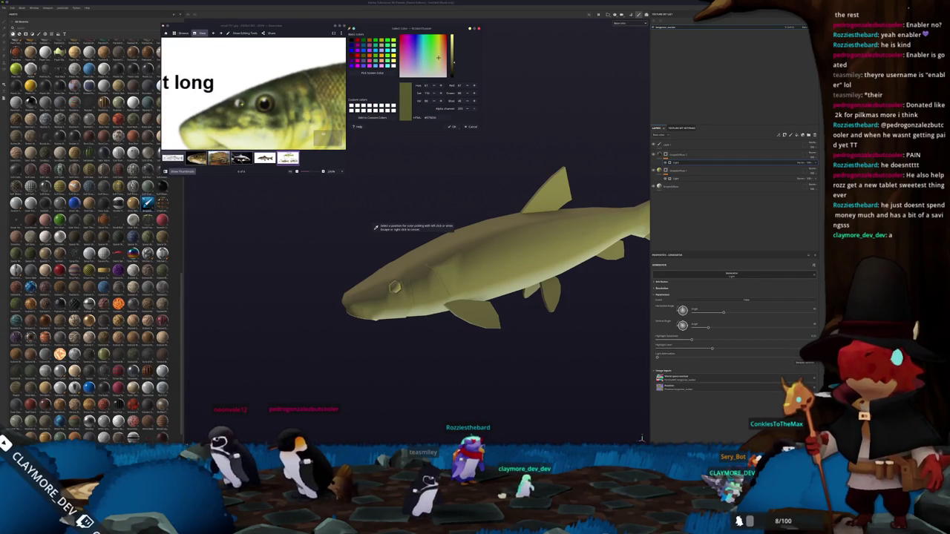
mouse_move(463, 261)
alt+mouse_down()
mouse_move(519, 256)
mouse_move(490, 241)
alt+mouse_up()
click(688, 169)
Add a second generator to the layer and push its first parameter to maximum
right_click(668, 153)
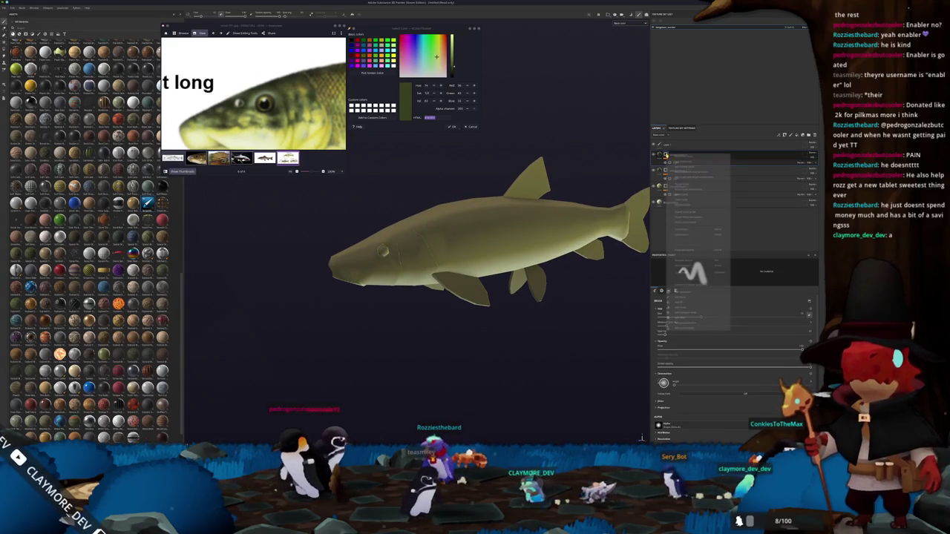
click(681, 293)
click(704, 275)
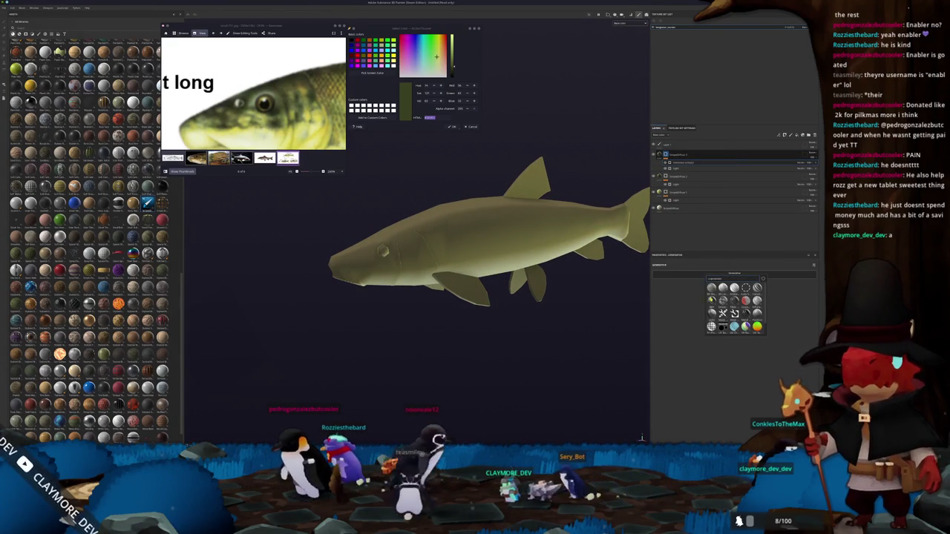
click(710, 289)
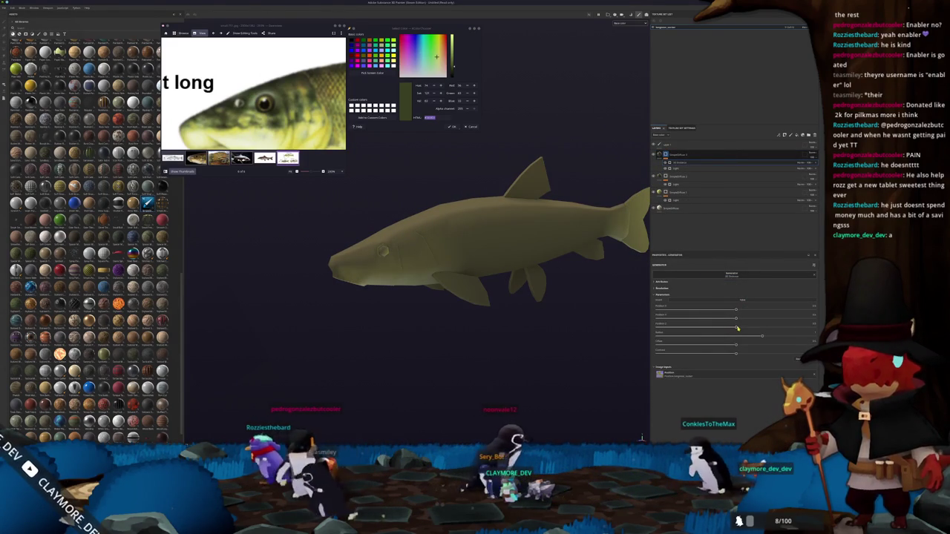
drag(737, 328, 814, 327)
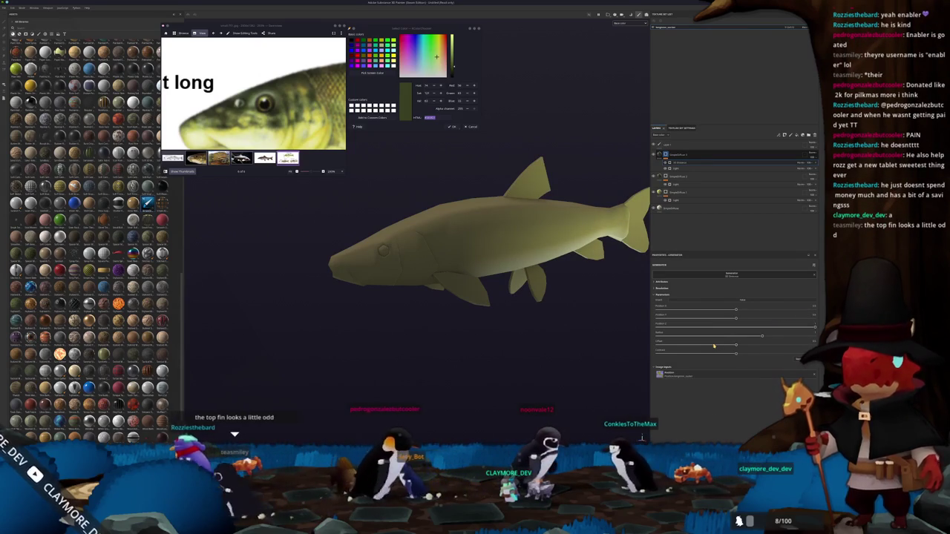
Orbit to inspect the shading and retune two generator sliders for brighter, higher-contrast highlights
mouse_move(534, 282)
alt+mouse_down()
mouse_move(548, 319)
mouse_move(371, 253)
alt+mouse_up()
scroll(252, 93, down, 5)
mouse_move(487, 186)
alt+mouse_down()
mouse_move(387, 198)
mouse_move(631, 87)
mouse_move(625, 311)
mouse_move(446, 314)
mouse_move(312, 263)
mouse_move(542, 273)
mouse_move(544, 255)
alt+mouse_up()
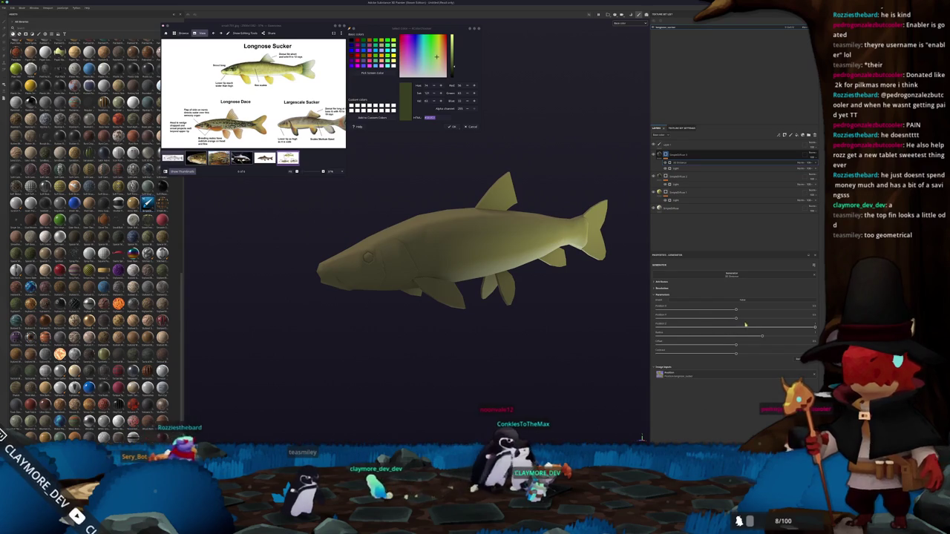
drag(762, 335, 705, 338)
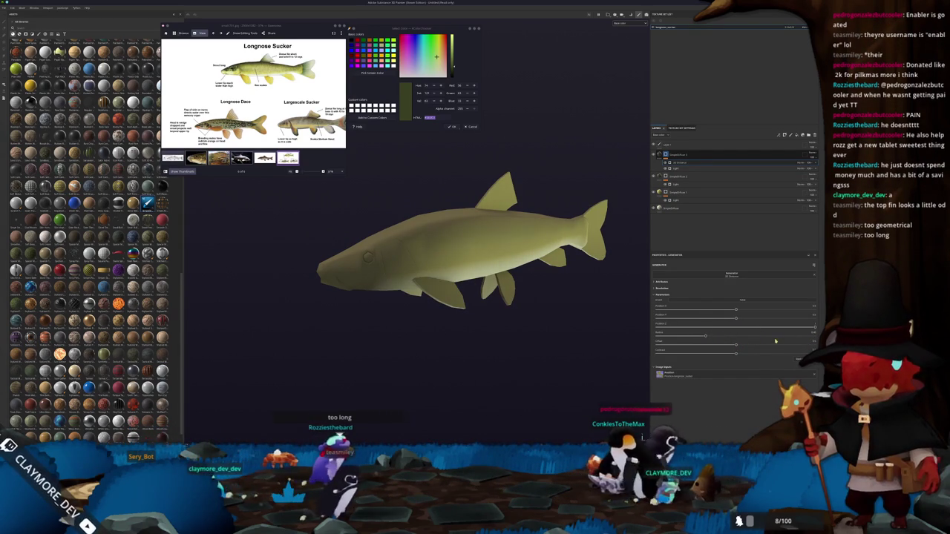
mouse_move(735, 345)
mouse_down()
mouse_move(754, 345)
mouse_move(681, 338)
mouse_up()
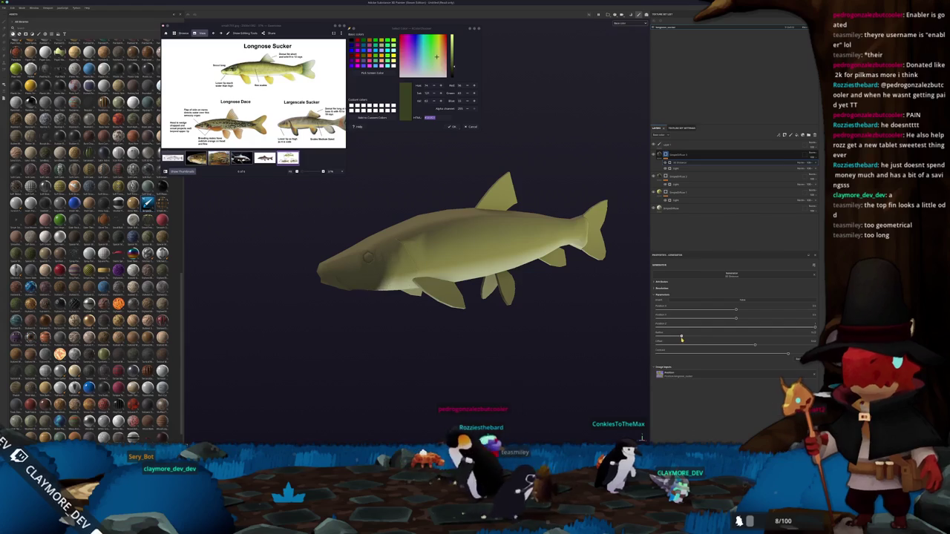
Frame the whole fish and select the fill layer for editing
key(f)
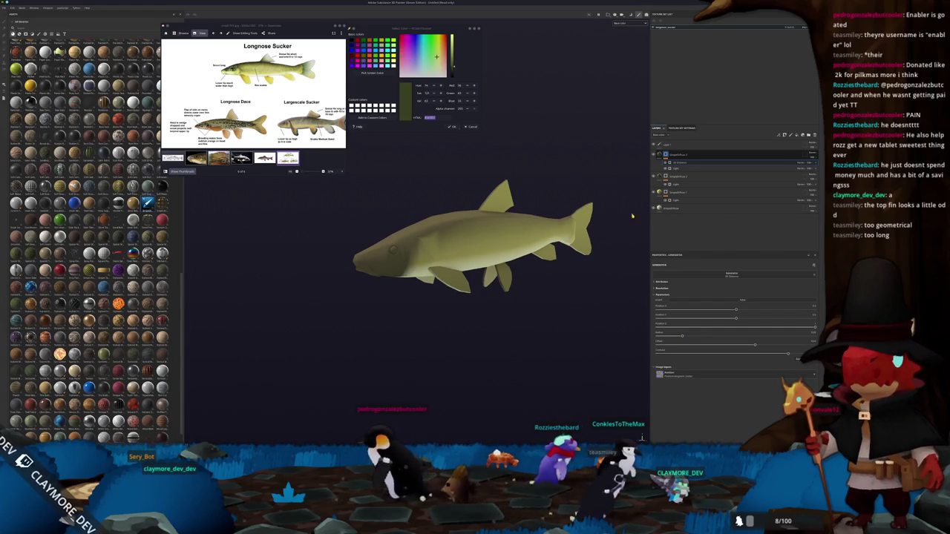
right_click(666, 154)
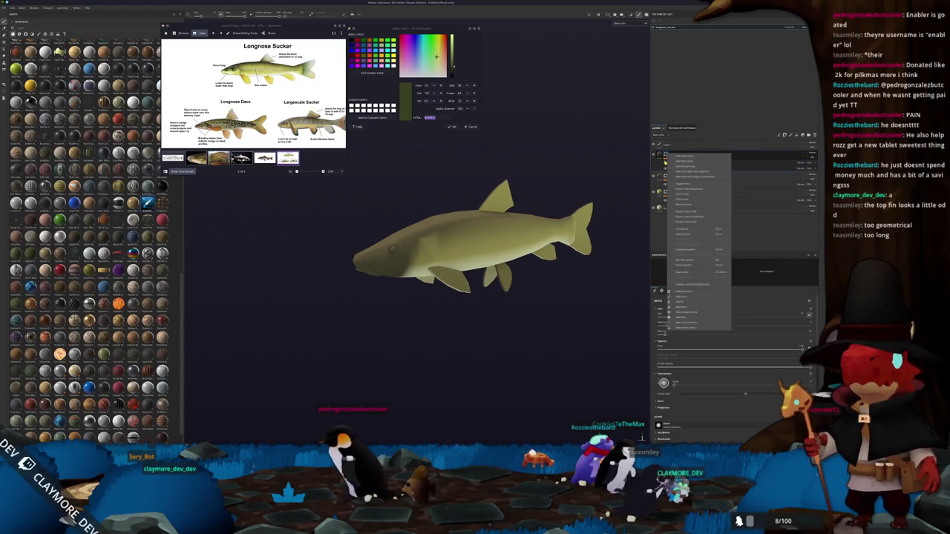
click(768, 231)
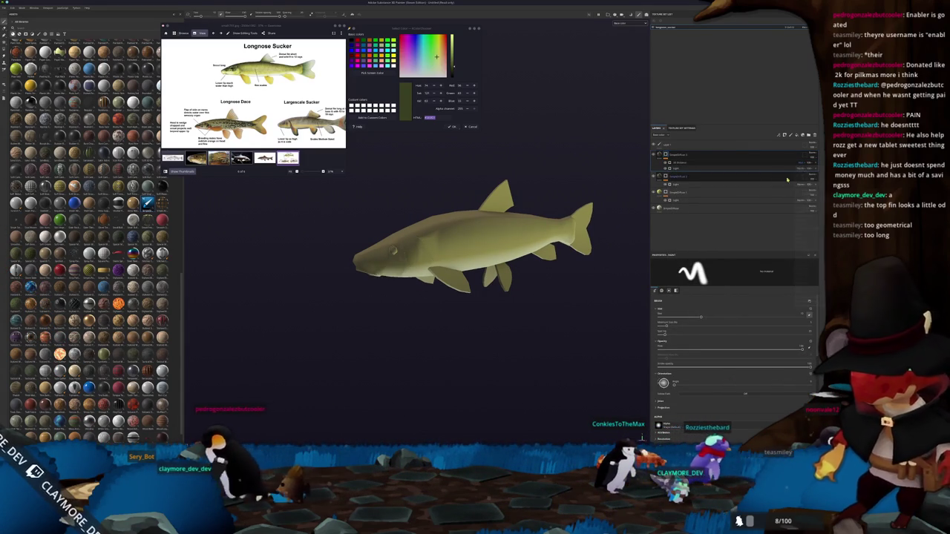
click(686, 170)
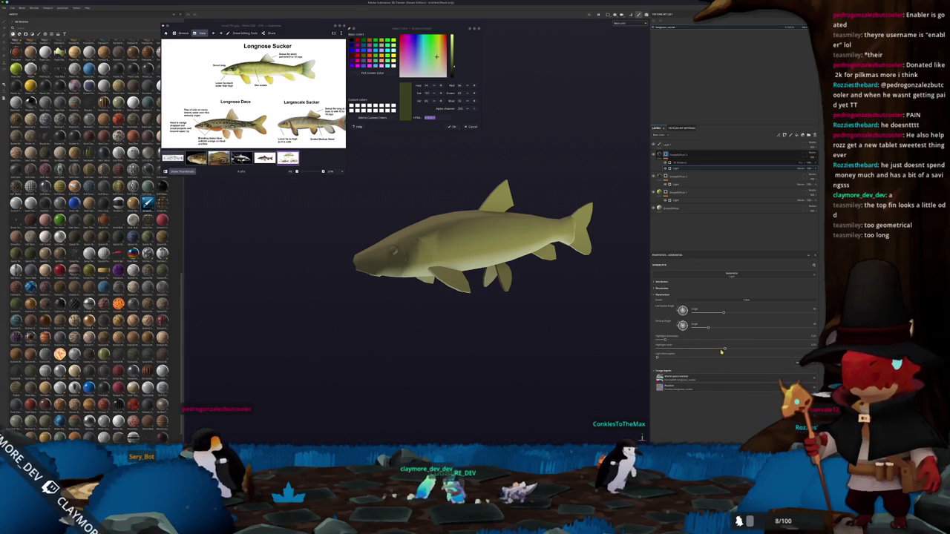
click(683, 206)
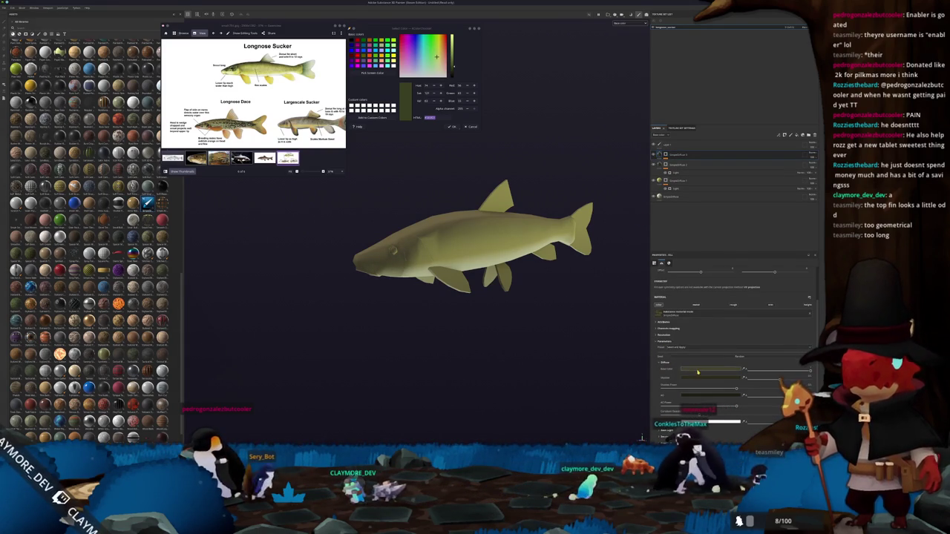
Paste a green hex value into the fill's base colour and brighten its saturation
click(721, 375)
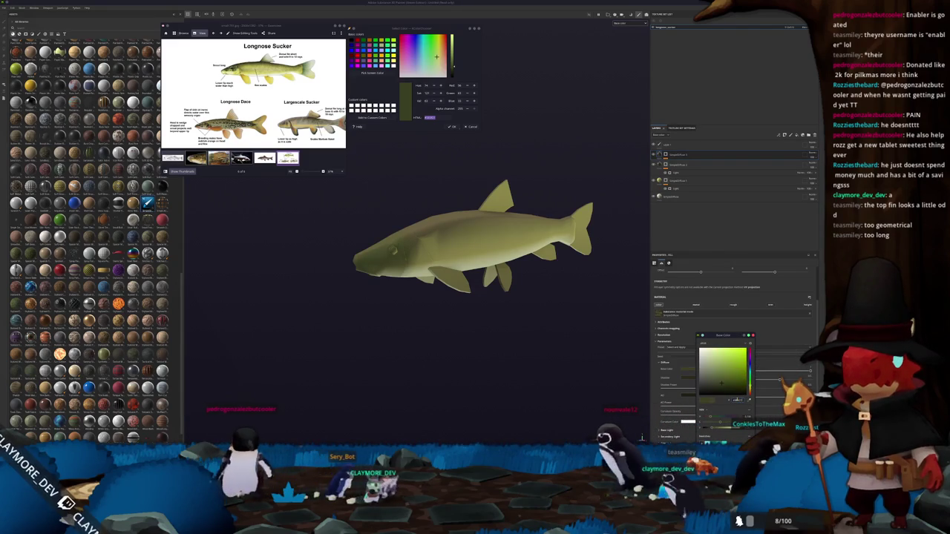
drag(736, 399, 743, 404)
double_click(737, 400)
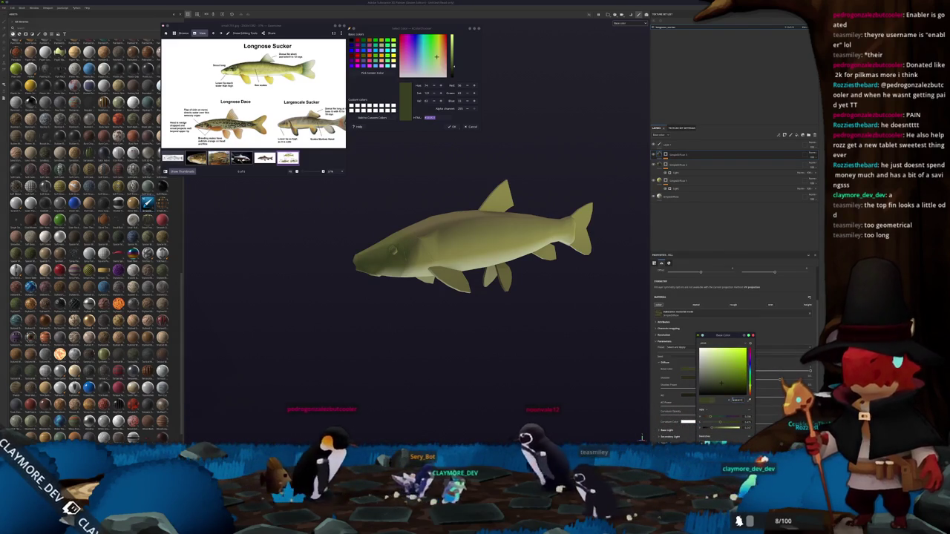
key(ctrl+v)
key(Return)
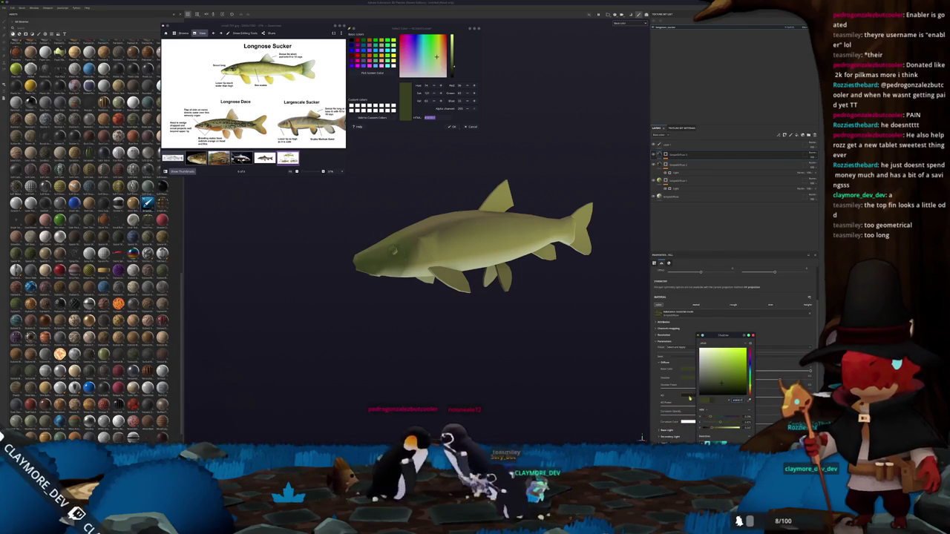
drag(717, 394, 726, 388)
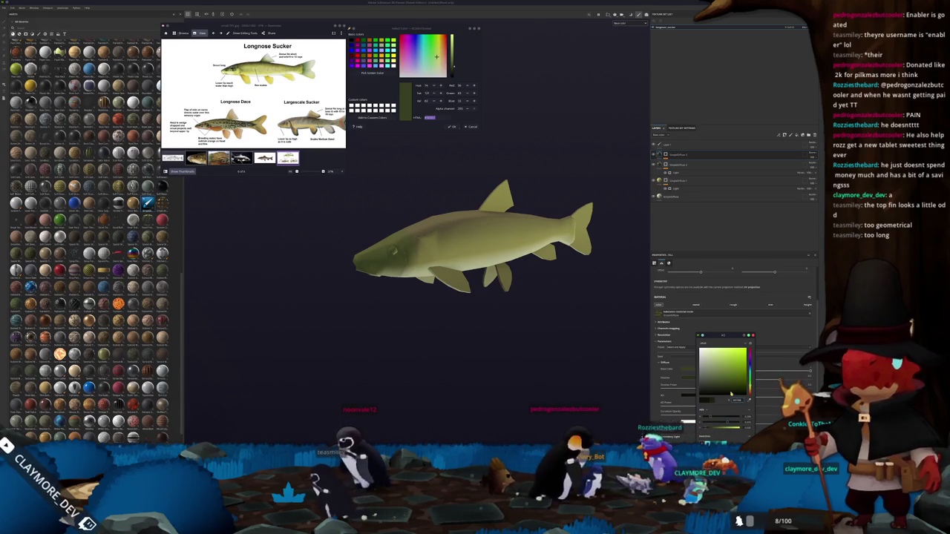
Add a new layer at the top of the stack and open its options
click(789, 134)
scroll(643, 154, up, 2)
scroll(643, 153, up, 1)
right_click(664, 155)
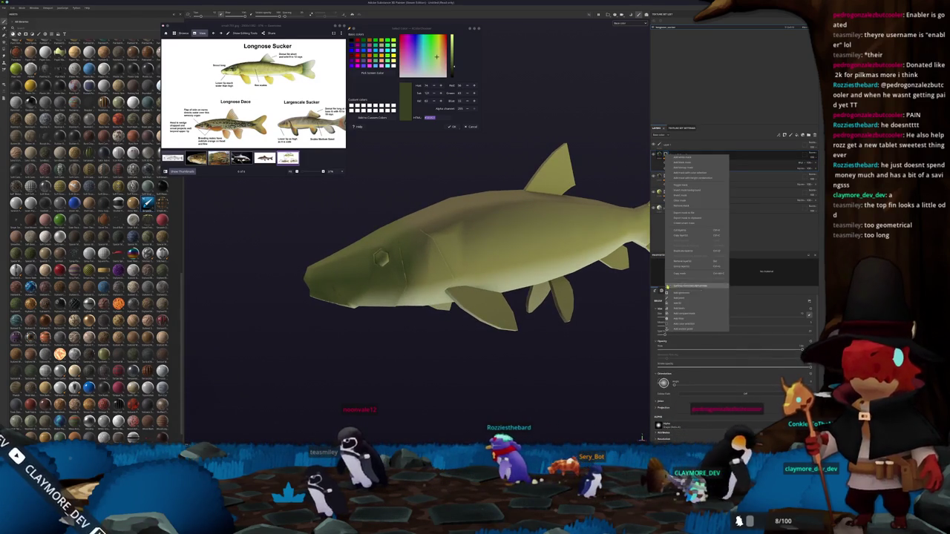
Add a mottled generator mask to the top fill layer, toggling it off and on to compare
click(679, 304)
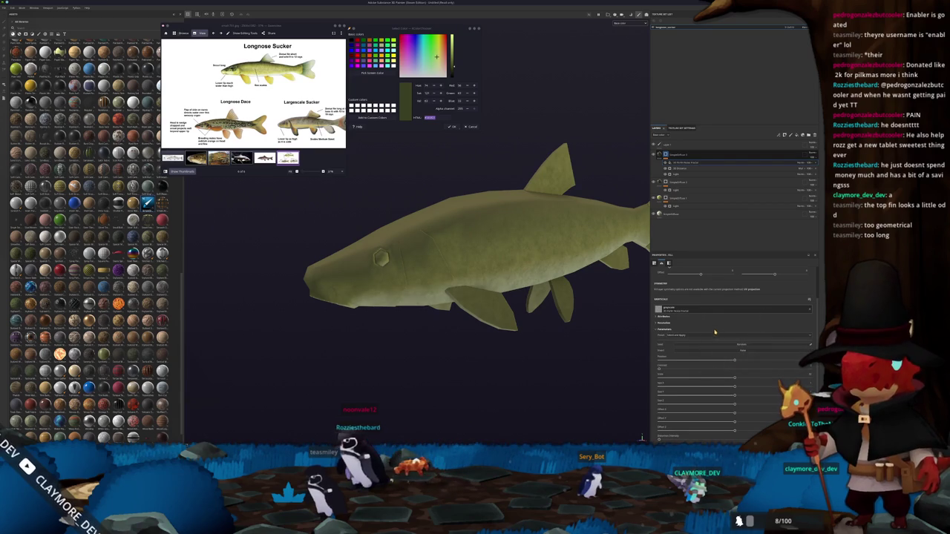
click(707, 331)
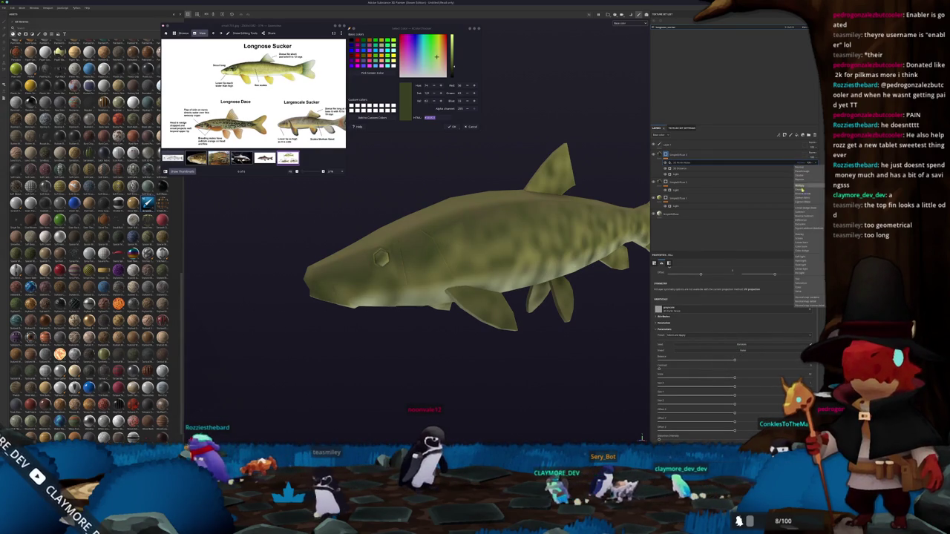
click(683, 201)
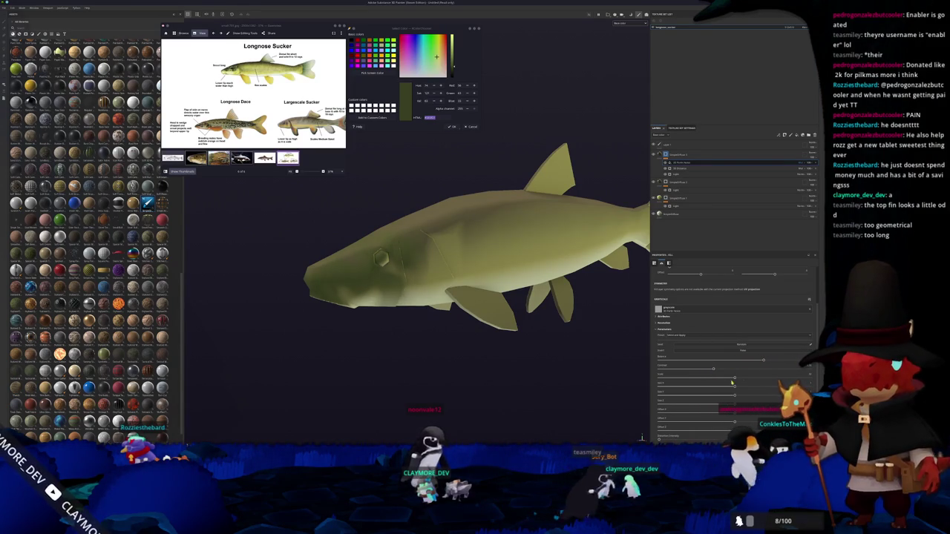
click(801, 168)
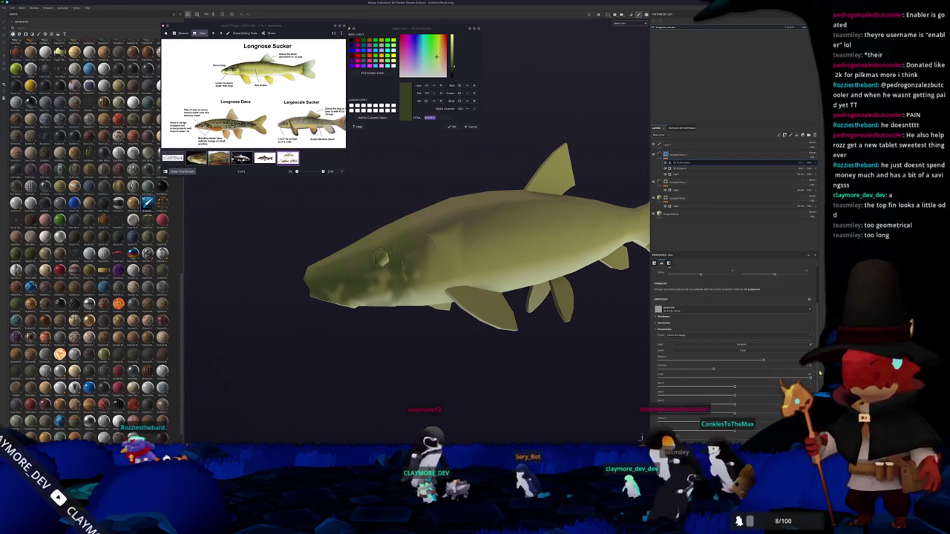
Tune the Light Highlight Level and a 3D Distance setting for darker shading along the back
click(713, 174)
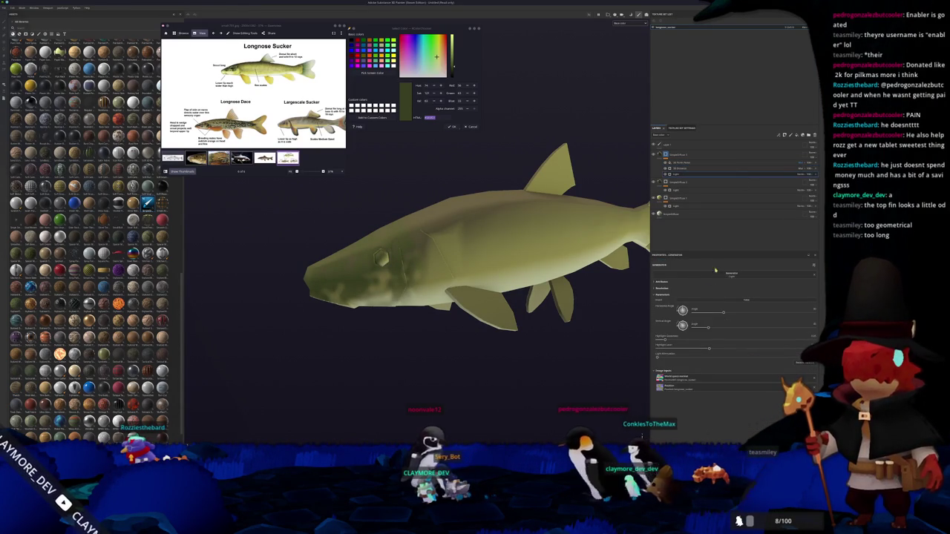
mouse_move(705, 350)
mouse_down()
mouse_move(686, 348)
mouse_move(768, 342)
mouse_up()
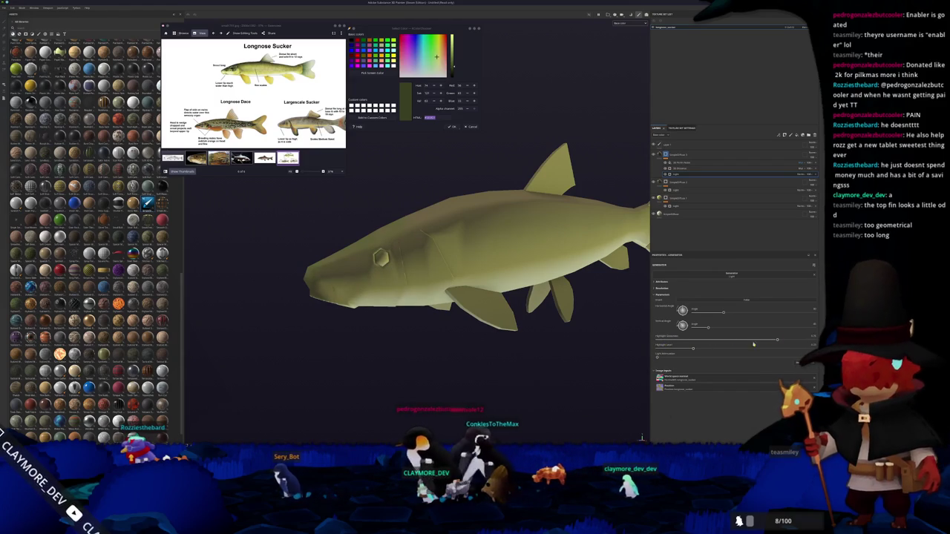
mouse_move(692, 349)
mouse_down()
mouse_move(804, 348)
mouse_move(754, 342)
mouse_up()
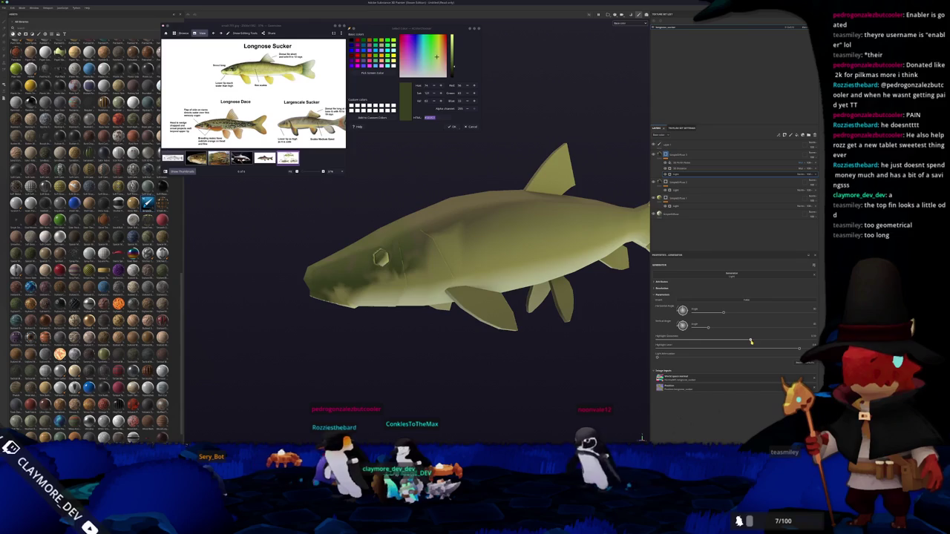
alt+drag(482, 260, 381, 302)
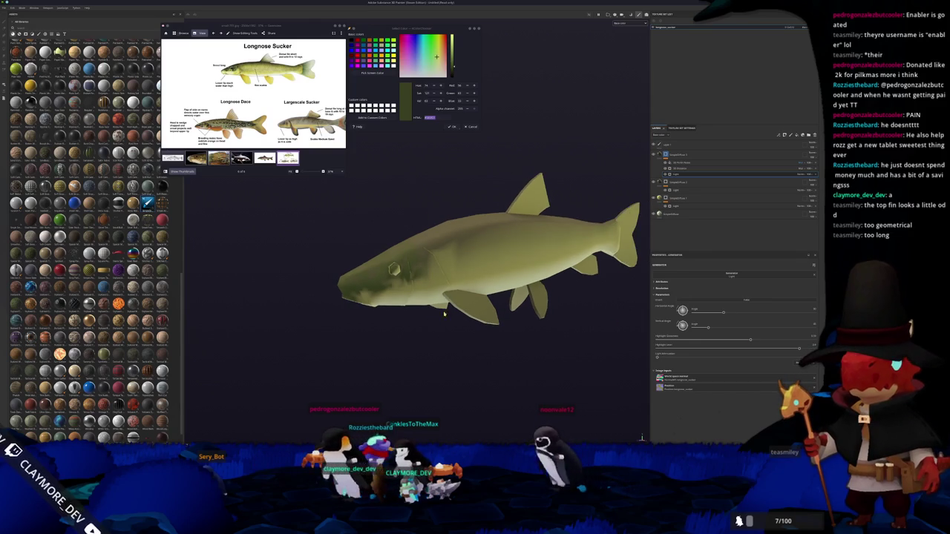
click(676, 169)
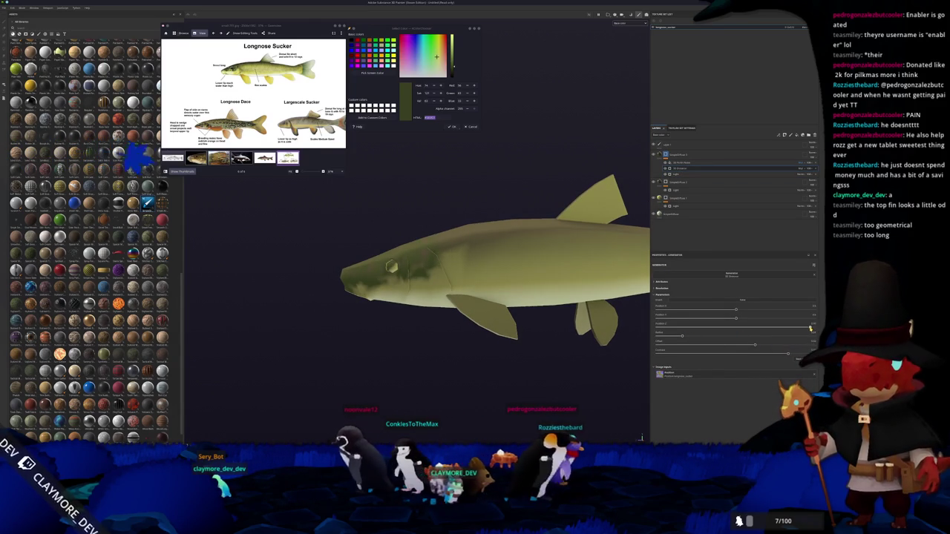
drag(736, 319, 721, 320)
mouse_move(549, 312)
alt+mouse_down()
mouse_move(553, 353)
mouse_move(566, 352)
mouse_move(431, 299)
alt+mouse_up()
alt+right_drag(445, 302, 460, 428)
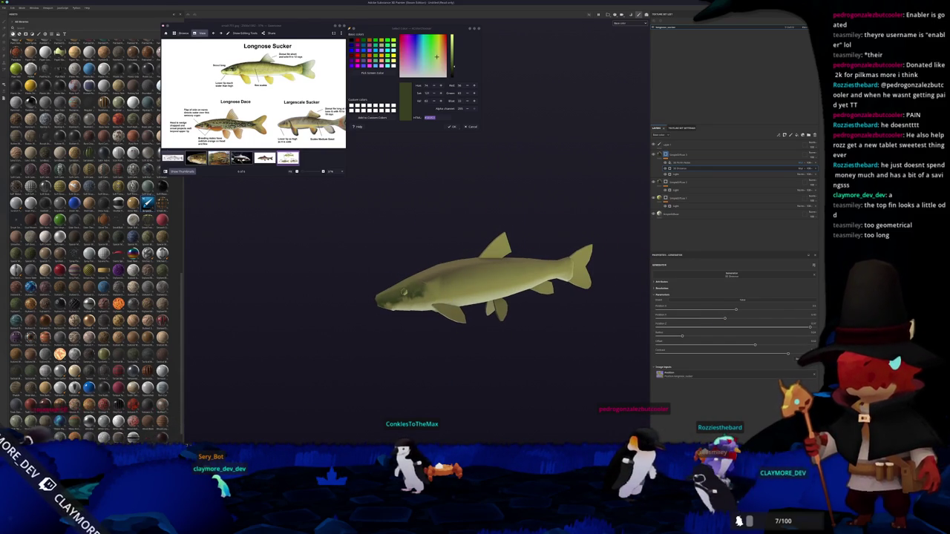
In Blender Edit Mode, move the dorsal fin's rear tip vertices farther back along X
key(alt+Tab)
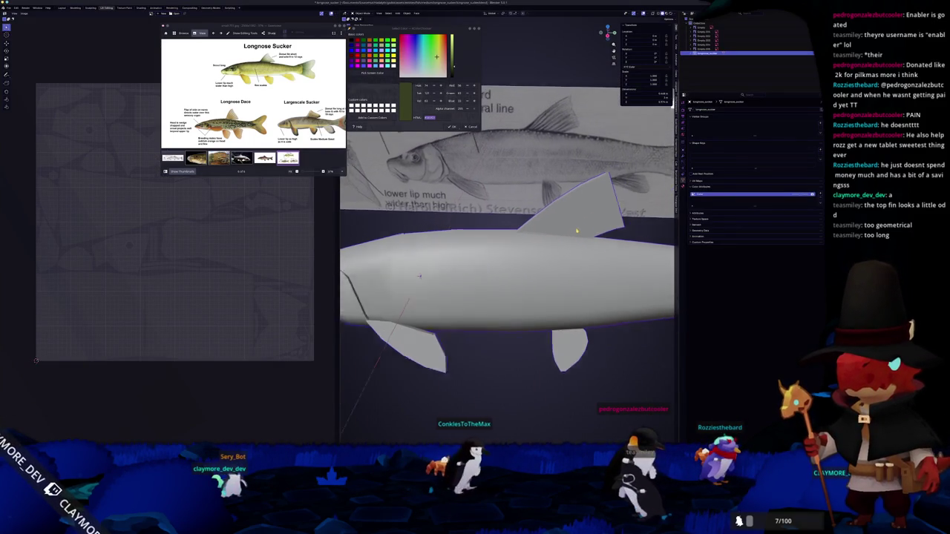
scroll(576, 230, up, 3)
key(Tab)
scroll(597, 236, up, 1)
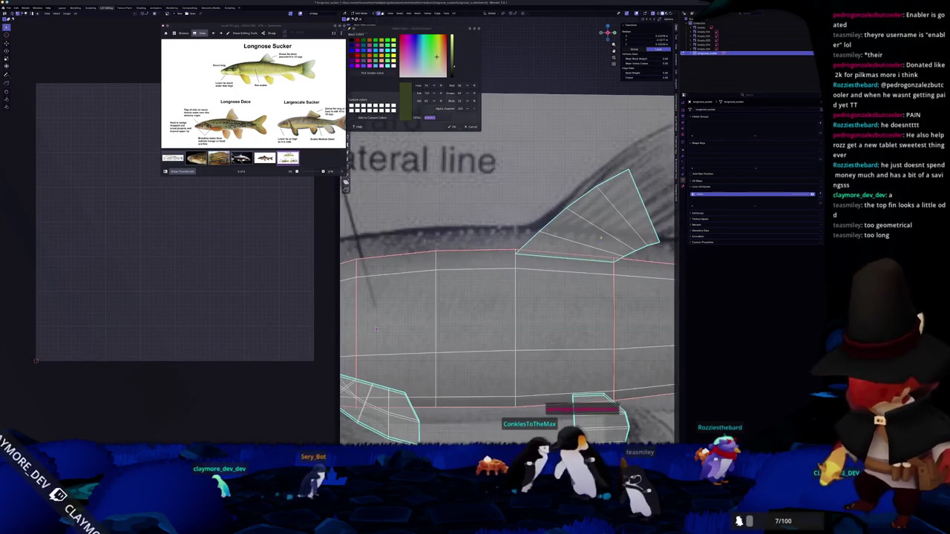
shift+middle_drag(376, 329, 317, 313)
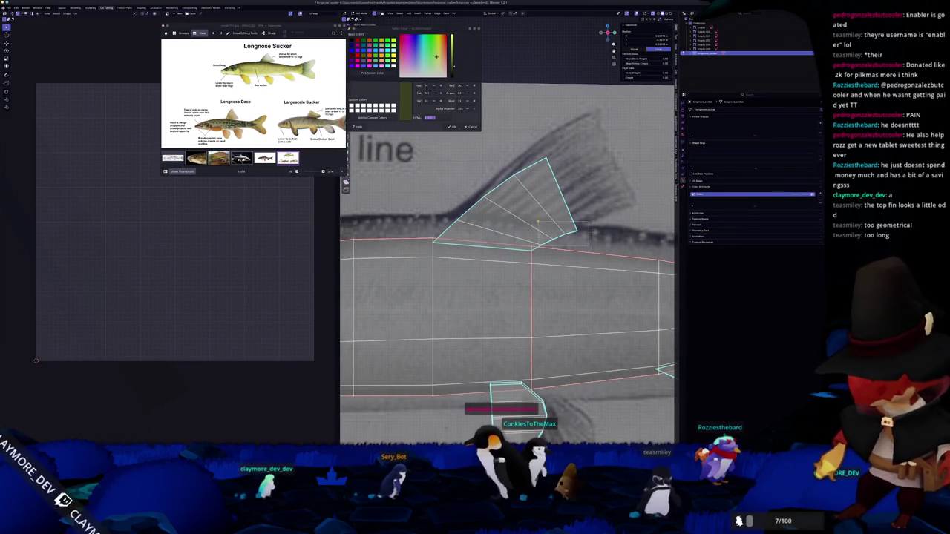
key(g)
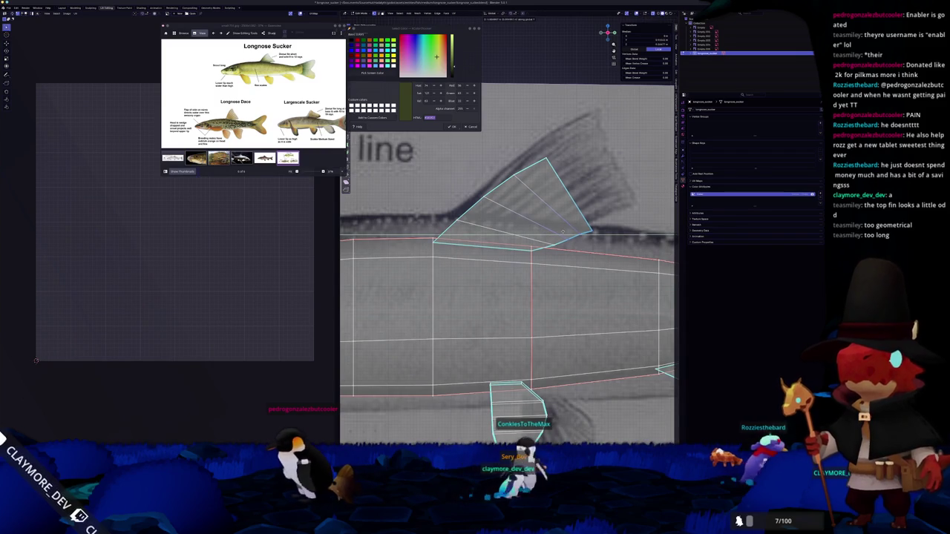
key(x)
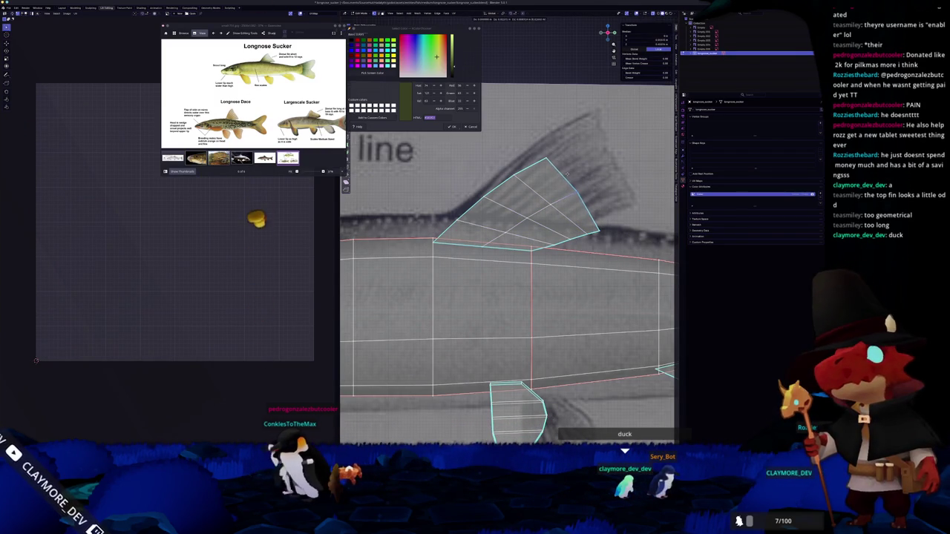
Apply the fish object's transforms, checking the full UV layout along the way
key(Tab)
scroll(564, 208, down, 4)
scroll(564, 208, down, 4)
key(ctrl+a)
click(559, 231)
scroll(558, 232, up, 2)
key(Tab)
key(a)
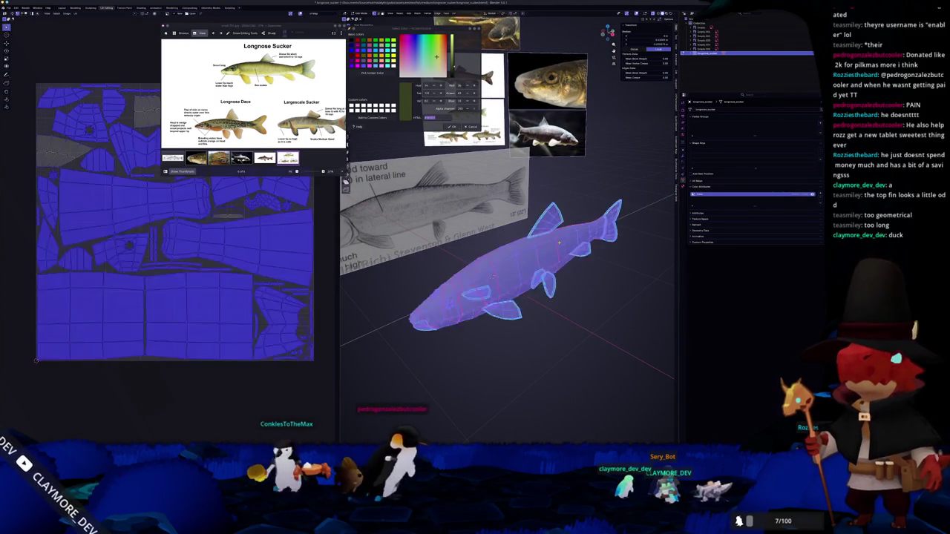
key(Tab)
key(ctrl+a)
click(505, 234)
Export the fish mesh again as a Wavefront OBJ file
click(8, 8)
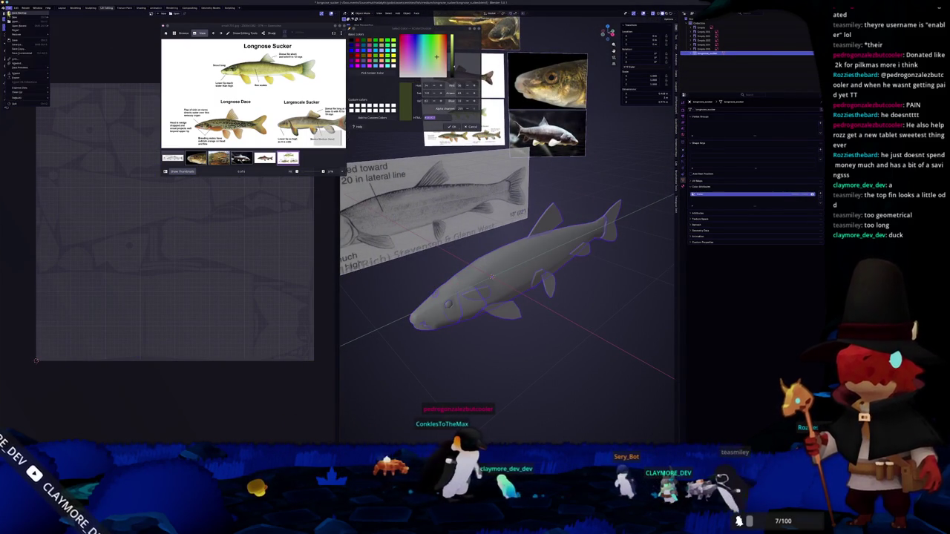
click(61, 97)
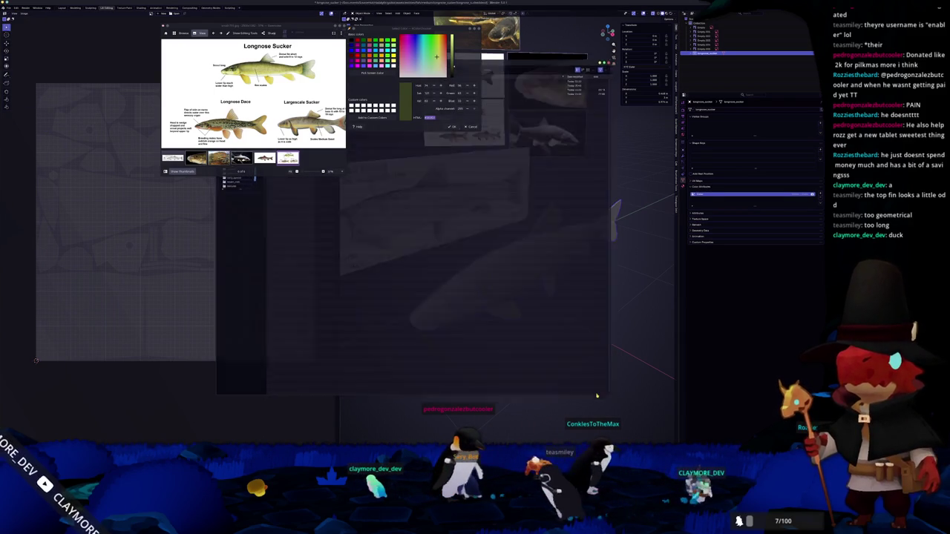
click(597, 395)
click(9, 8)
mouse_move(20, 79)
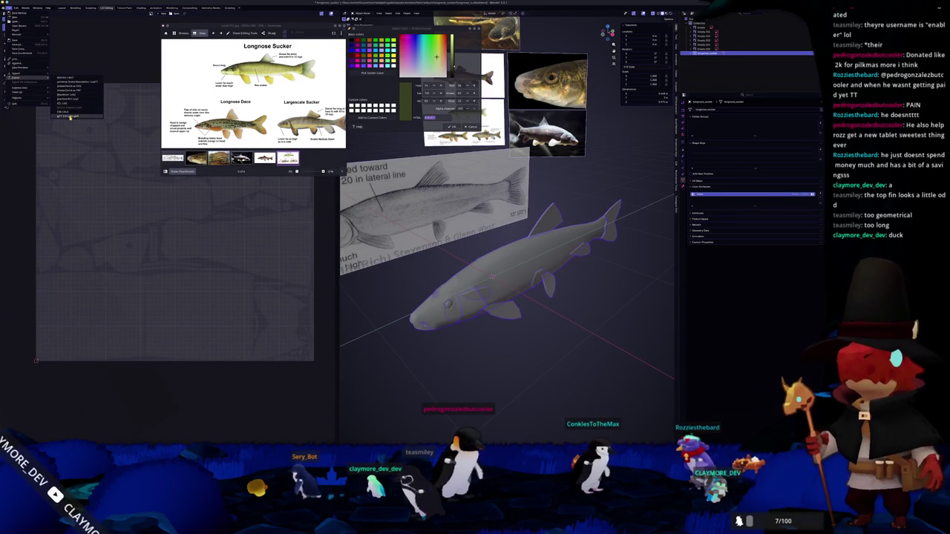
click(69, 116)
click(600, 396)
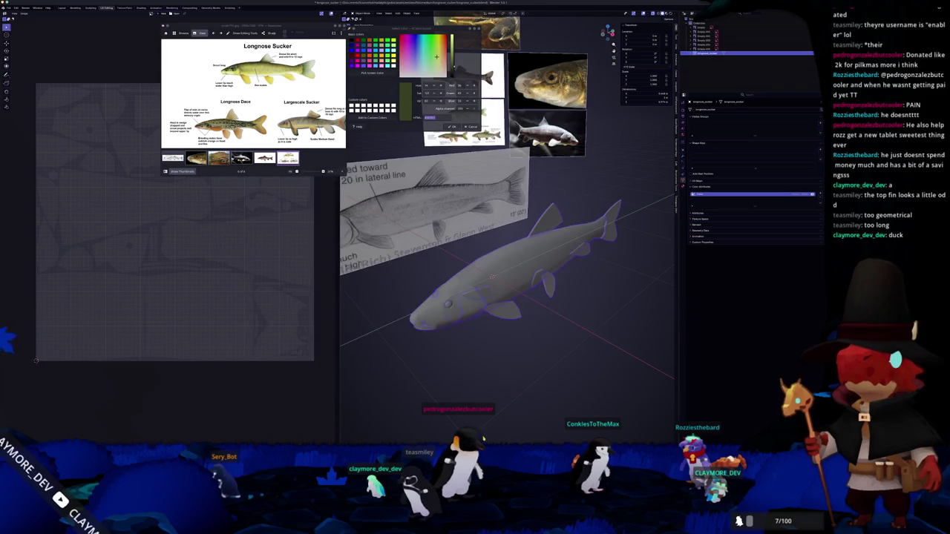
key(alt+Tab)
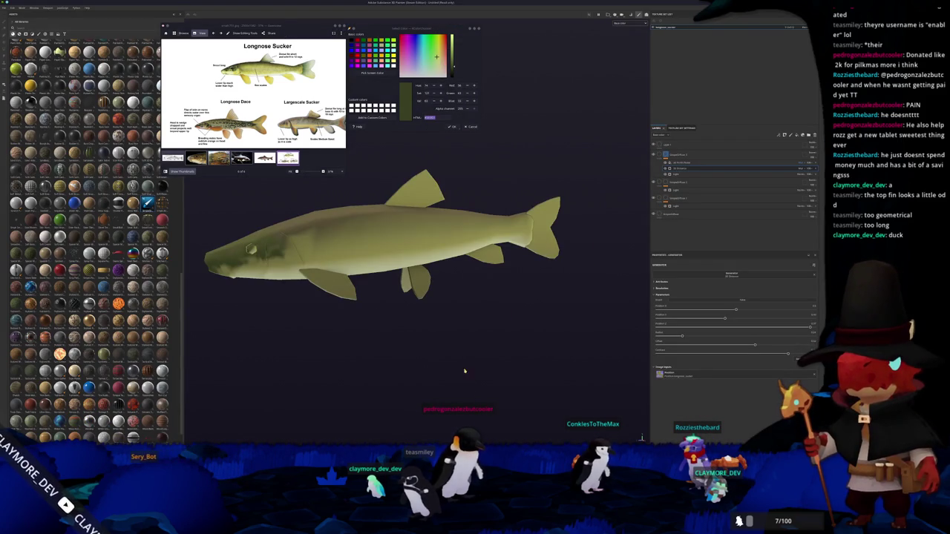
Re-bake the mesh maps for the updated fish and return to painting mode
key(ctrl+shift+b)
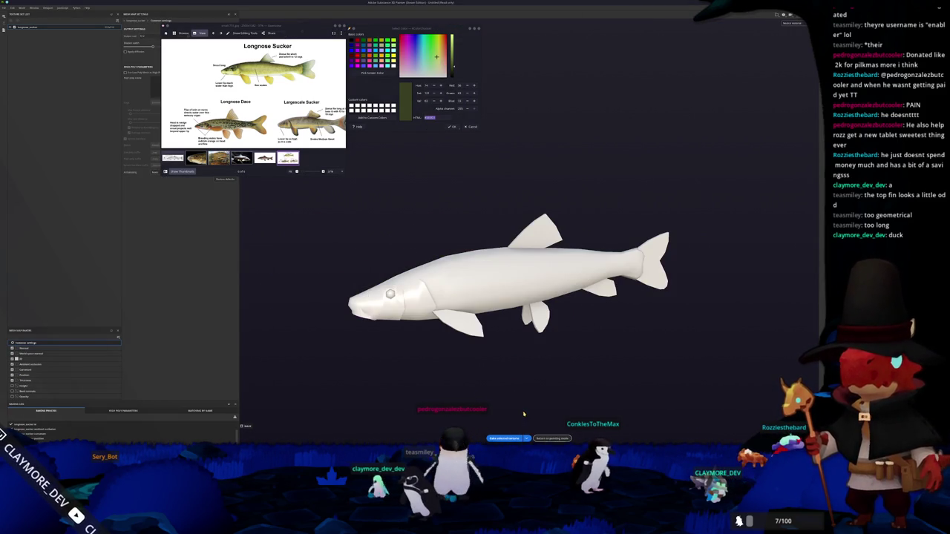
key(ctrl+shift+b)
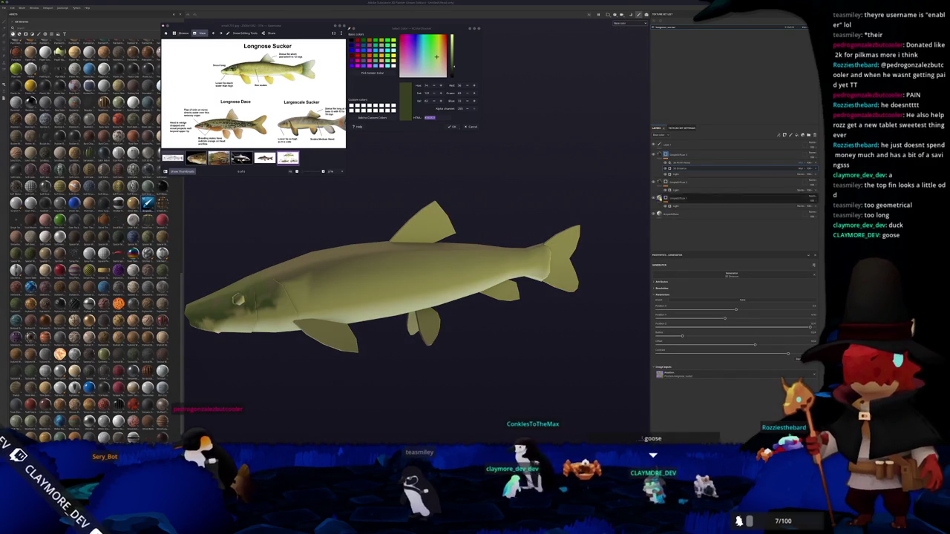
alt+drag(504, 285, 550, 264)
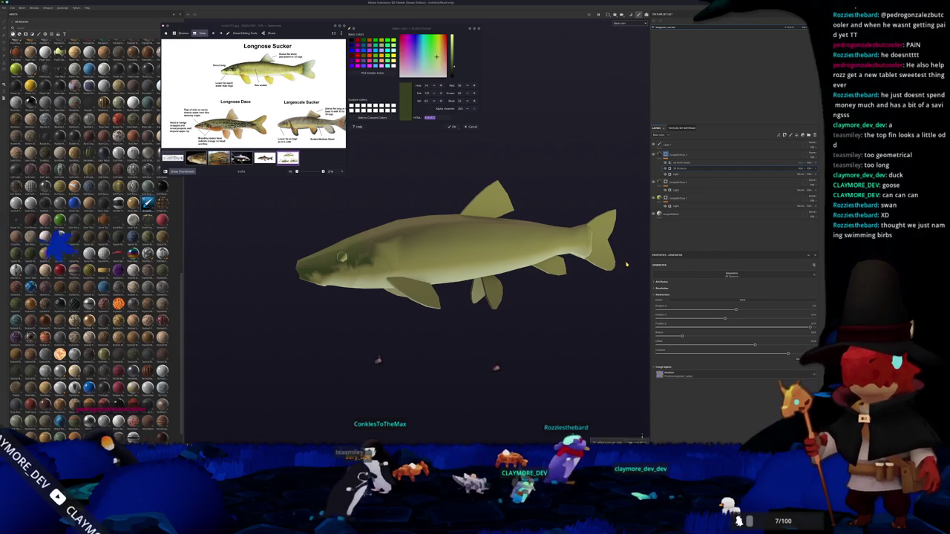
Add an empty paint layer to the top layer group above the fish's fills
alt+drag(520, 252, 555, 257)
mouse_move(475, 267)
alt+mouse_down()
mouse_move(515, 262)
mouse_move(485, 241)
mouse_move(483, 261)
mouse_move(486, 244)
alt+mouse_up()
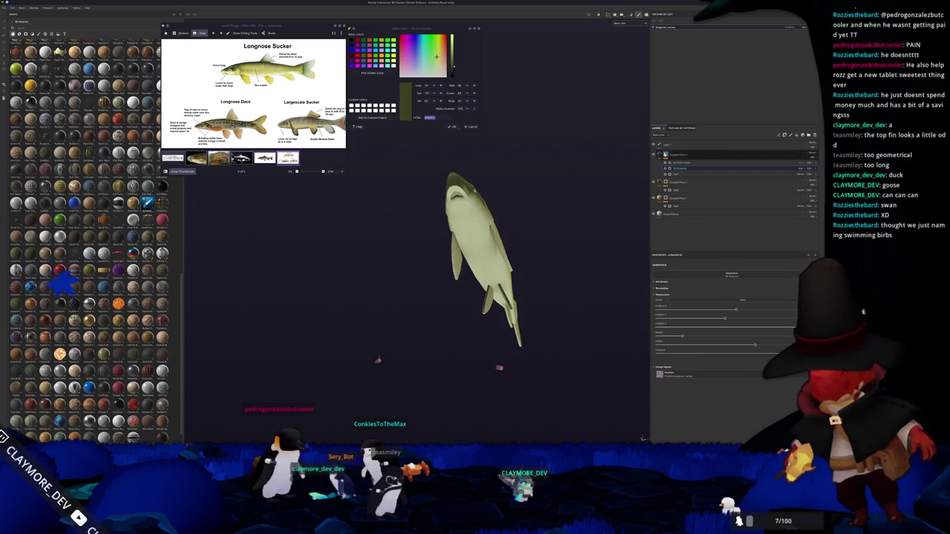
right_click(664, 153)
click(681, 297)
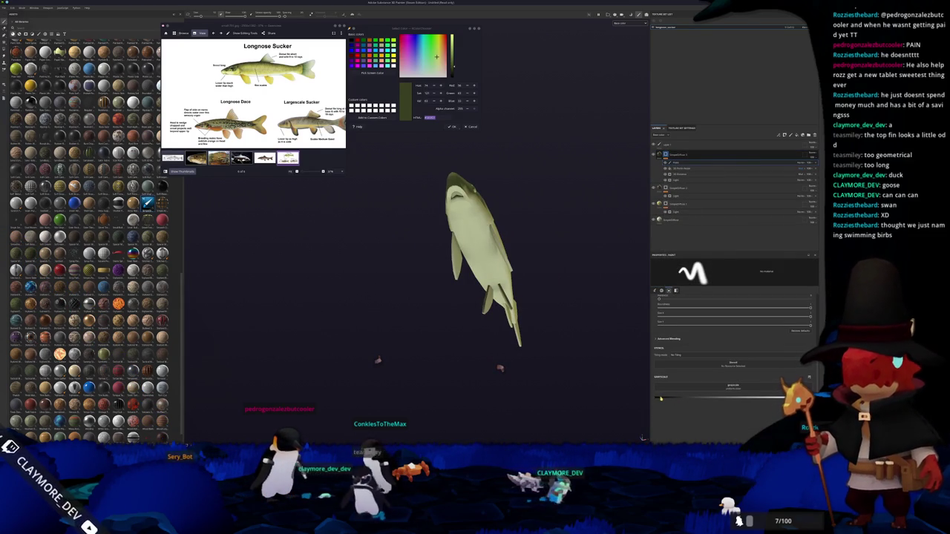
Shrink the brush and add a new paint layer to the second layer group
scroll(518, 275, up, 8)
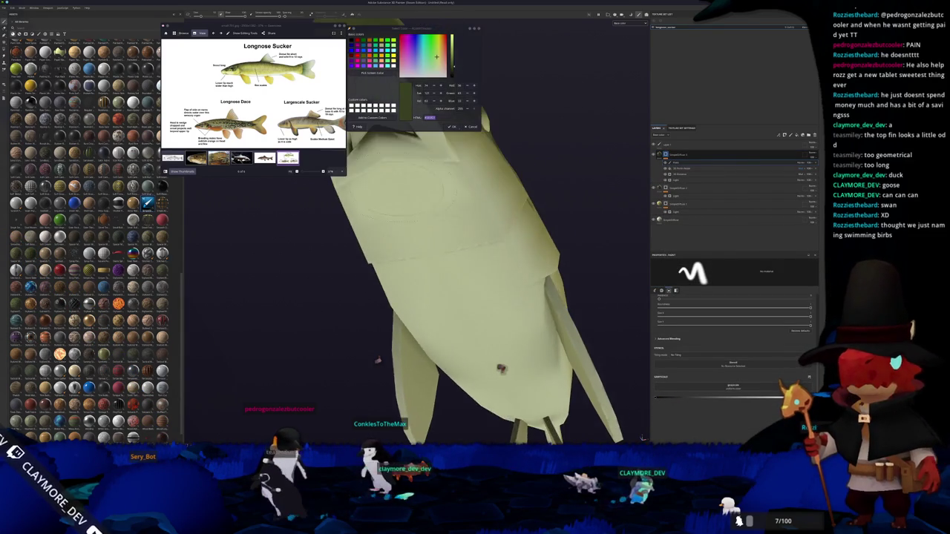
alt+drag(517, 276, 512, 290)
key([)
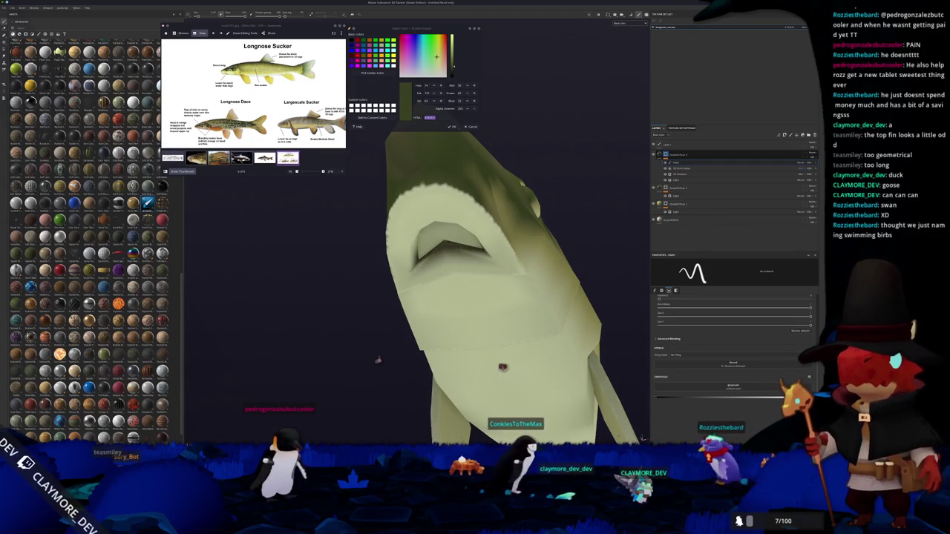
right_click(663, 190)
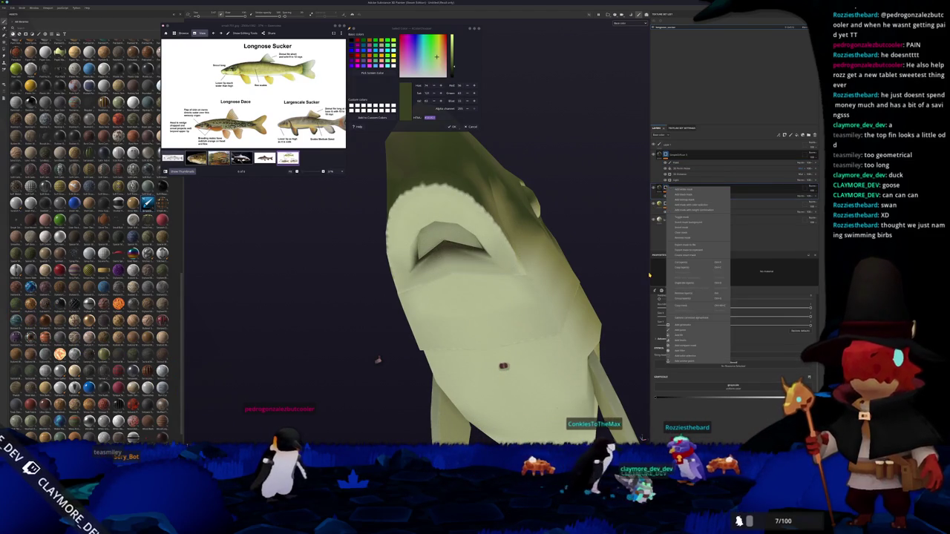
click(678, 323)
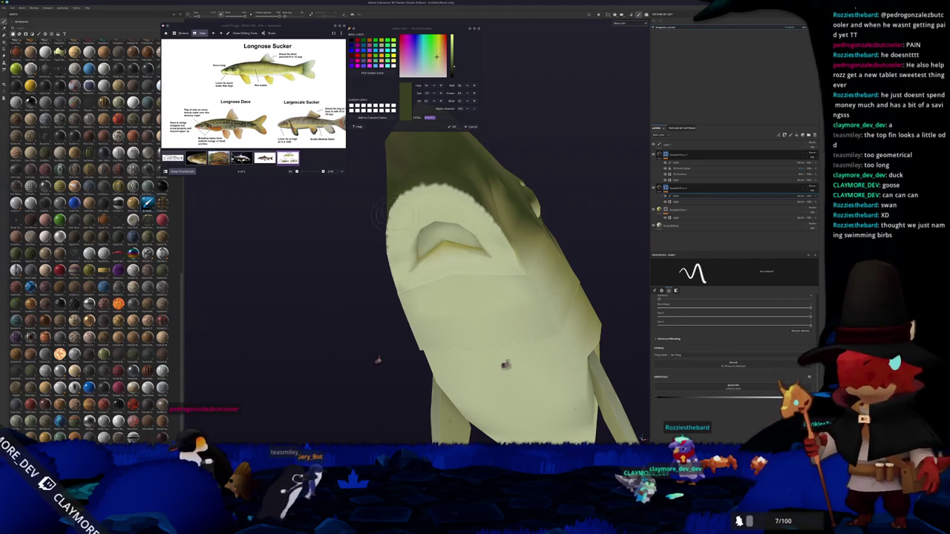
Add a new paint layer to Group 1, then sample a colour from the screen
alt+drag(381, 214, 445, 148)
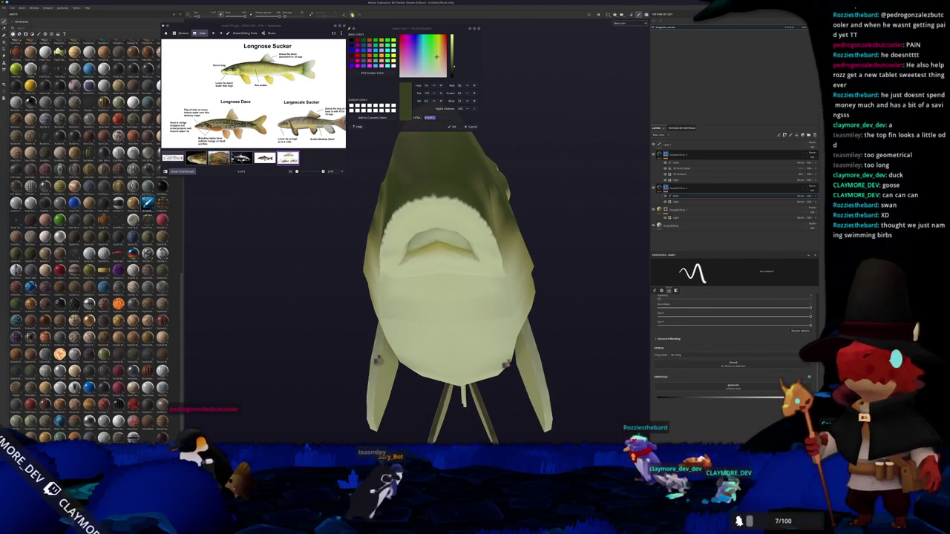
right_click(669, 210)
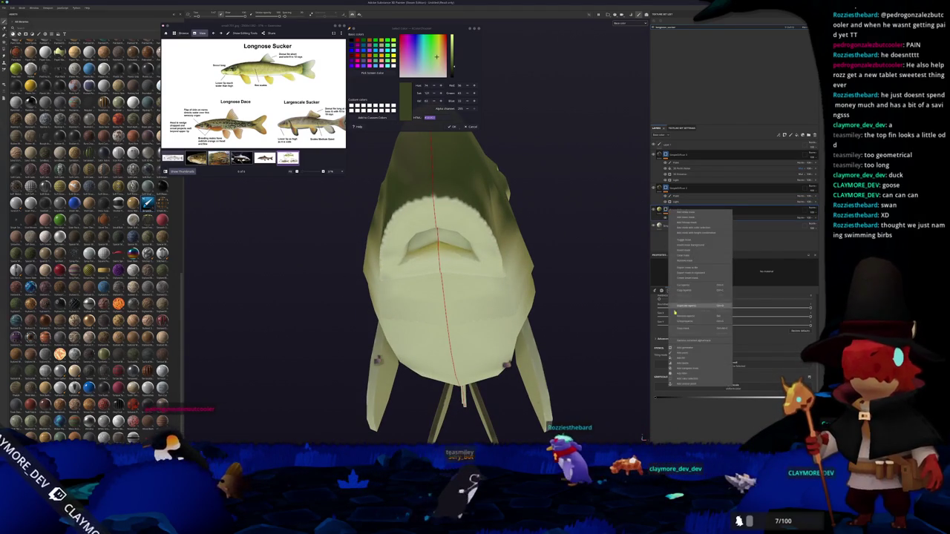
click(682, 357)
scroll(431, 265, up, 2)
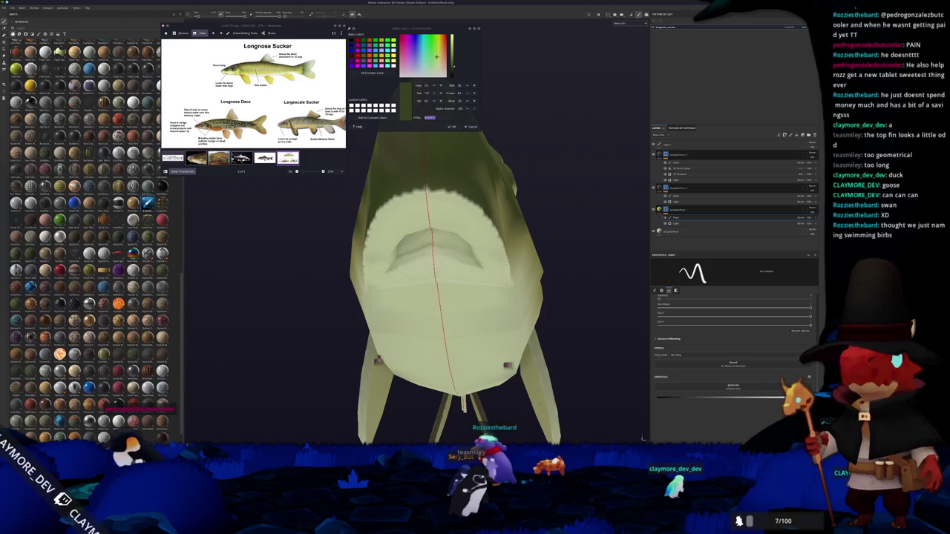
mouse_move(397, 265)
alt+mouse_down()
mouse_move(422, 283)
mouse_move(335, 279)
mouse_move(349, 267)
alt+mouse_up()
click(358, 73)
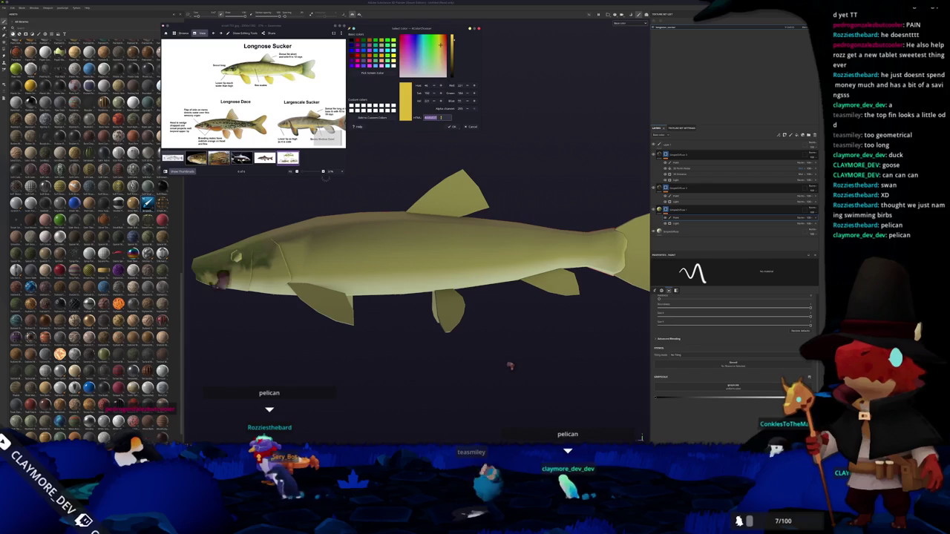
Move the bottom fill layer to the top of the layer stack and add a layer there
click(712, 158)
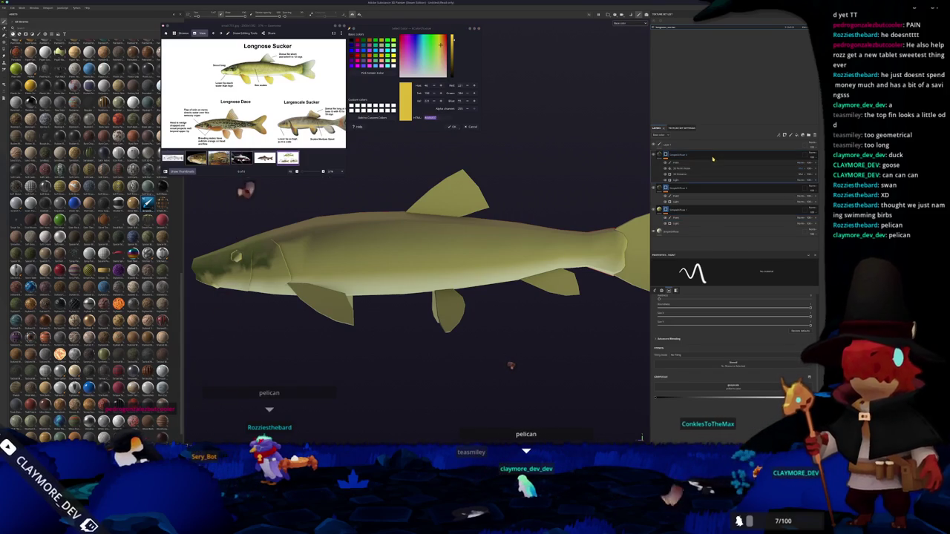
click(693, 232)
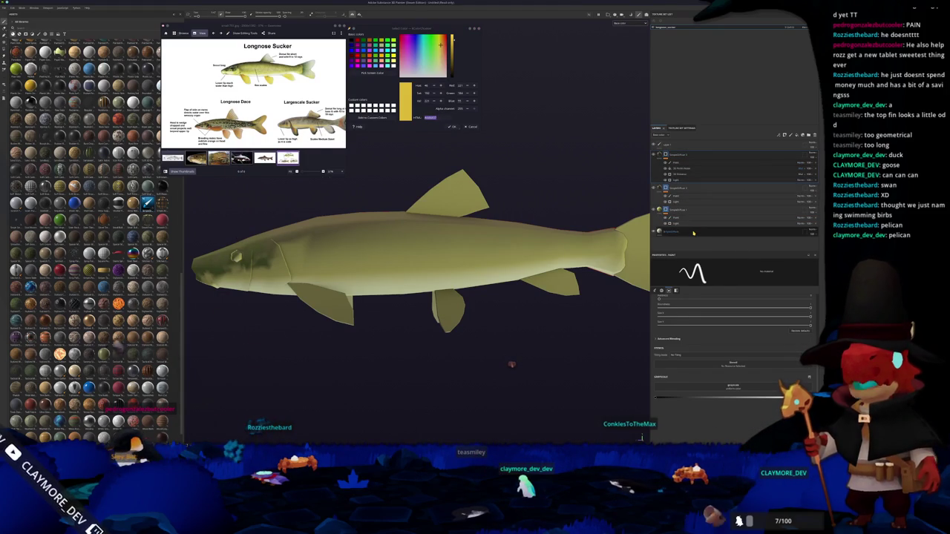
drag(693, 232, 682, 156)
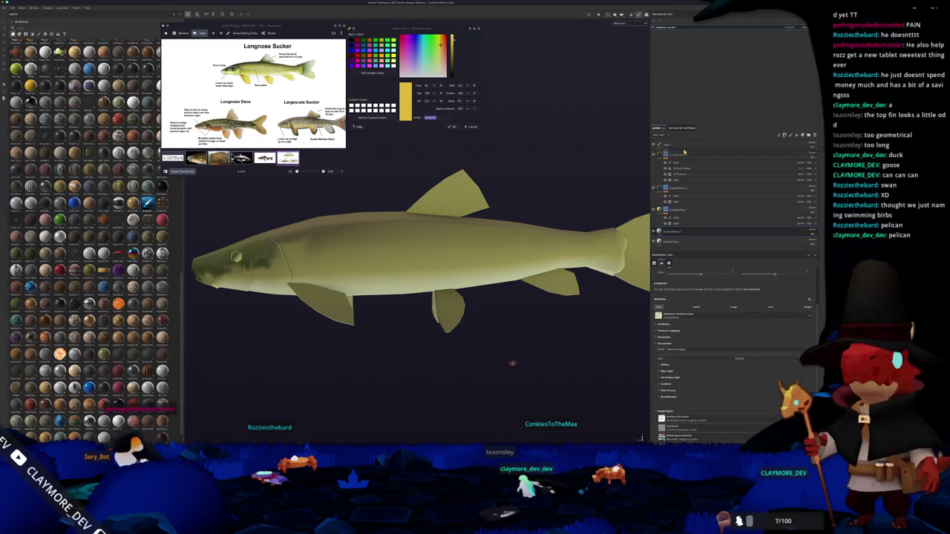
drag(675, 151, 675, 154)
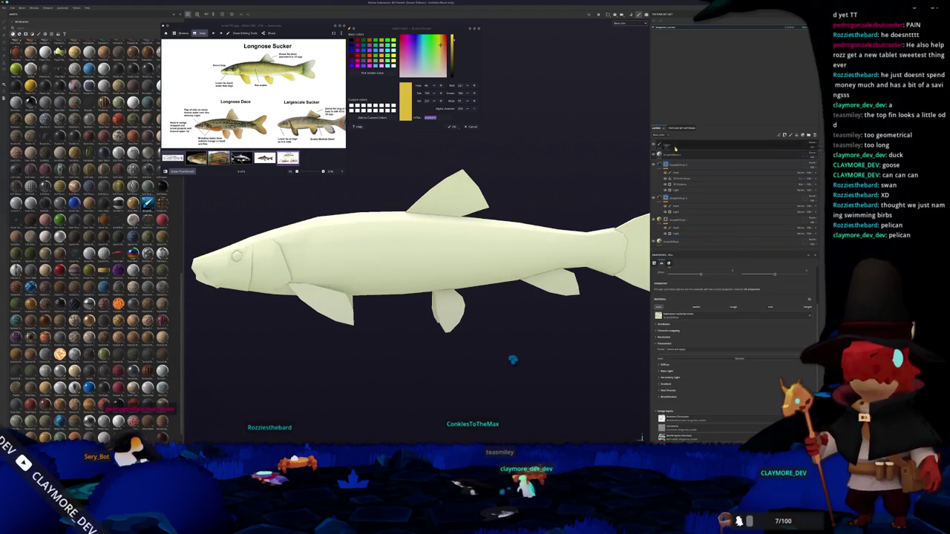
right_click(668, 153)
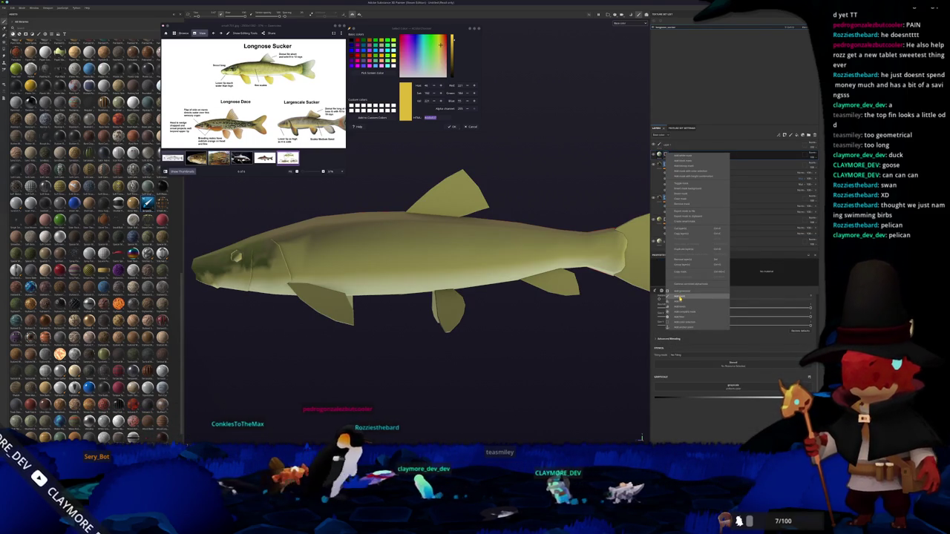
click(681, 297)
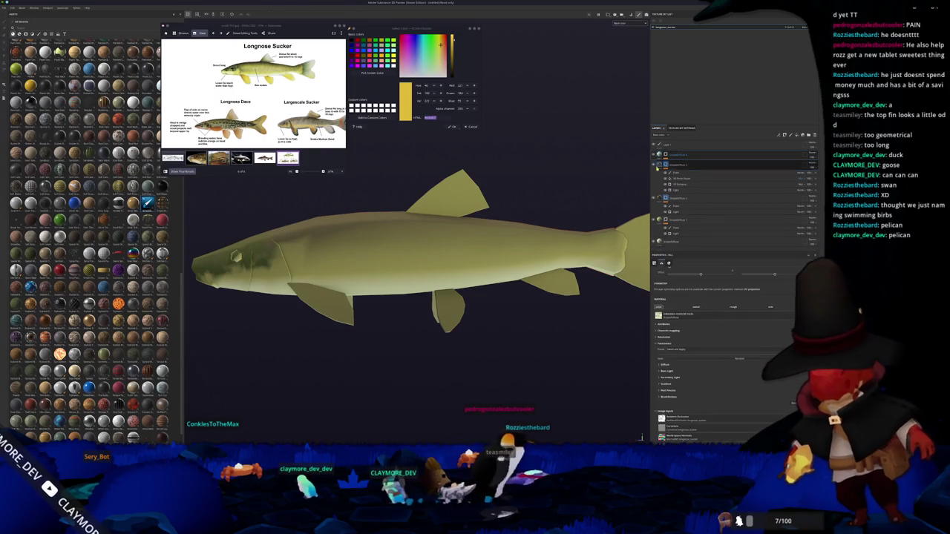
Set the fill's Diffuse base colour to a darker yellow-olive
click(664, 338)
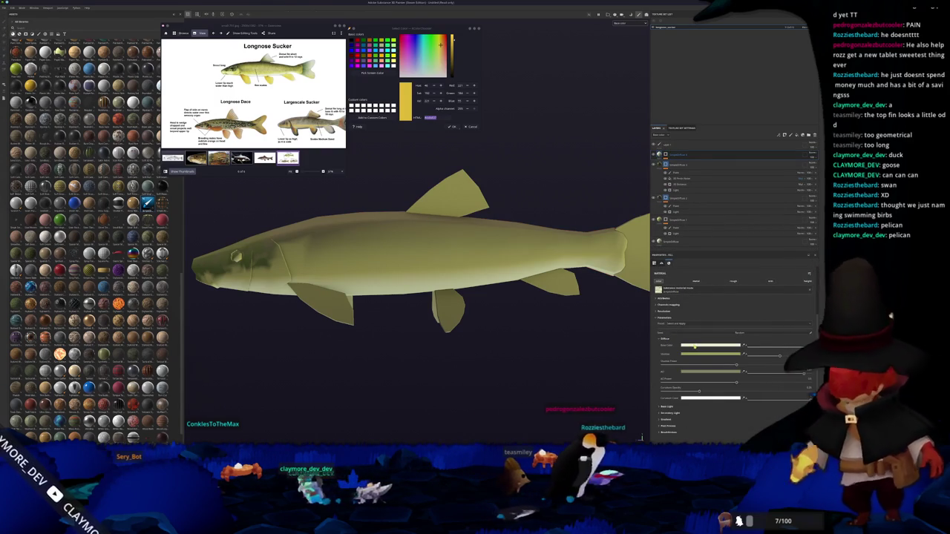
click(687, 345)
click(734, 354)
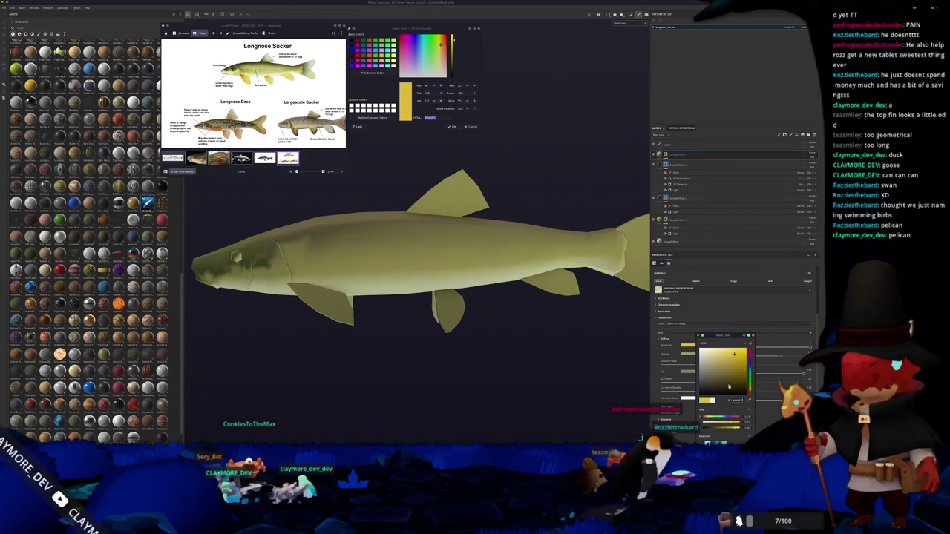
drag(734, 353, 718, 365)
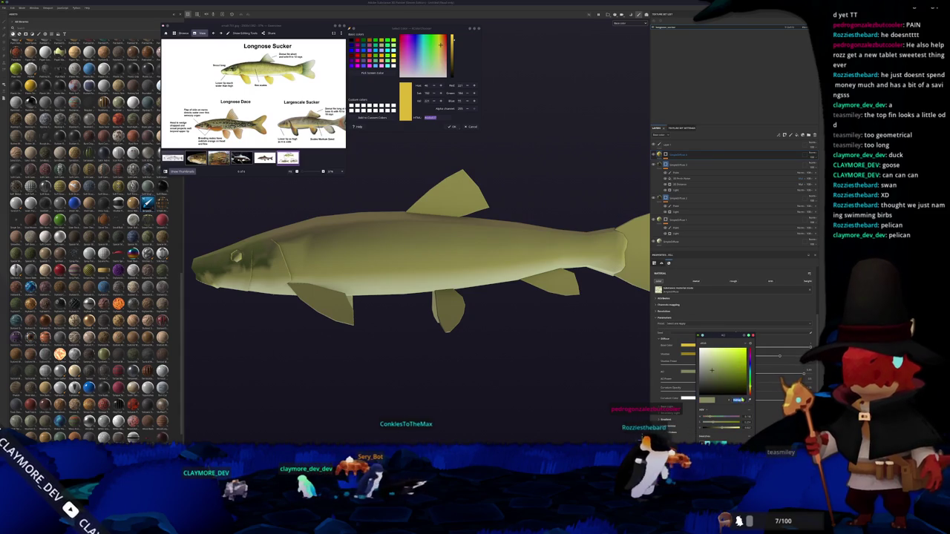
right_click(668, 155)
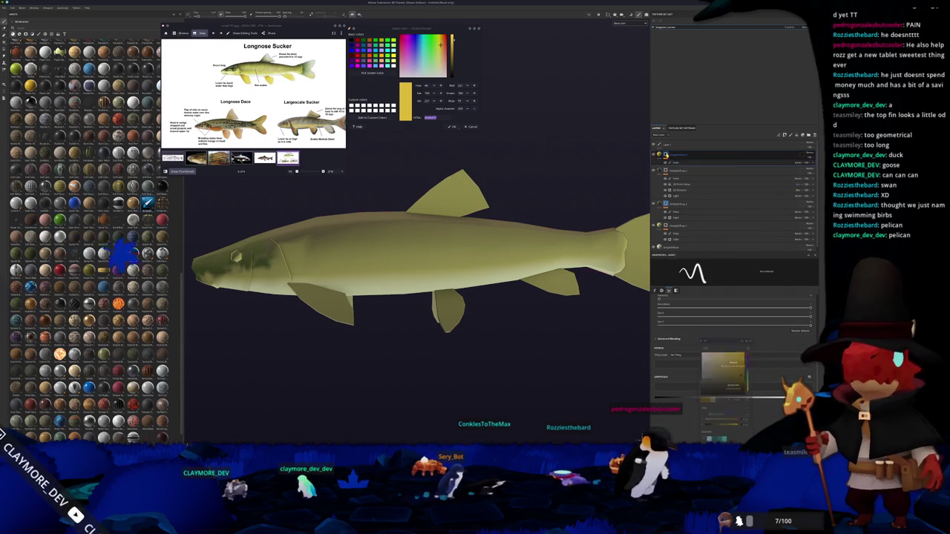
click(763, 164)
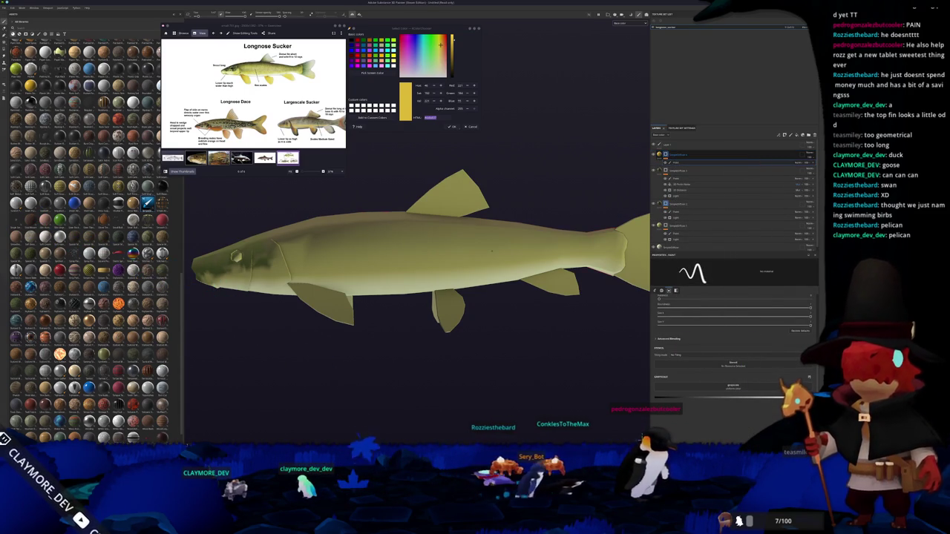
scroll(438, 282, down, 2)
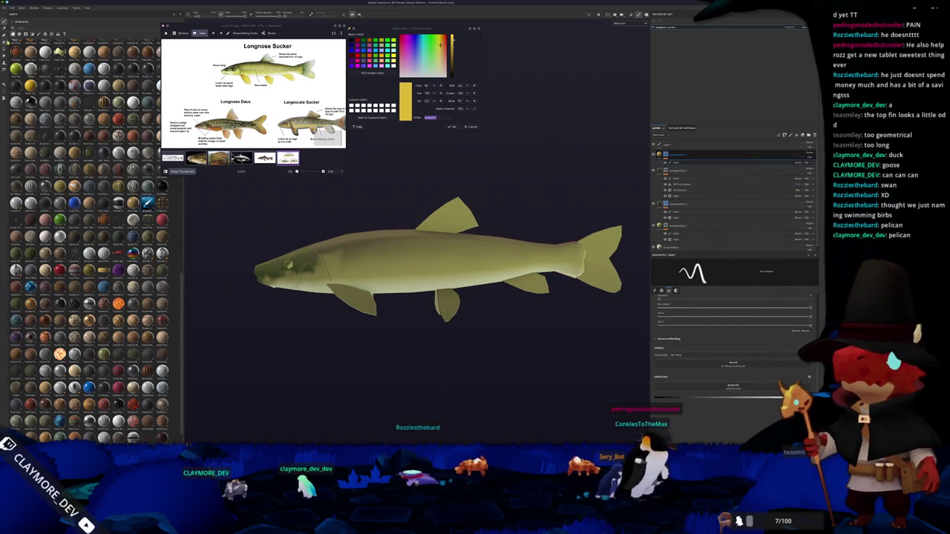
Switch to polygon fill mode and bring the fish to a side-on view
key(4)
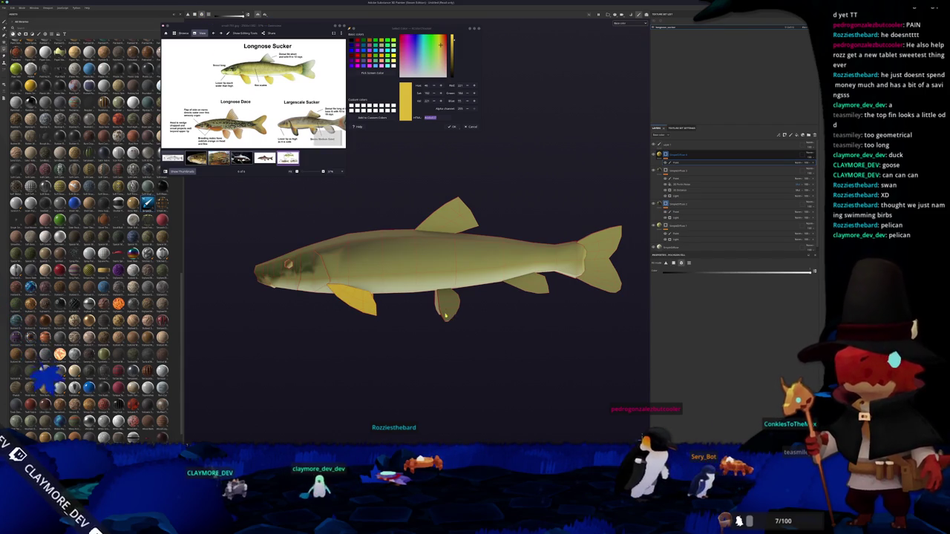
alt+drag(446, 316, 337, 329)
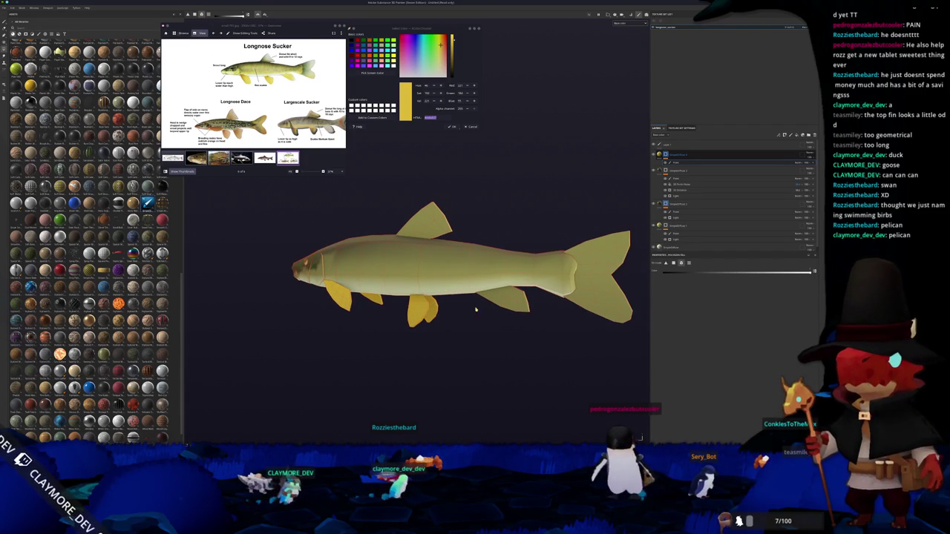
alt+drag(489, 302, 532, 291)
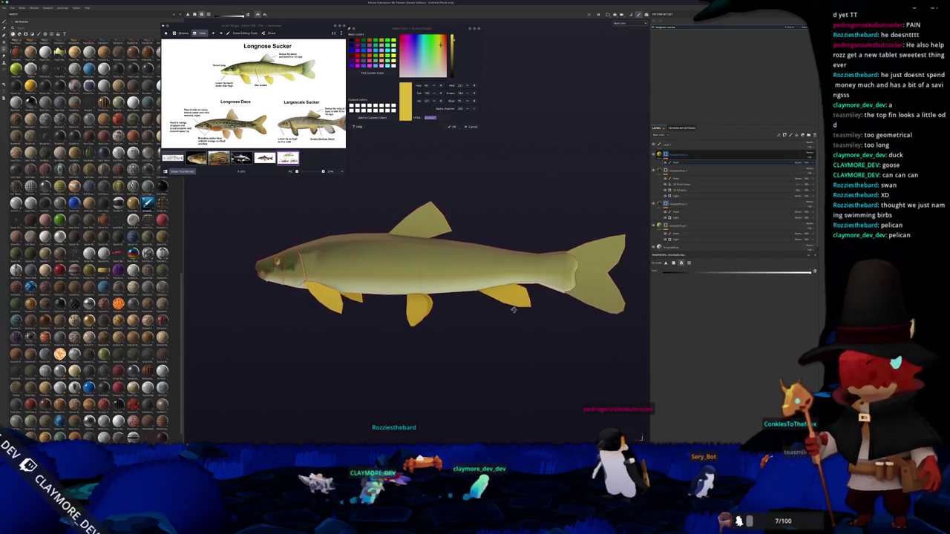
alt+drag(395, 168, 445, 222)
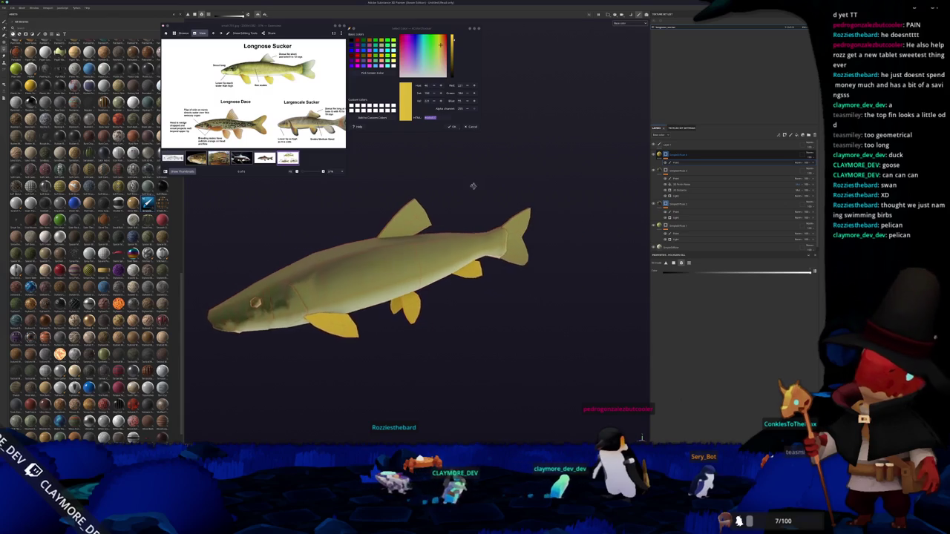
scroll(252, 89, up, 2)
scroll(252, 89, up, 2)
scroll(289, 89, up, 2)
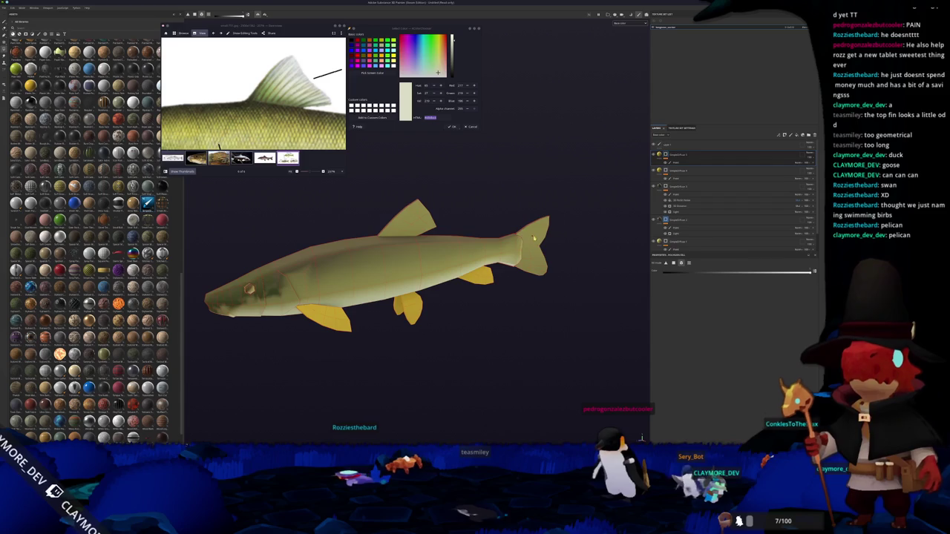
Give the top fill layer a warm yellow base colour shifted slightly greener
click(665, 154)
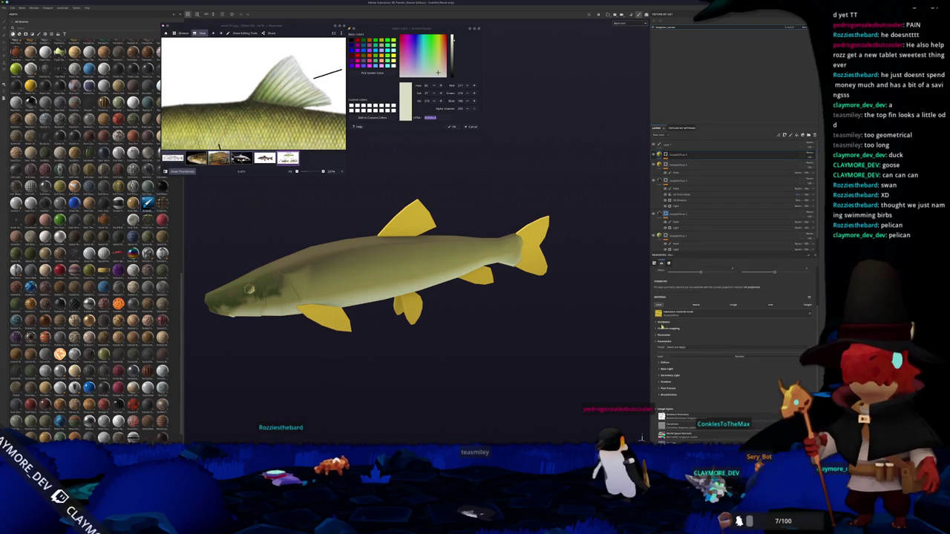
click(662, 360)
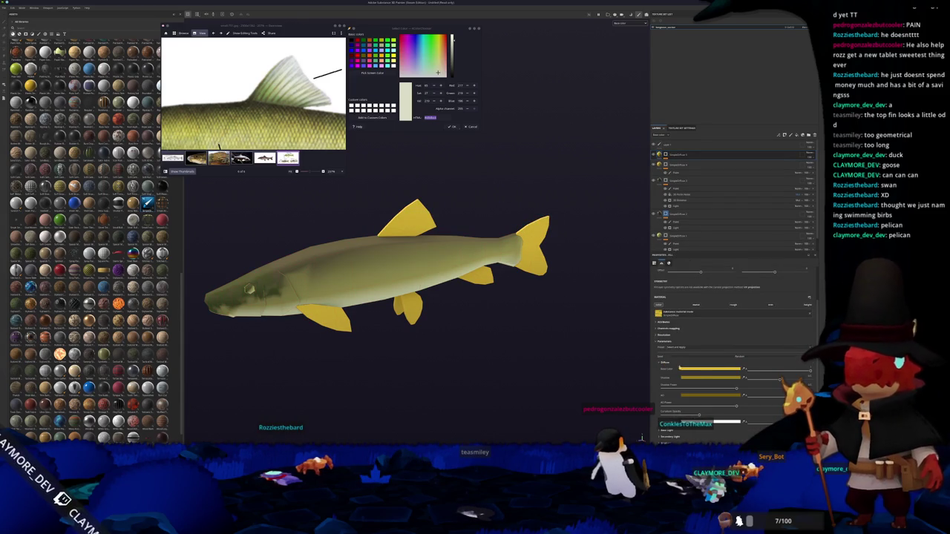
click(703, 368)
click(703, 354)
click(736, 367)
drag(736, 366, 719, 375)
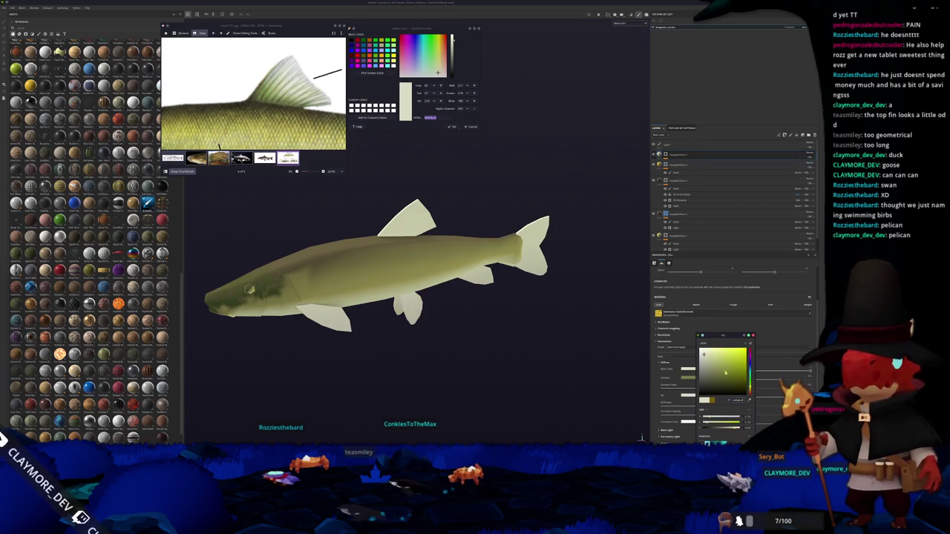
Fill the pelvic, rear ventral and pectoral fins with yellow on the layer's mask
click(712, 162)
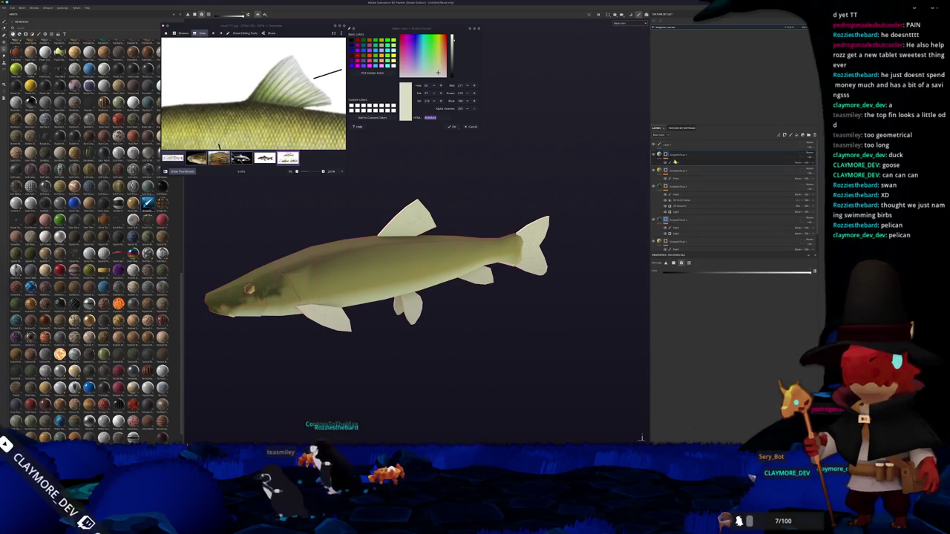
click(410, 303)
click(479, 276)
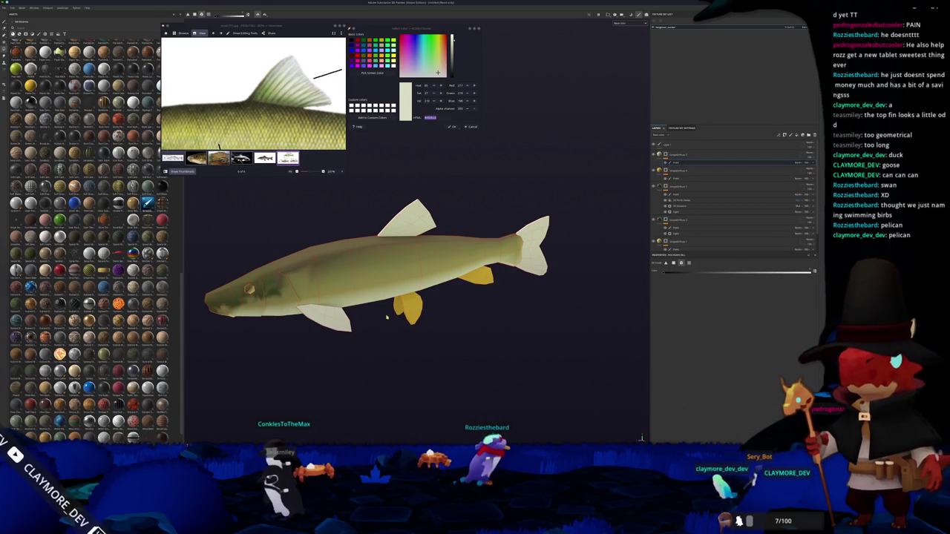
click(322, 315)
alt+drag(322, 316, 437, 340)
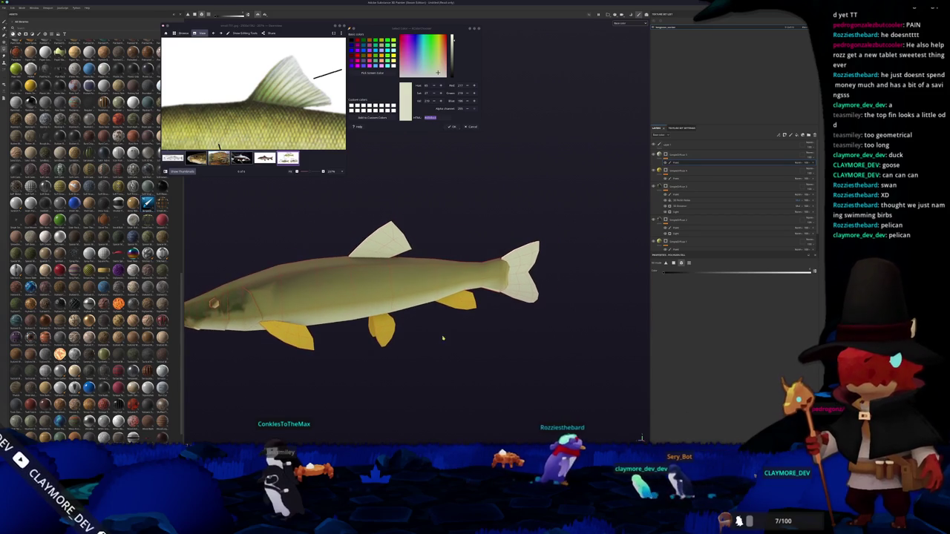
click(371, 72)
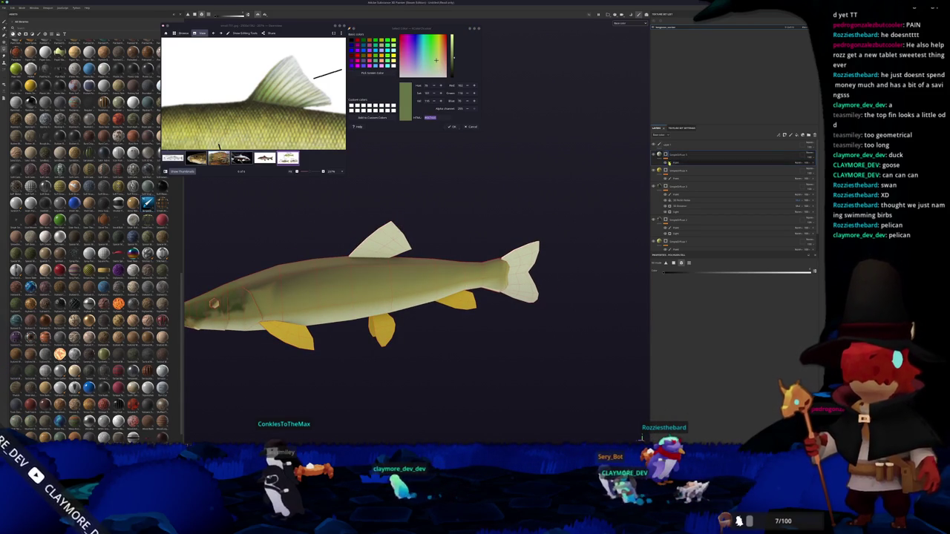
Recolour the fin fill layer olive green, pasting a darker green hex value
click(664, 163)
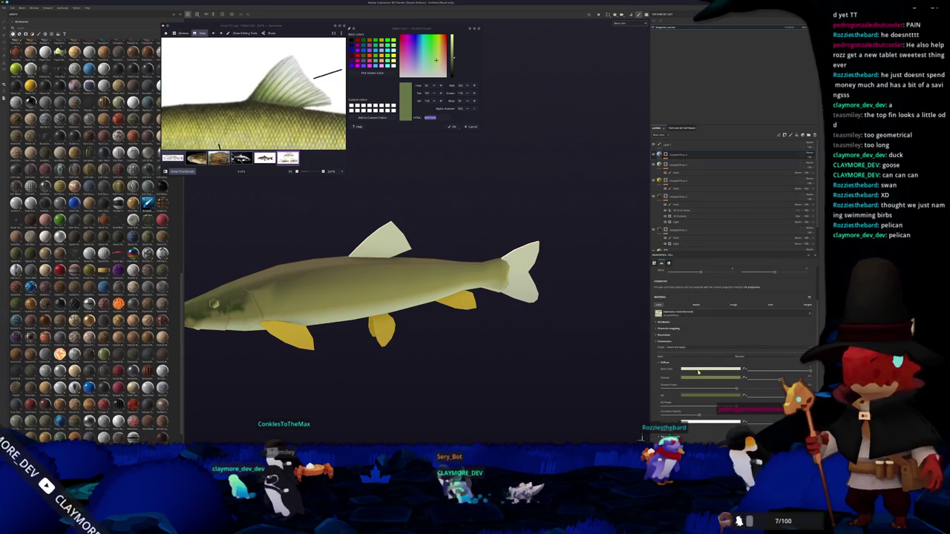
click(688, 369)
click(720, 372)
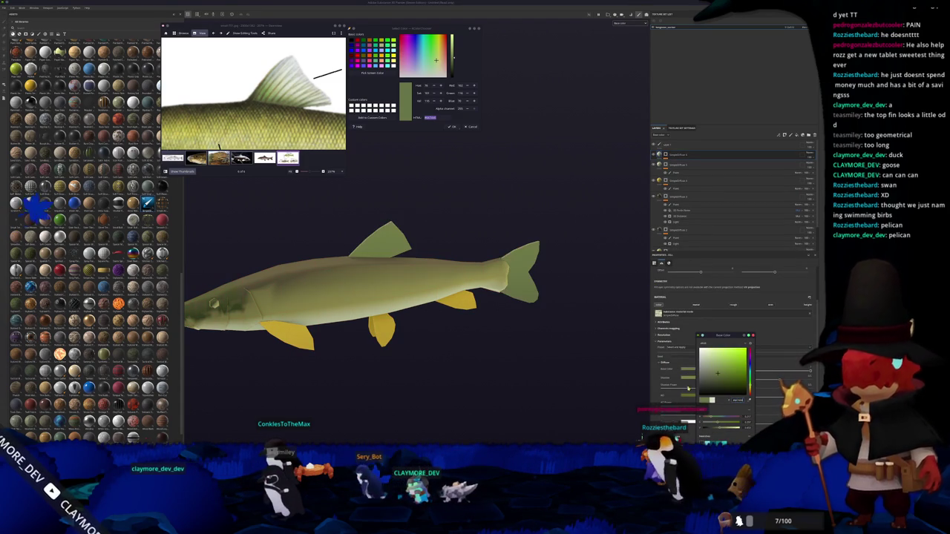
double_click(737, 400)
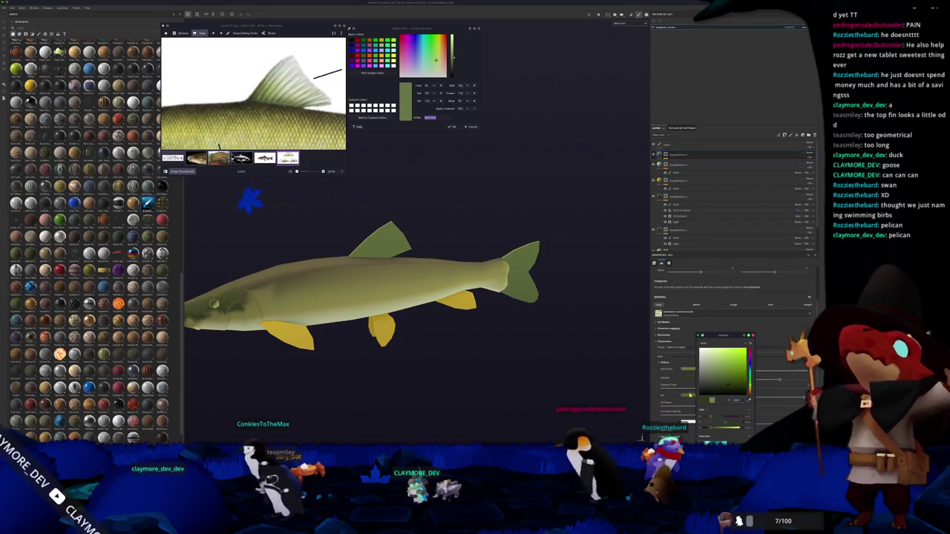
key(ctrl+v)
key(Return)
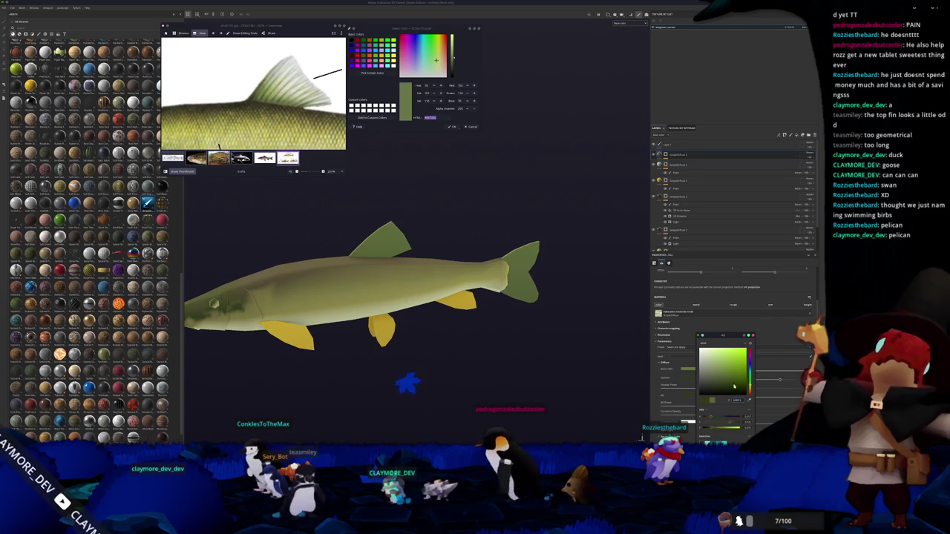
right_click(666, 154)
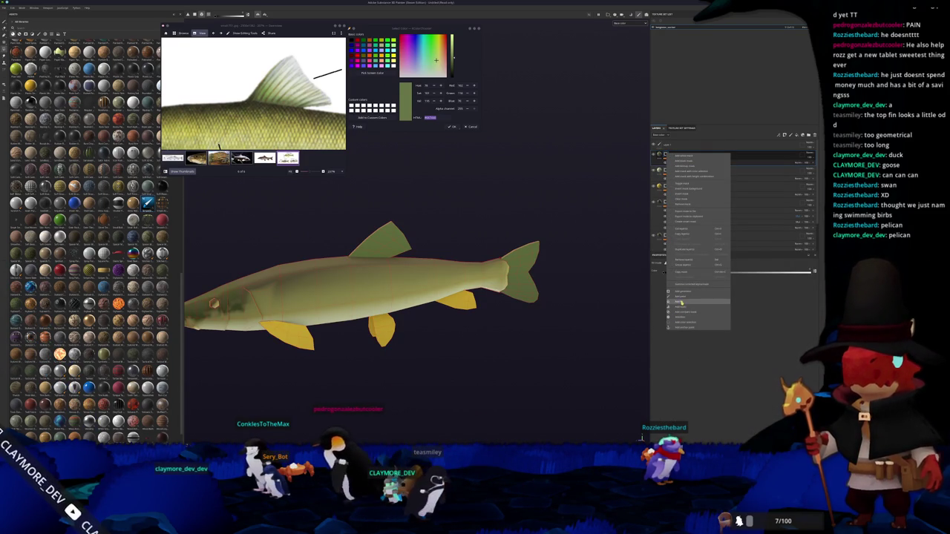
Add a generator mask to the green fill layer and adjust how much it covers
click(680, 307)
click(731, 318)
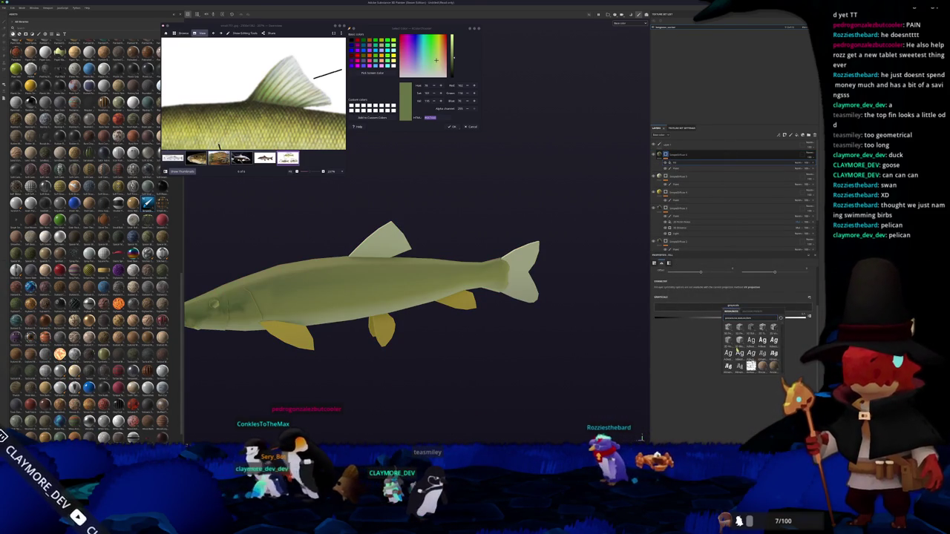
click(680, 351)
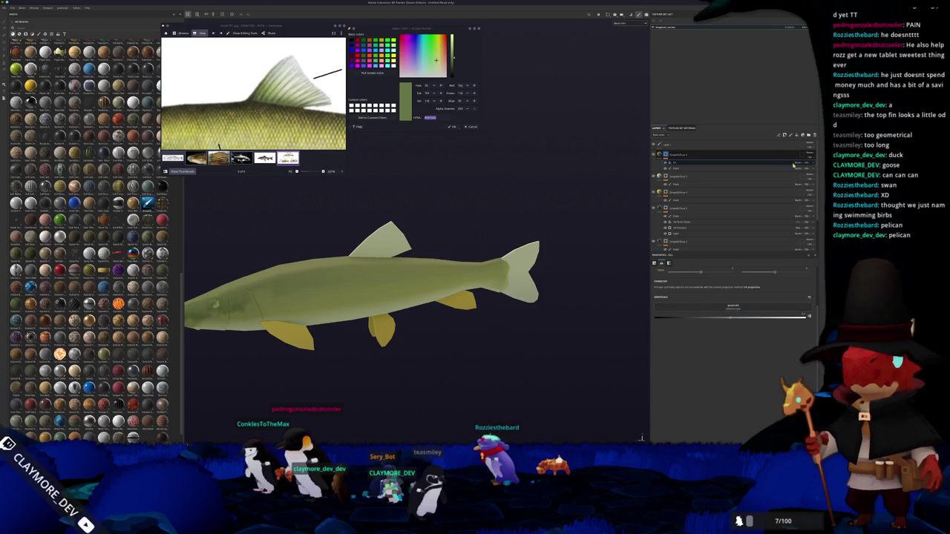
right_click(669, 158)
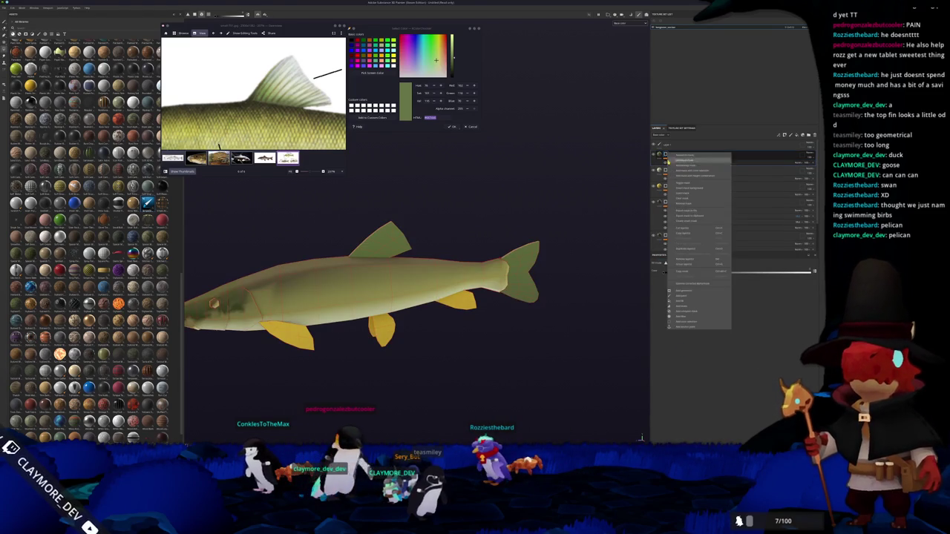
click(682, 291)
click(737, 289)
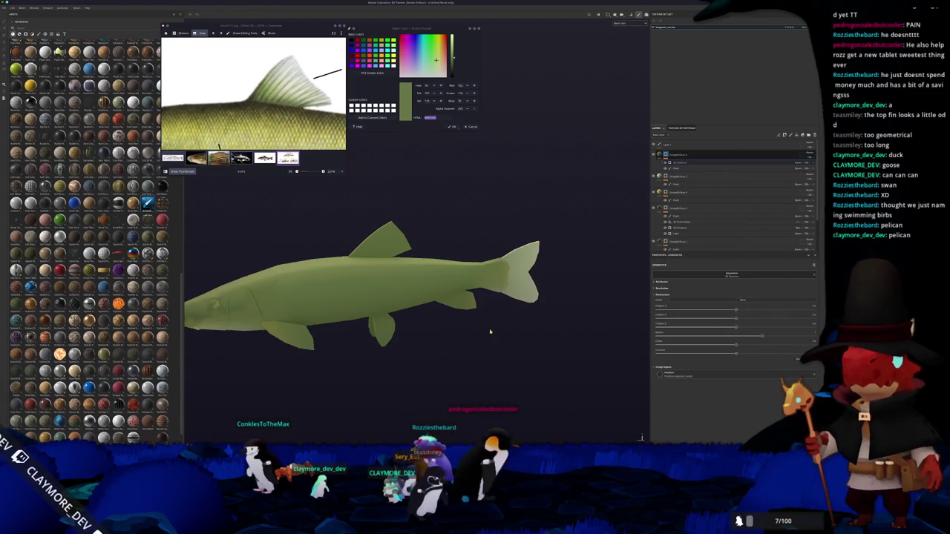
mouse_move(767, 326)
mouse_down()
mouse_move(710, 326)
mouse_move(755, 337)
mouse_move(678, 337)
mouse_move(691, 327)
mouse_up()
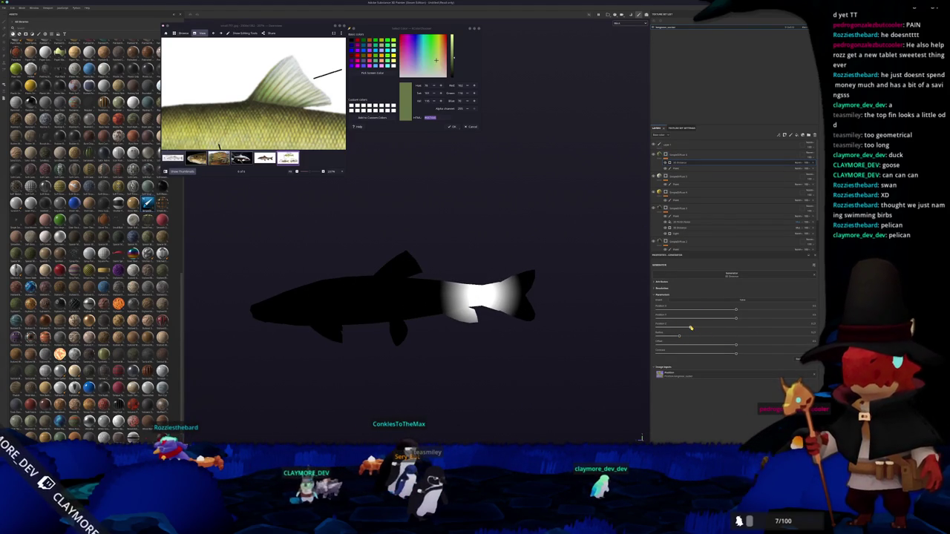
Review the masked green layer on the textured fish, reselecting its generator and fill
click(743, 162)
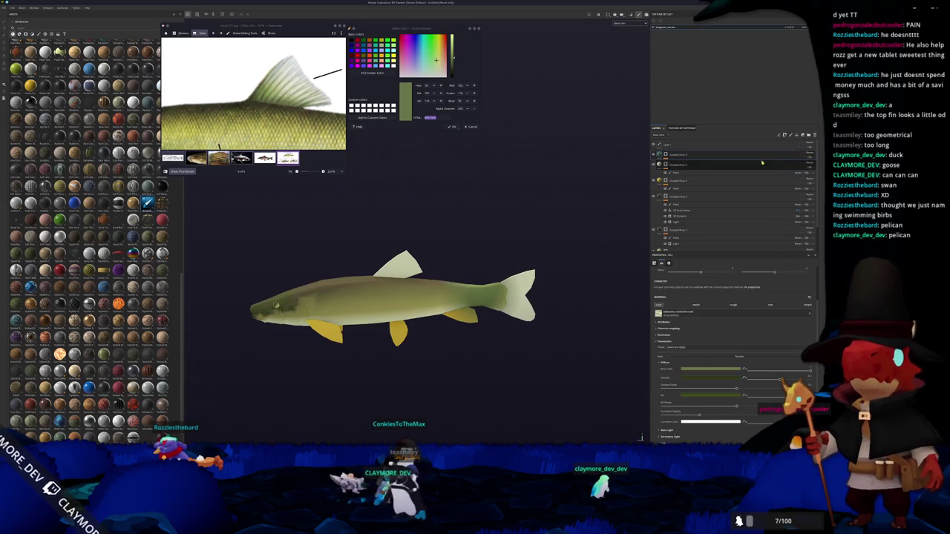
click(795, 177)
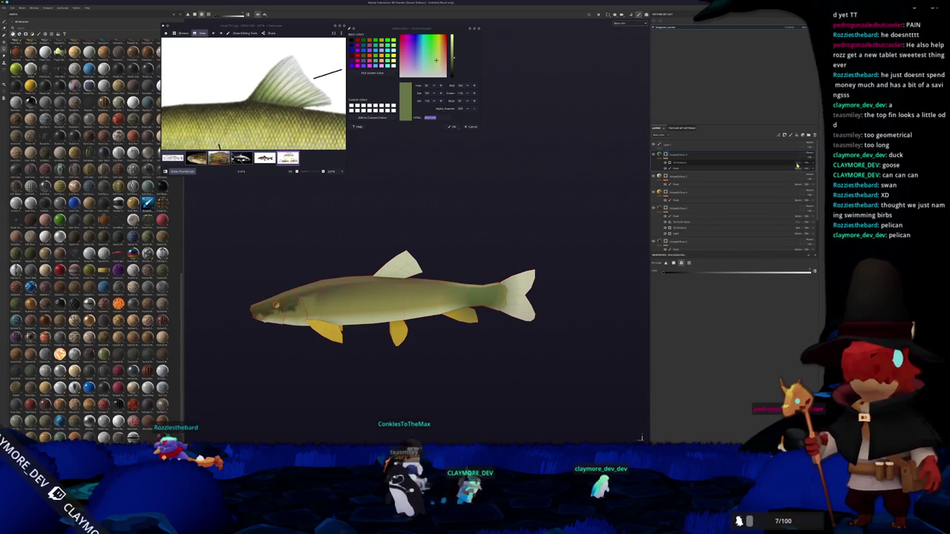
scroll(551, 272, up, 2)
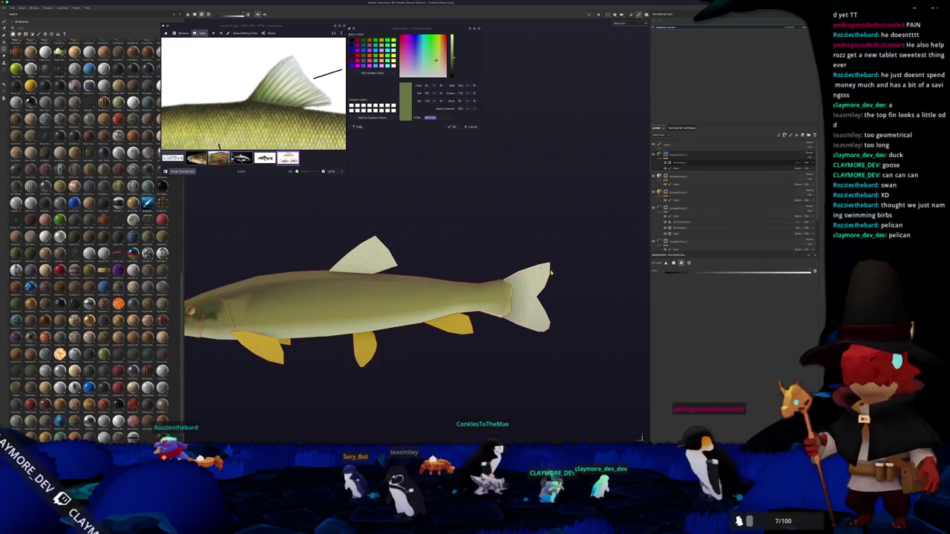
click(677, 161)
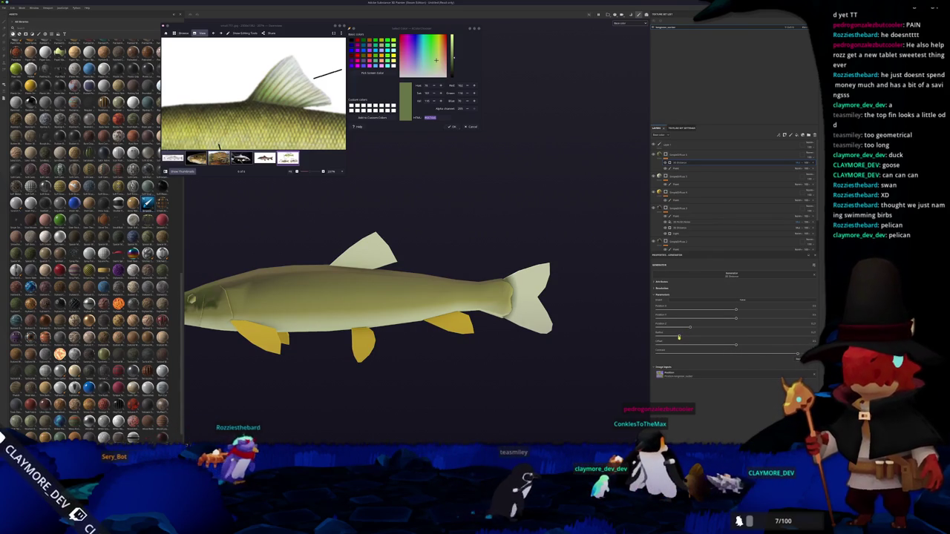
scroll(594, 219, down, 2)
middle_drag(588, 208, 553, 218)
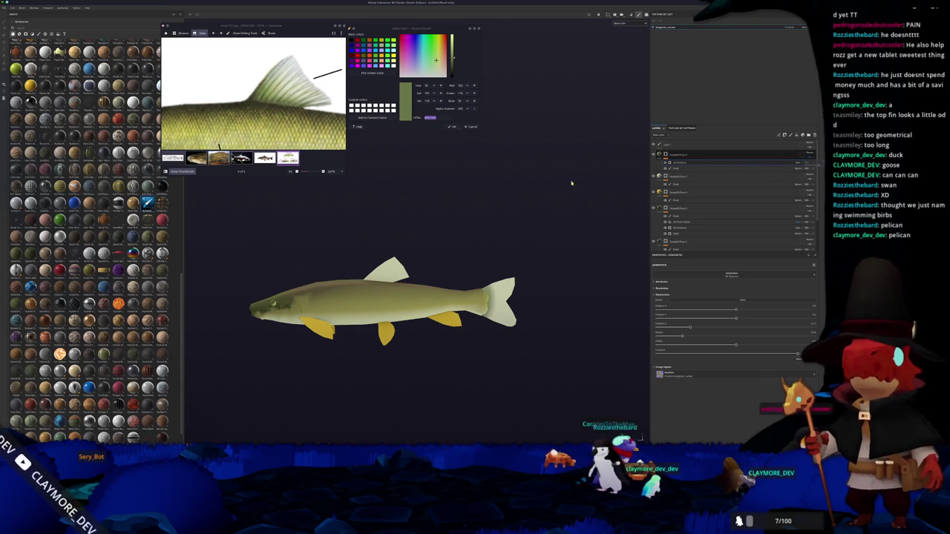
click(682, 155)
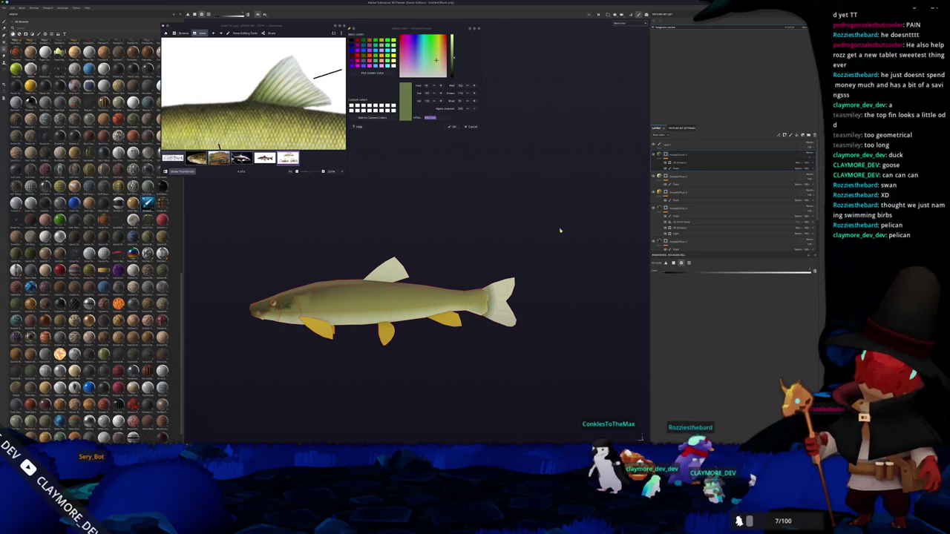
Retune the generator sliders so the mask sits only at the dorsal fin's front base
click(687, 162)
alt+click(672, 165)
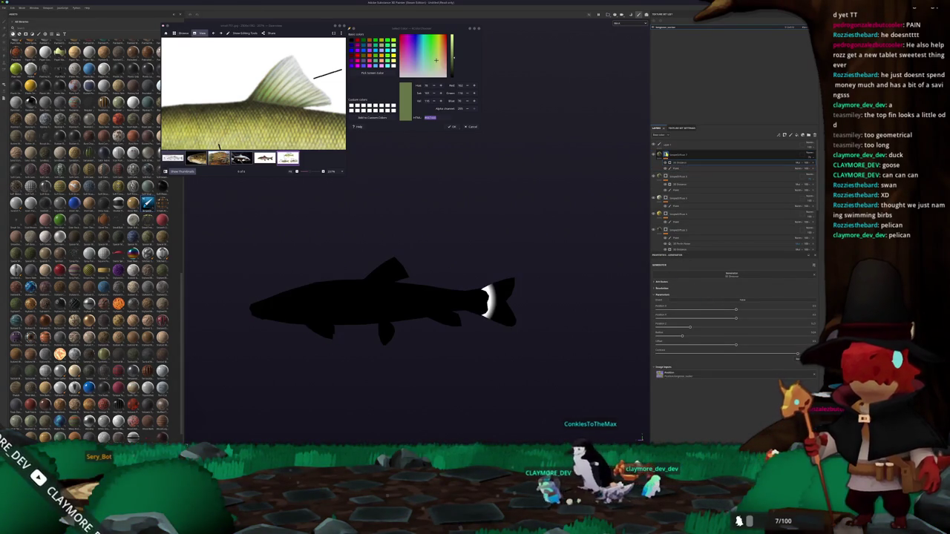
drag(736, 320, 761, 320)
drag(690, 327, 747, 327)
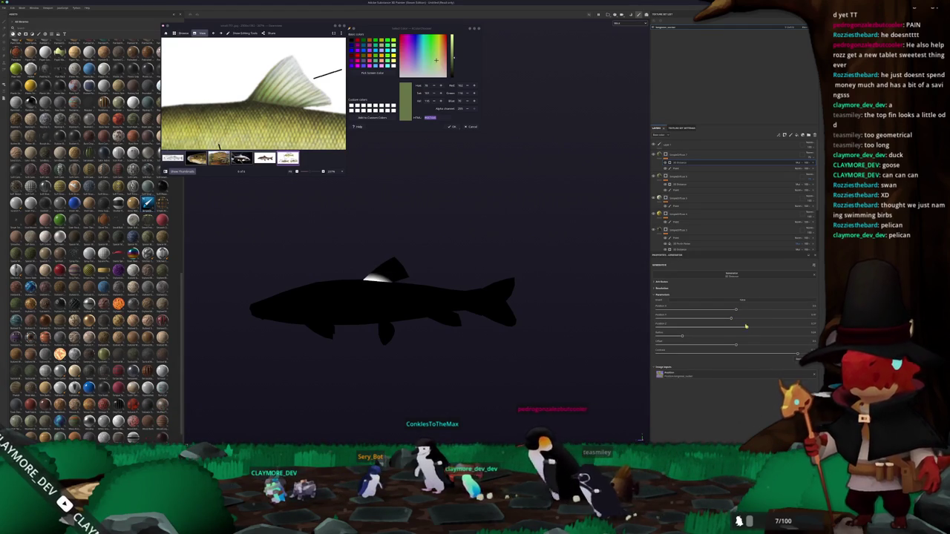
click(665, 154)
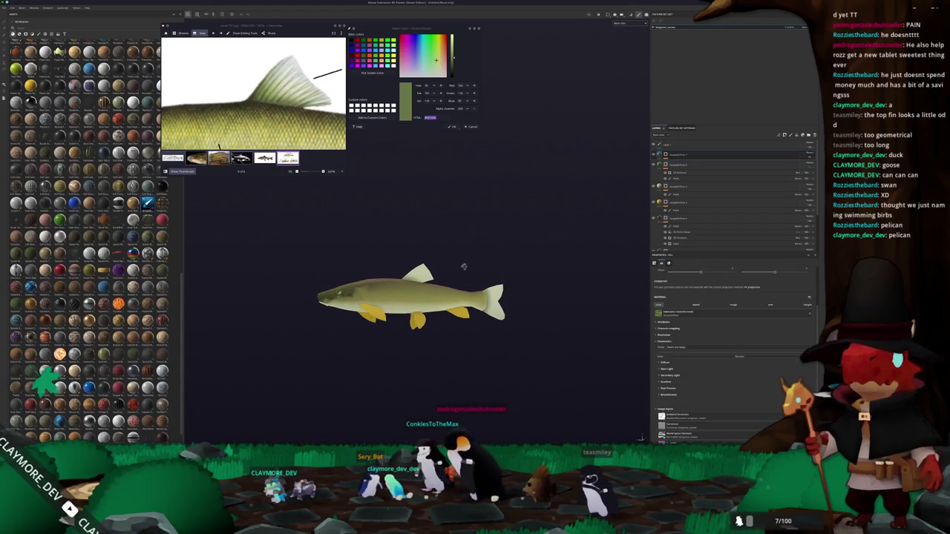
Zoom out the reference and inspect the yellow fin fill layer's base colour
scroll(219, 146, down, 5)
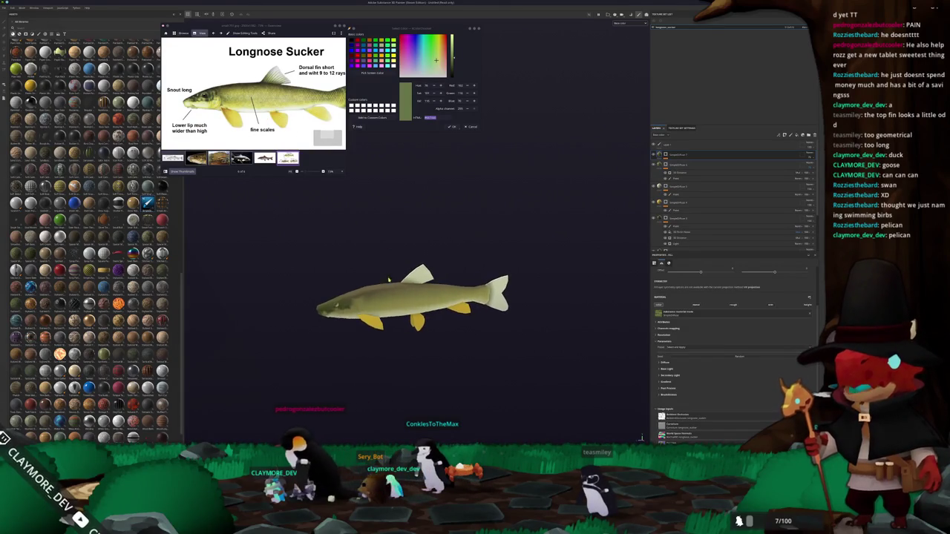
scroll(389, 275, up, 3)
click(688, 210)
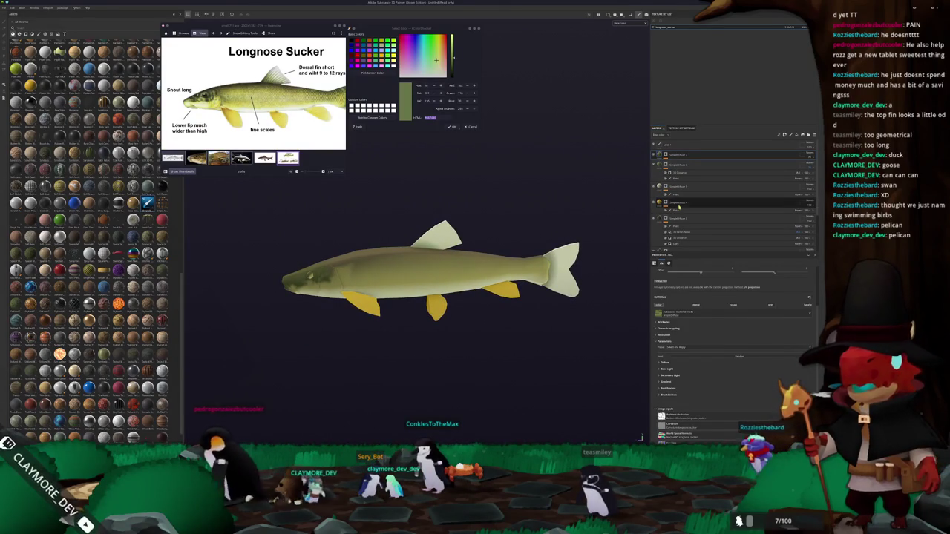
click(688, 202)
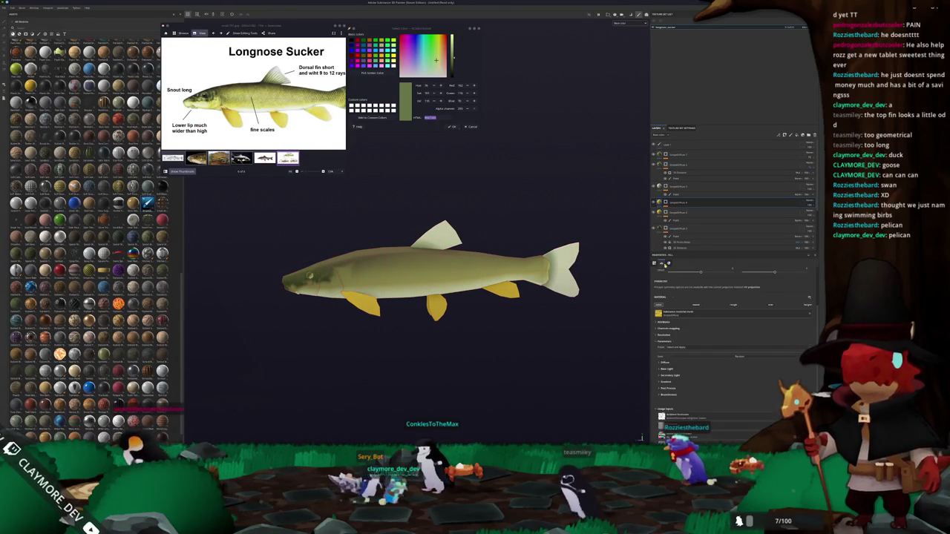
click(663, 362)
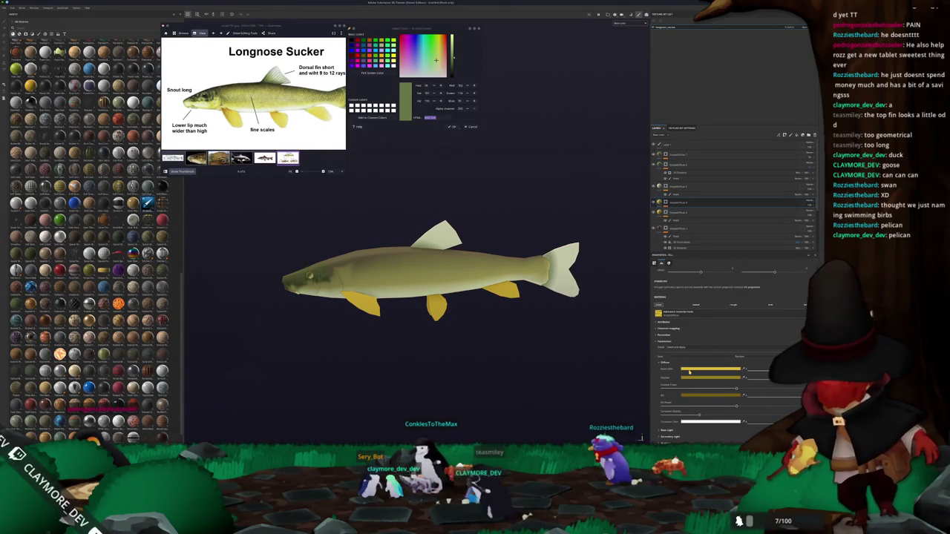
click(687, 368)
Add a generator to the mask of the fill layer below
click(666, 203)
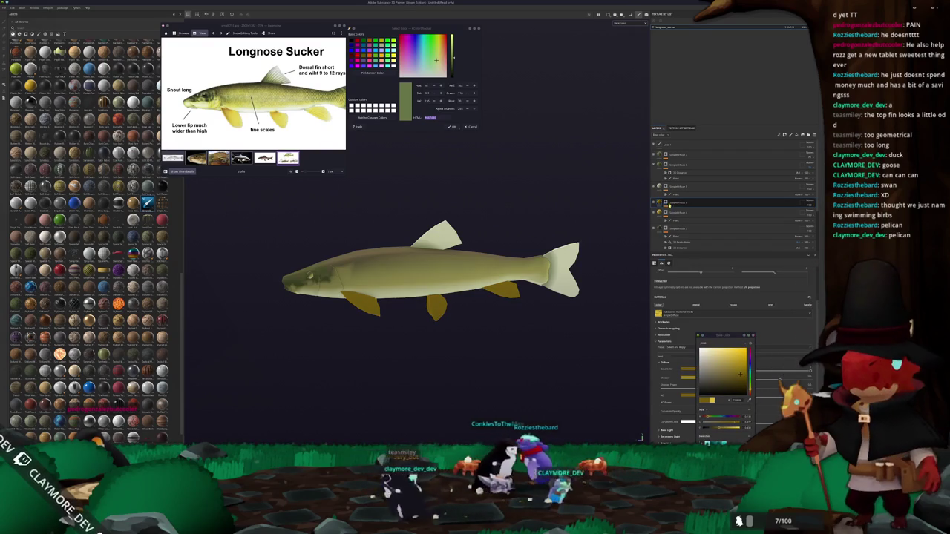
right_click(667, 202)
click(714, 277)
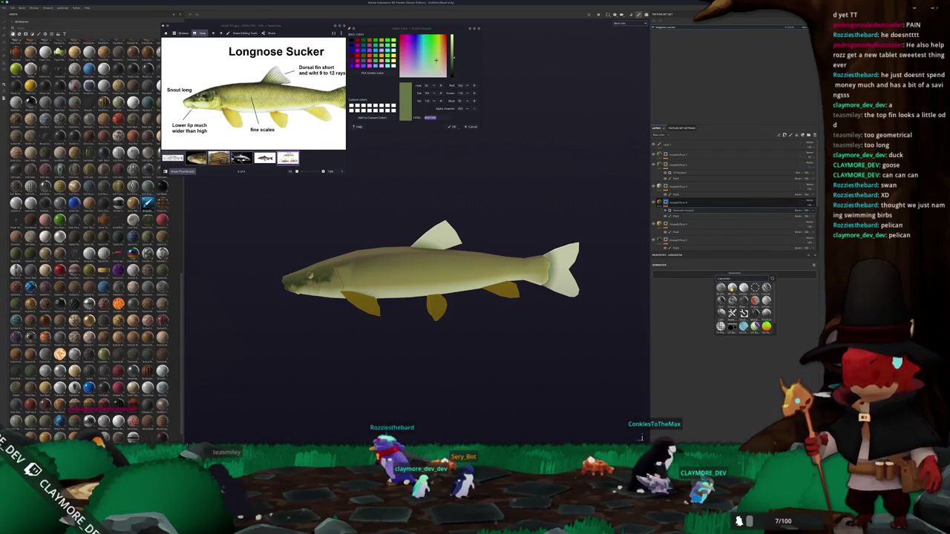
Apply the 3D Linear Gradient generator to the fin mask and change its blending mode
click(732, 287)
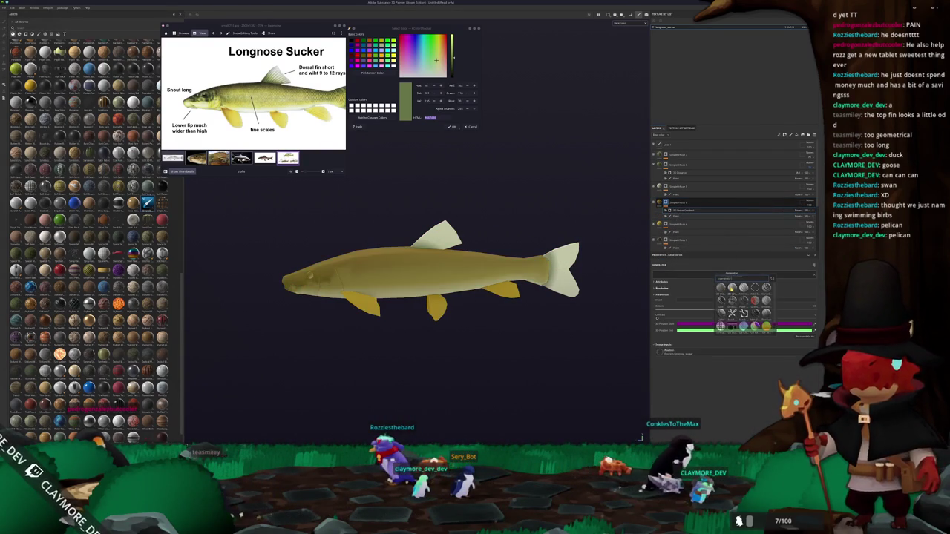
click(799, 211)
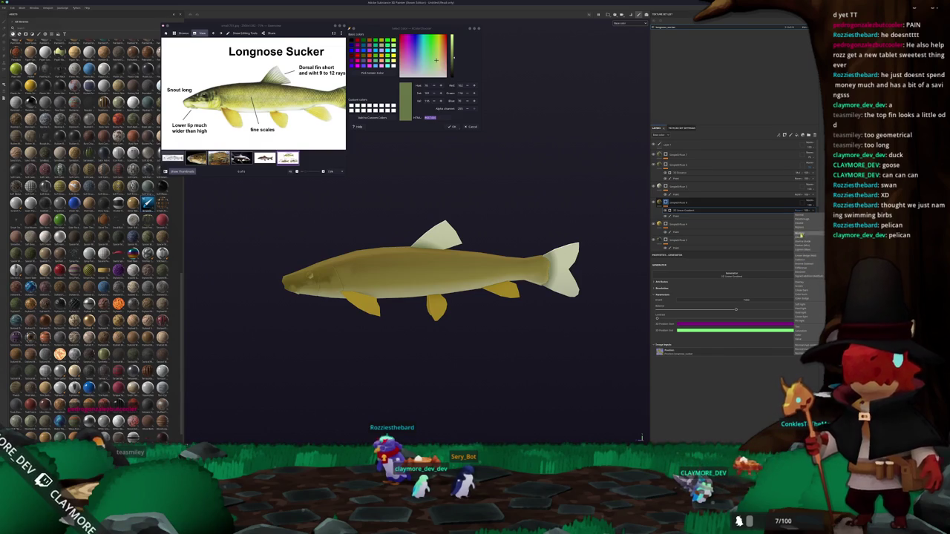
click(801, 235)
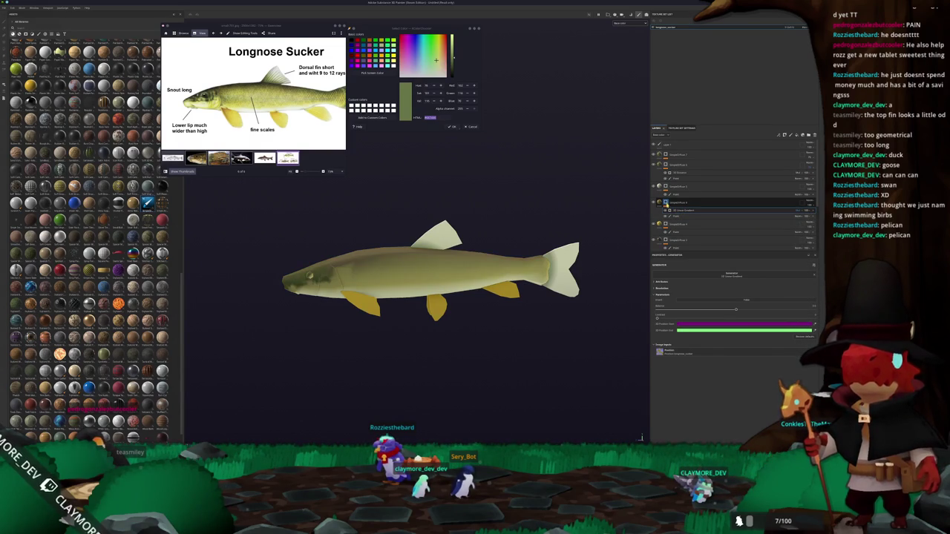
Preview the fin mask alone and retune the gradient's range sliders so the fins shade light to dark
key(c)
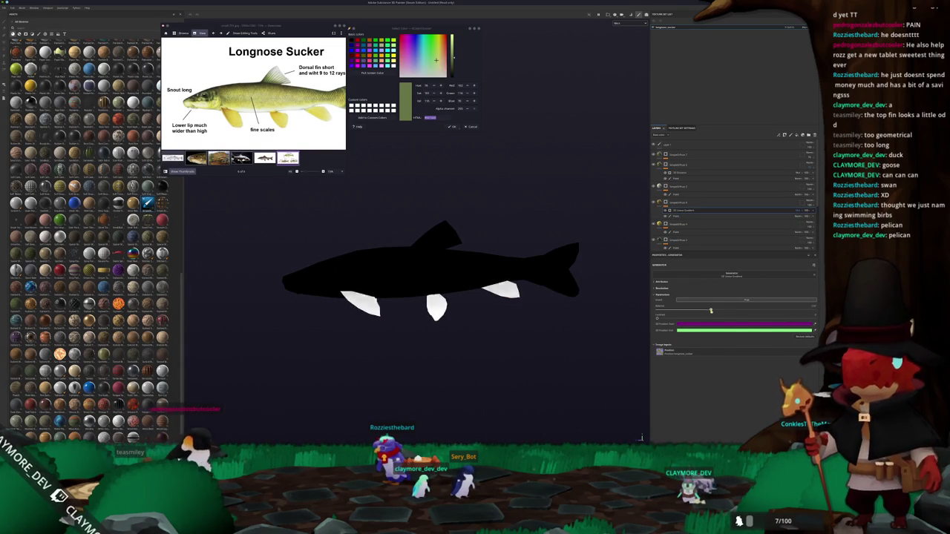
drag(670, 318, 763, 312)
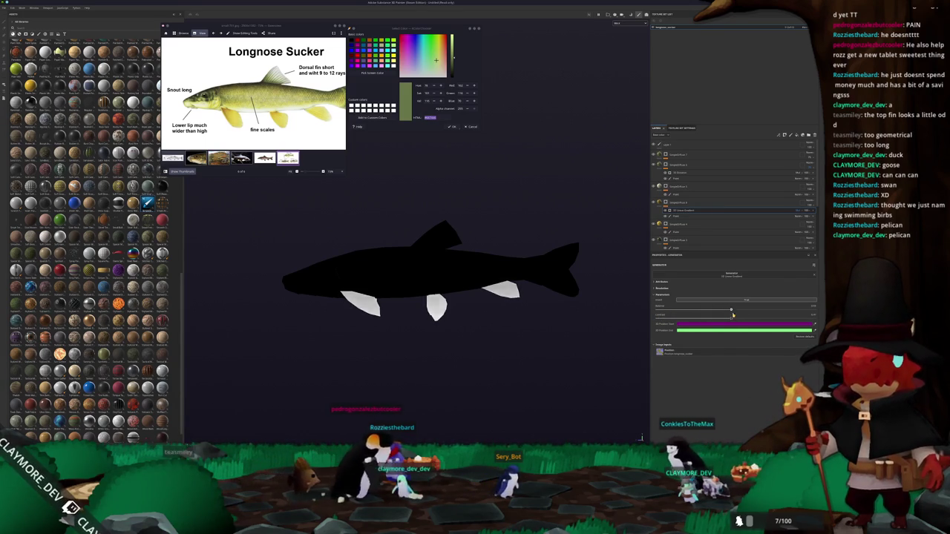
click(778, 318)
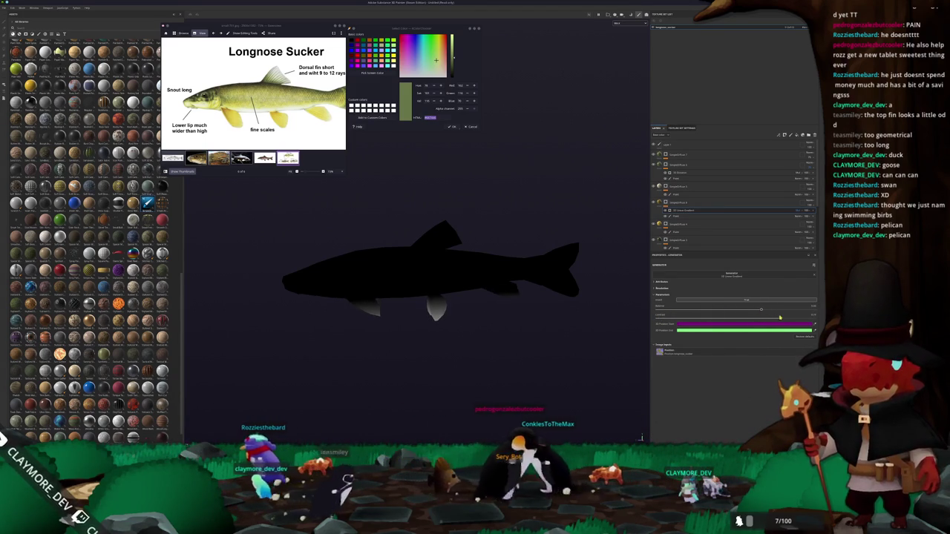
drag(760, 310, 753, 311)
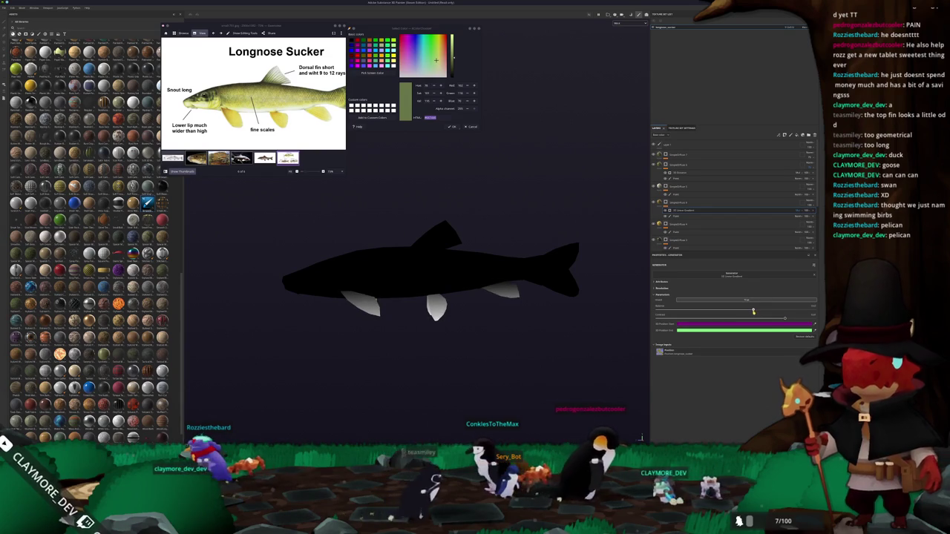
click(698, 202)
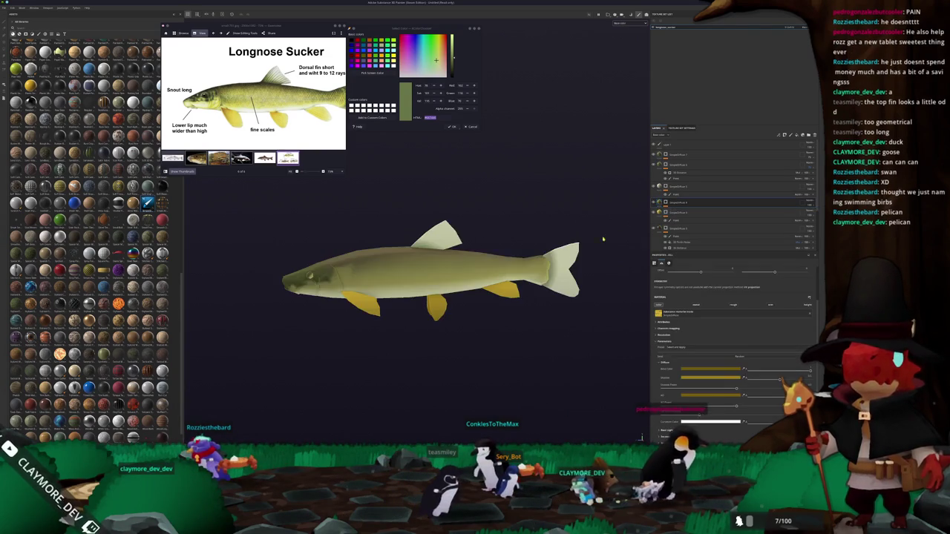
Add a Polygon Fill to the fin mask and open the 3D Linear Gradient settings
alt+drag(632, 222, 629, 204)
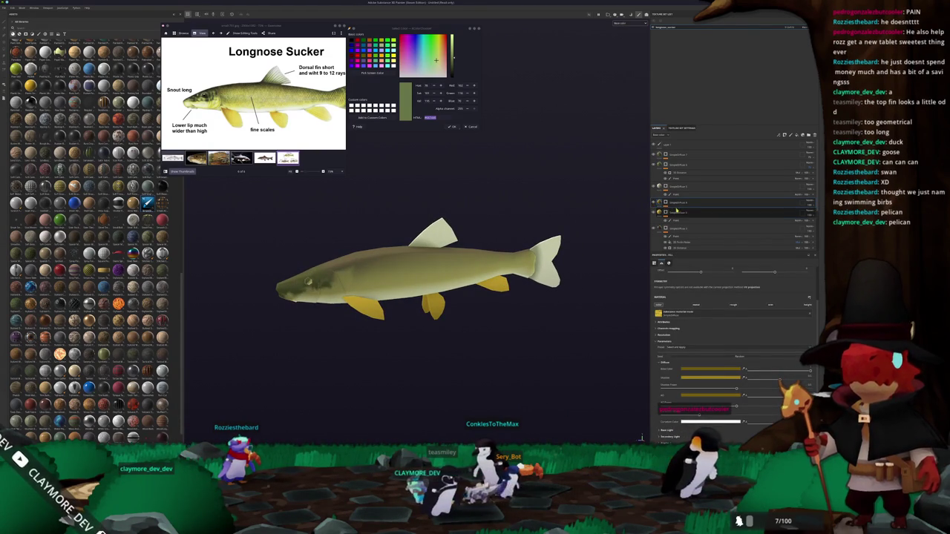
key(4)
click(684, 211)
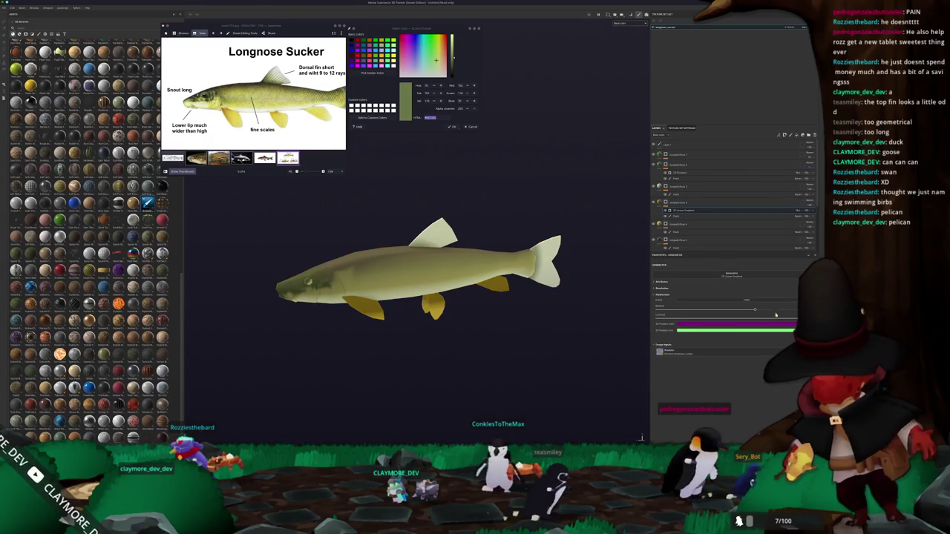
mouse_move(564, 300)
alt+mouse_down()
mouse_move(545, 305)
mouse_move(571, 302)
alt+mouse_up()
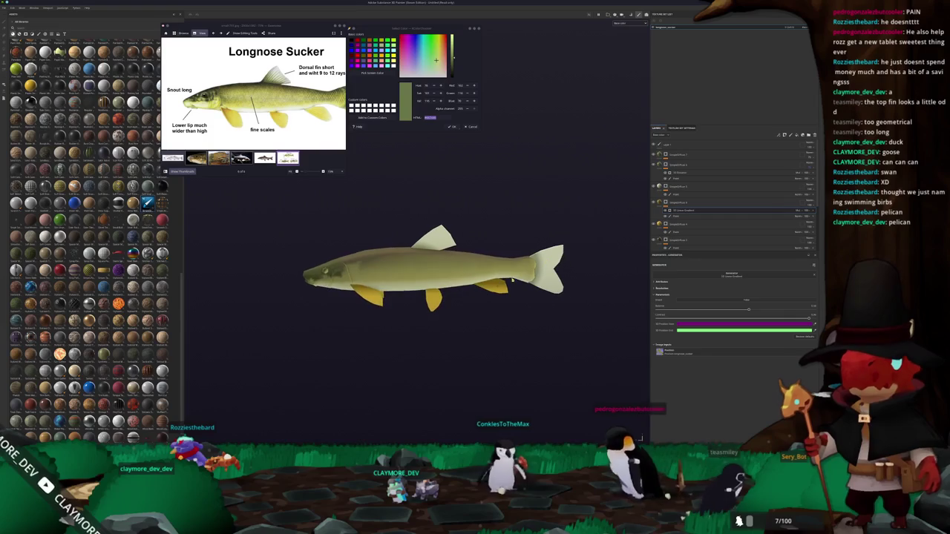
Change the fin fill's Base Color from olive to a brighter yellow and inspect the fish
click(679, 201)
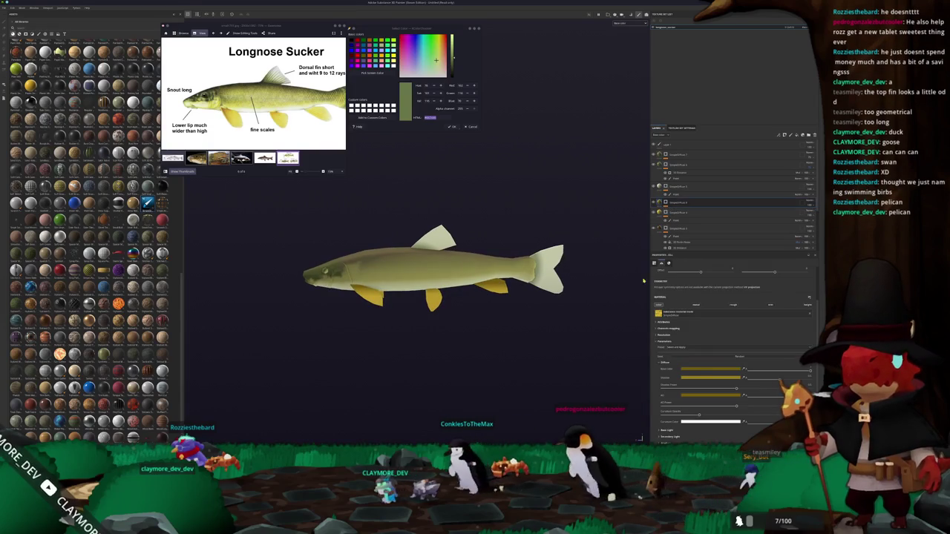
click(688, 369)
drag(749, 364, 748, 356)
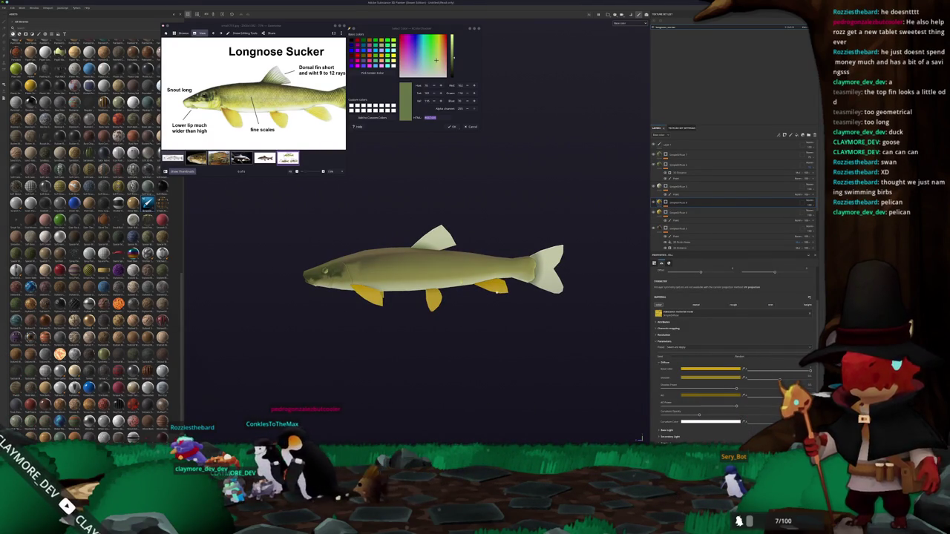
scroll(438, 259, down, 2)
mouse_move(439, 259)
alt+mouse_down()
mouse_move(440, 245)
mouse_move(373, 239)
mouse_move(271, 310)
mouse_move(307, 242)
mouse_move(546, 250)
mouse_move(419, 255)
mouse_move(460, 256)
mouse_move(492, 292)
mouse_move(428, 253)
mouse_move(409, 267)
alt+mouse_up()
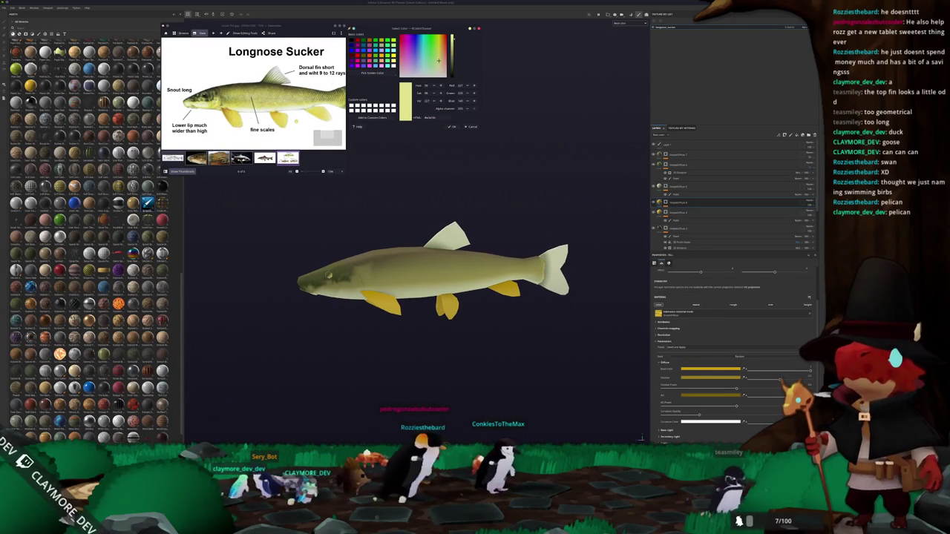
scroll(208, 117, up, 3)
scroll(207, 117, up, 2)
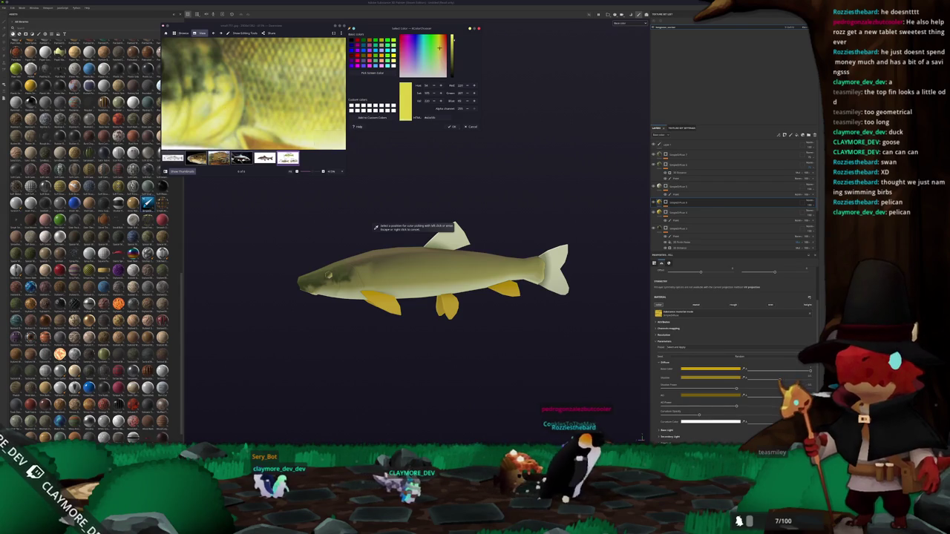
Sample the yellow fin colour from the reference photo and apply a layer command to the top layer
click(323, 136)
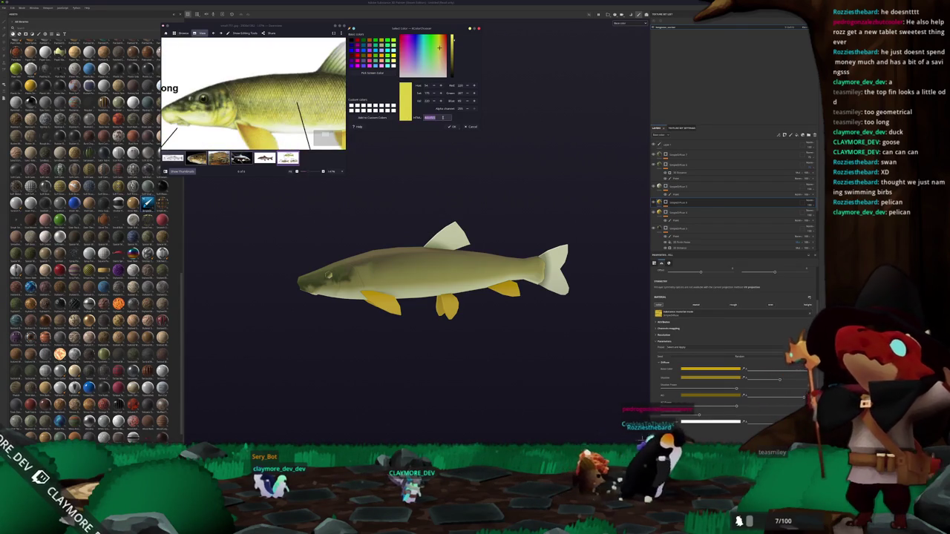
click(688, 187)
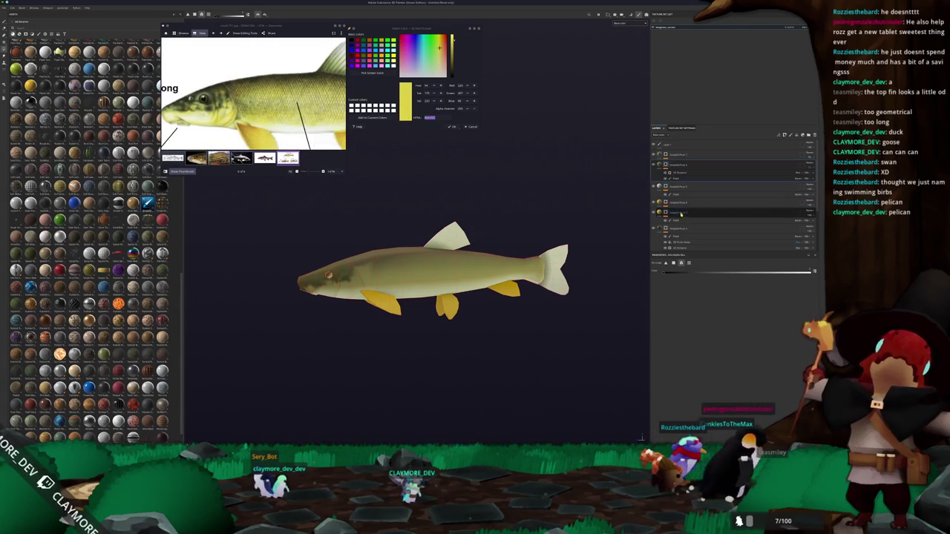
click(687, 156)
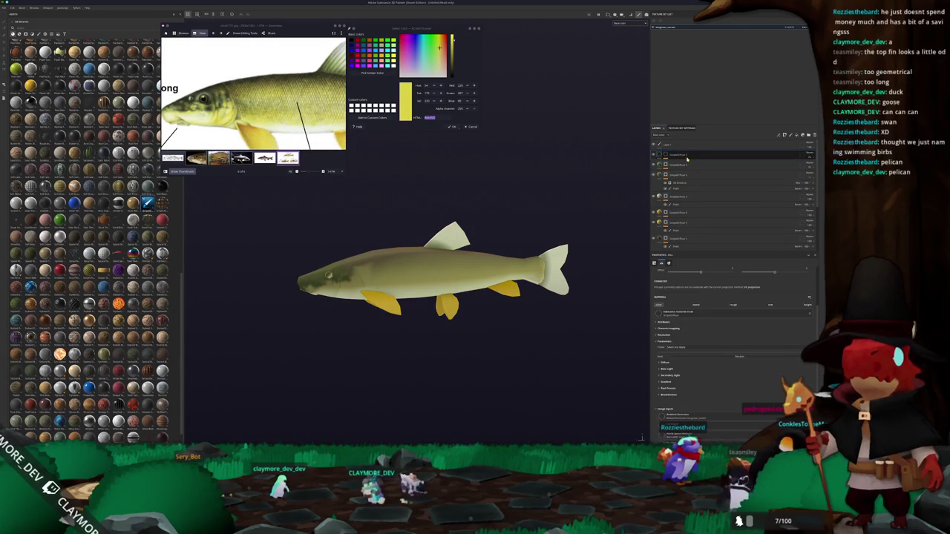
right_click(665, 154)
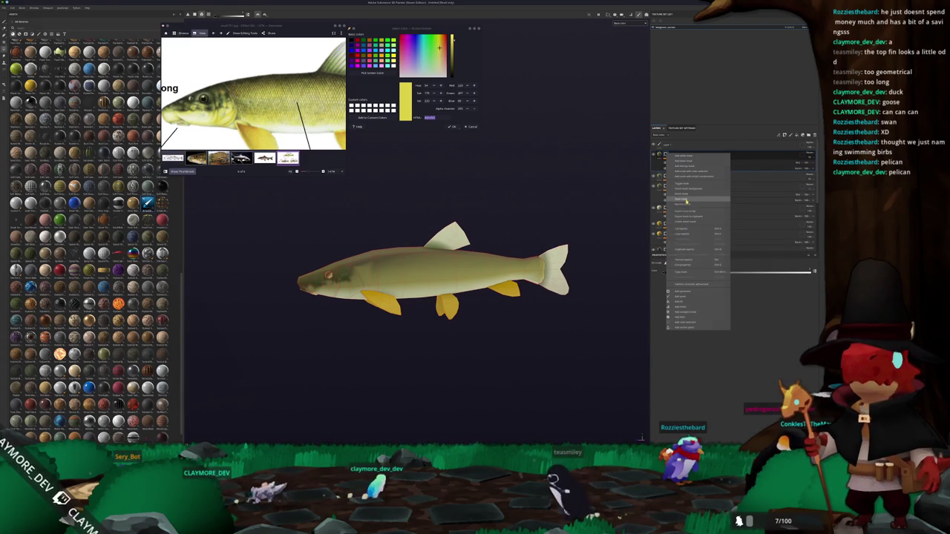
click(687, 206)
Set the top fill layer's Diffuse Base Color to a darker olive
click(786, 154)
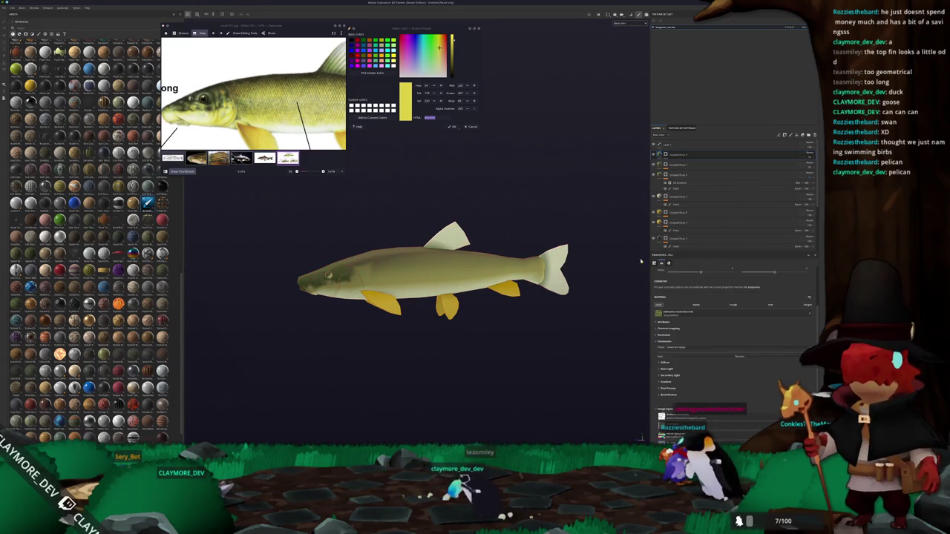
click(667, 362)
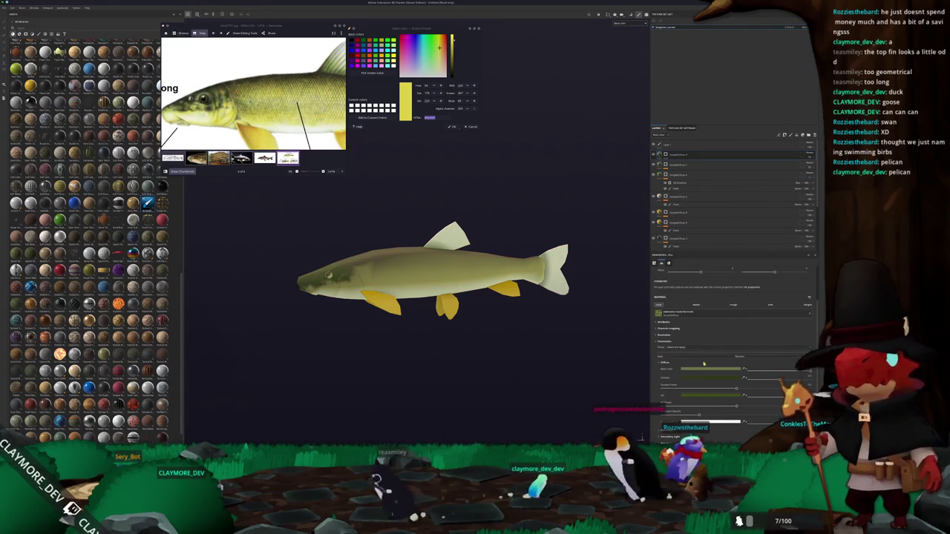
click(700, 370)
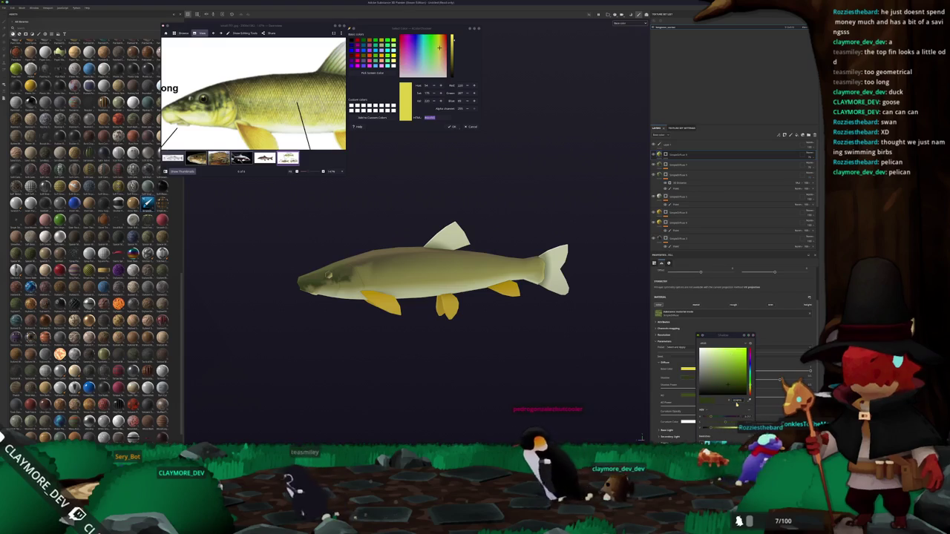
click(690, 378)
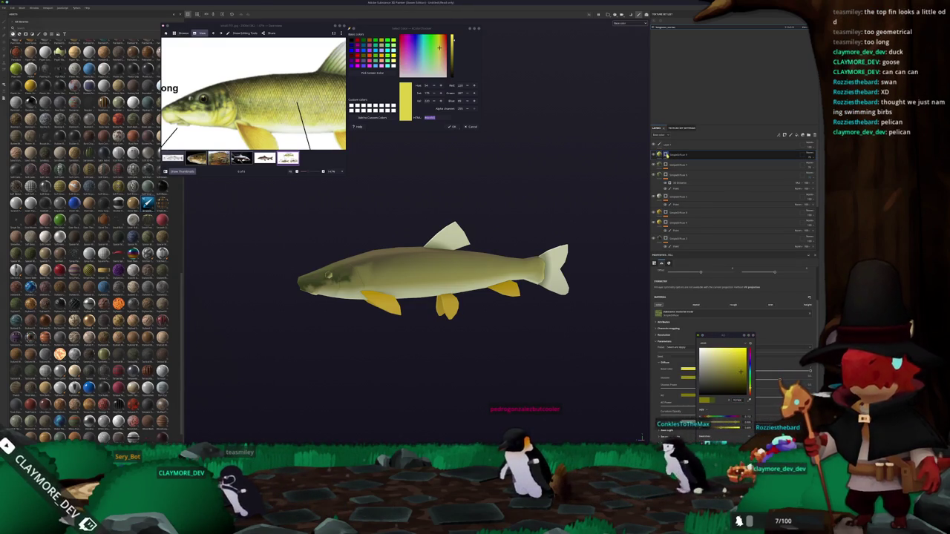
click(665, 154)
scroll(342, 278, up, 4)
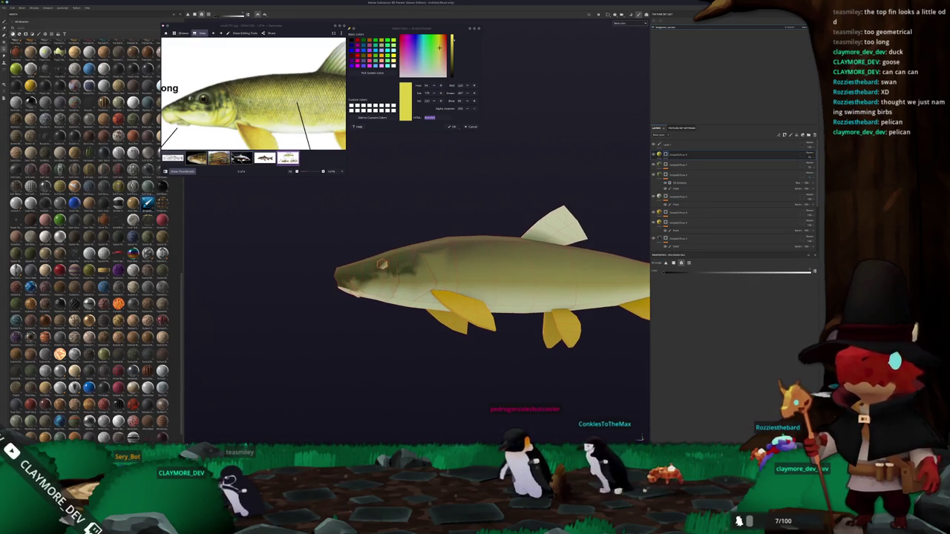
Switch to the paint brush and orbit around the fish to inspect its head and tail
key(1)
scroll(480, 285, up, 3)
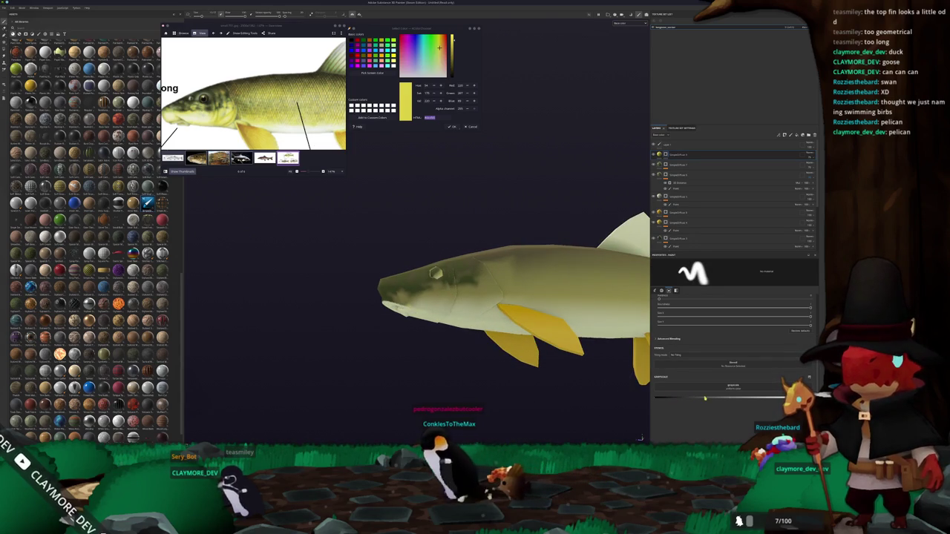
mouse_move(596, 349)
alt+mouse_down()
mouse_move(473, 331)
mouse_move(426, 307)
mouse_move(491, 304)
mouse_move(364, 276)
alt+mouse_up()
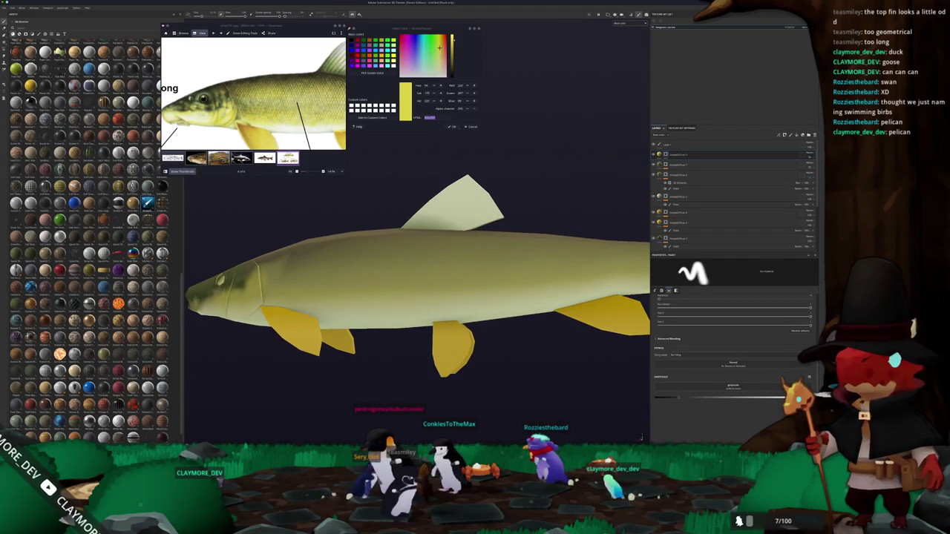
alt+drag(416, 297, 505, 311)
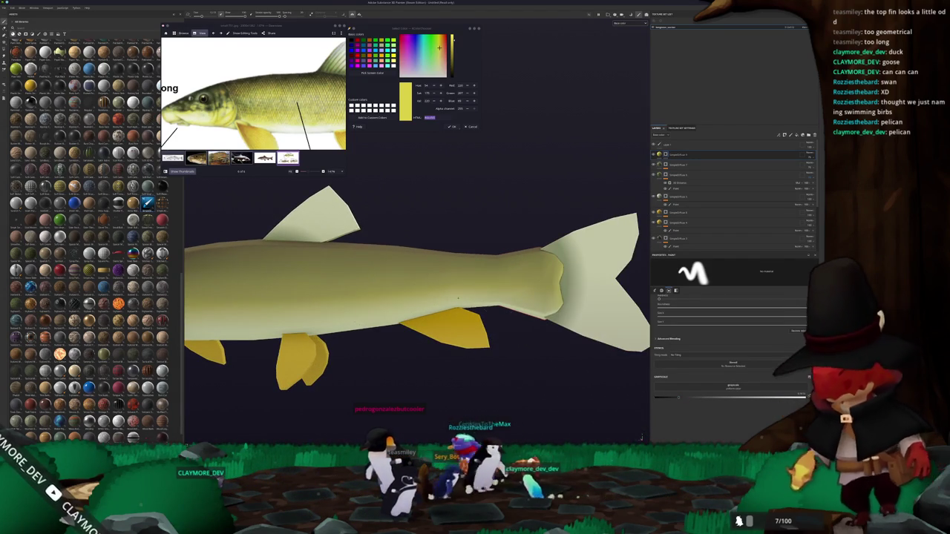
scroll(501, 309, down, 3)
scroll(501, 309, down, 2)
alt+drag(501, 309, 519, 309)
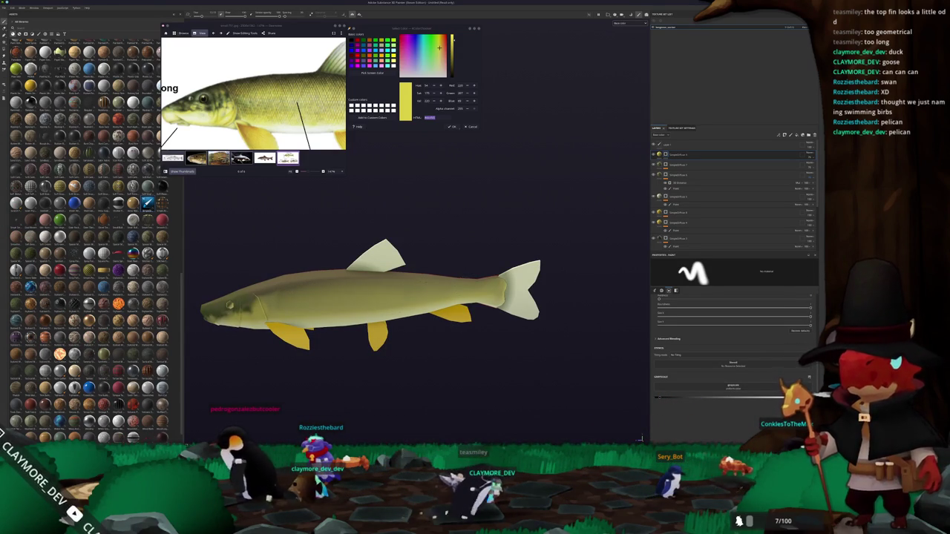
scroll(381, 325, up, 2)
scroll(381, 326, up, 2)
alt+drag(379, 324, 411, 317)
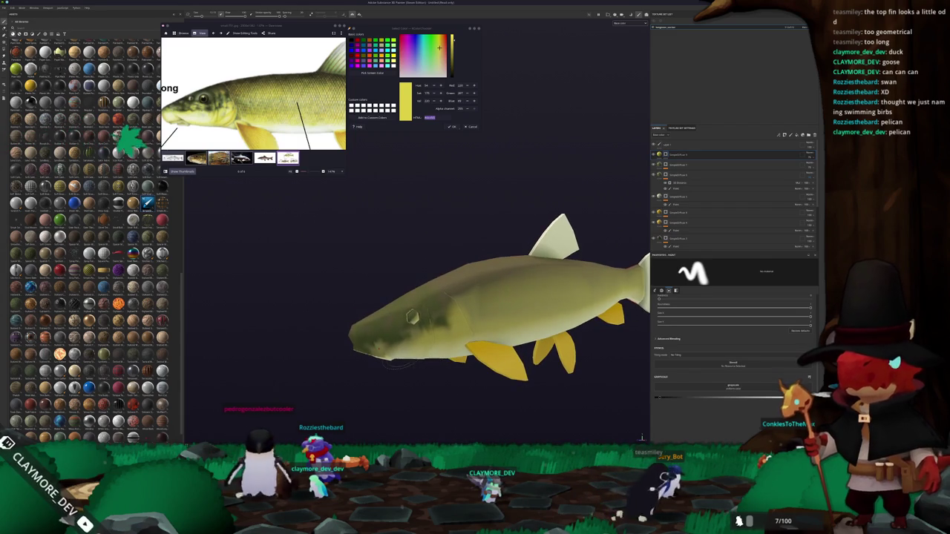
mouse_move(339, 371)
alt+mouse_down()
mouse_move(297, 386)
mouse_move(327, 382)
alt+mouse_up()
Add a new fill layer on top with its Base Color set to black
click(777, 135)
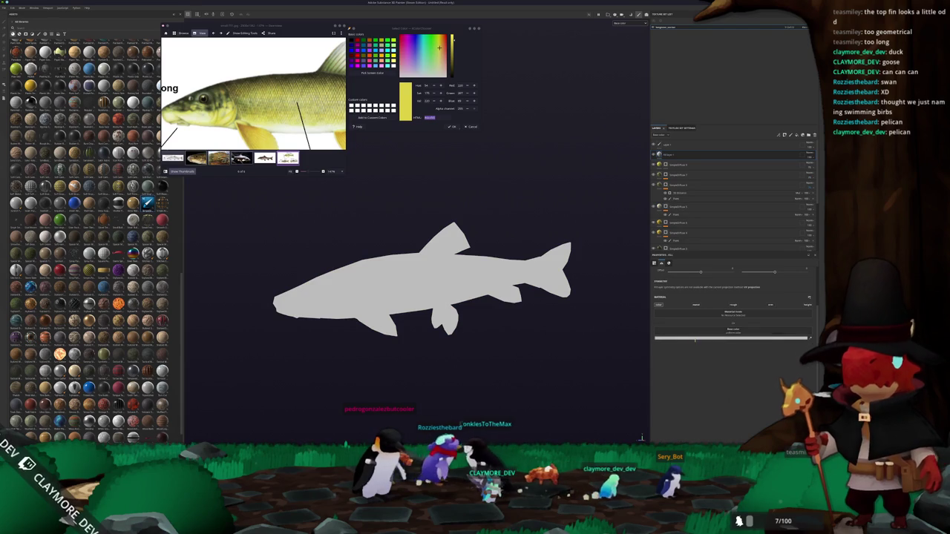
click(695, 339)
drag(717, 368, 713, 382)
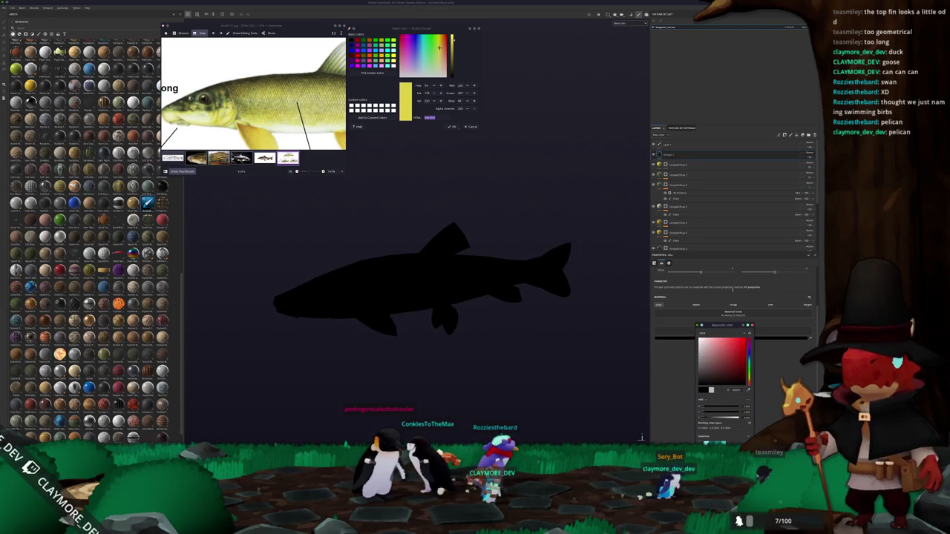
Change the black layer's blend mode and apply a layer command that restores the fish's textured look
click(809, 155)
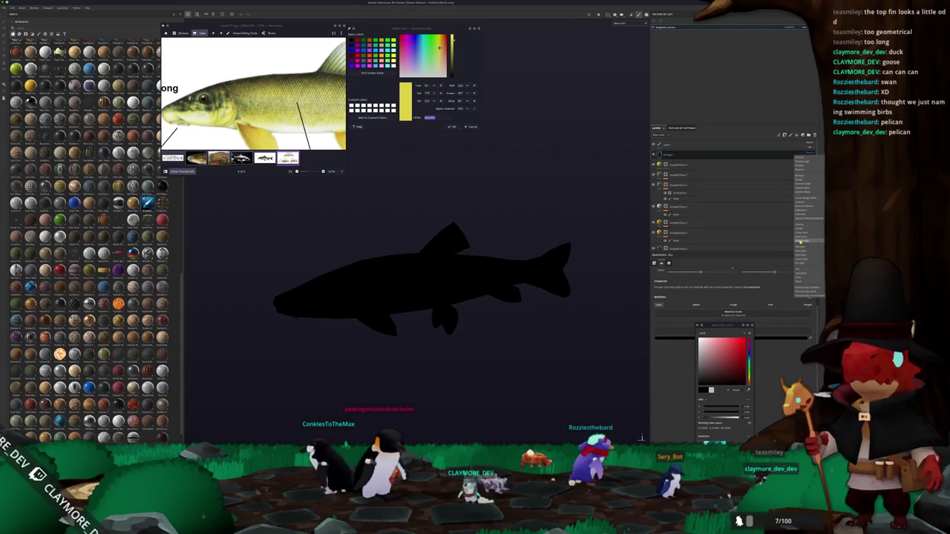
click(801, 227)
right_click(691, 158)
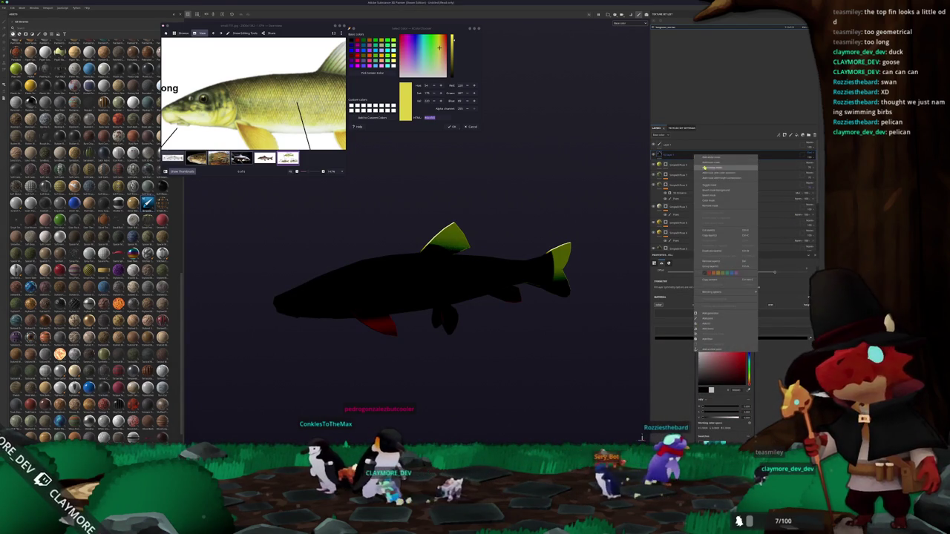
click(705, 163)
Add a new paint layer at the top of the stack and attach a filter to it
right_click(667, 154)
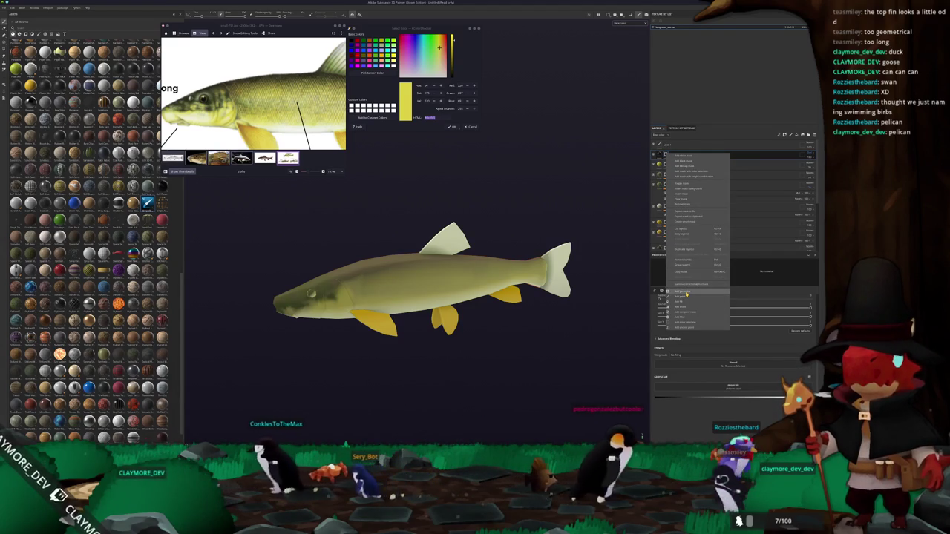
click(687, 292)
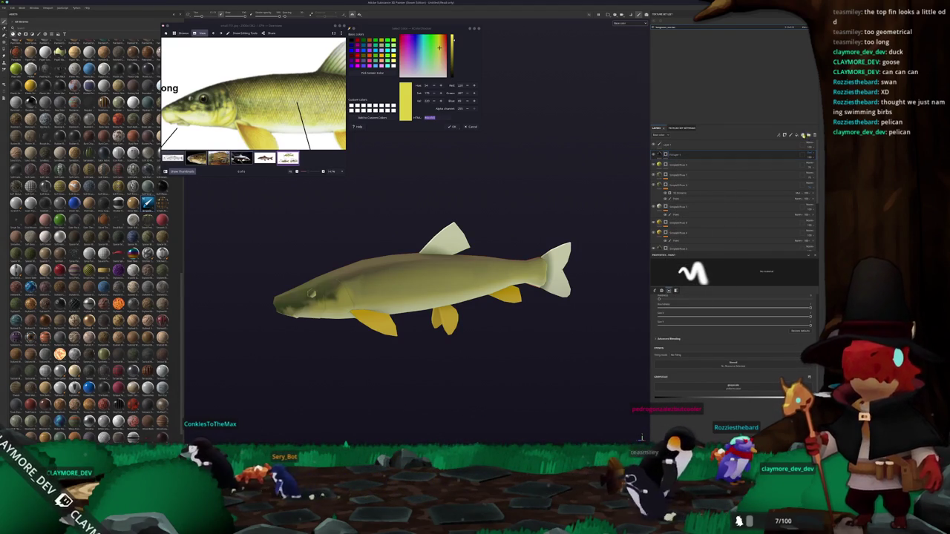
click(812, 153)
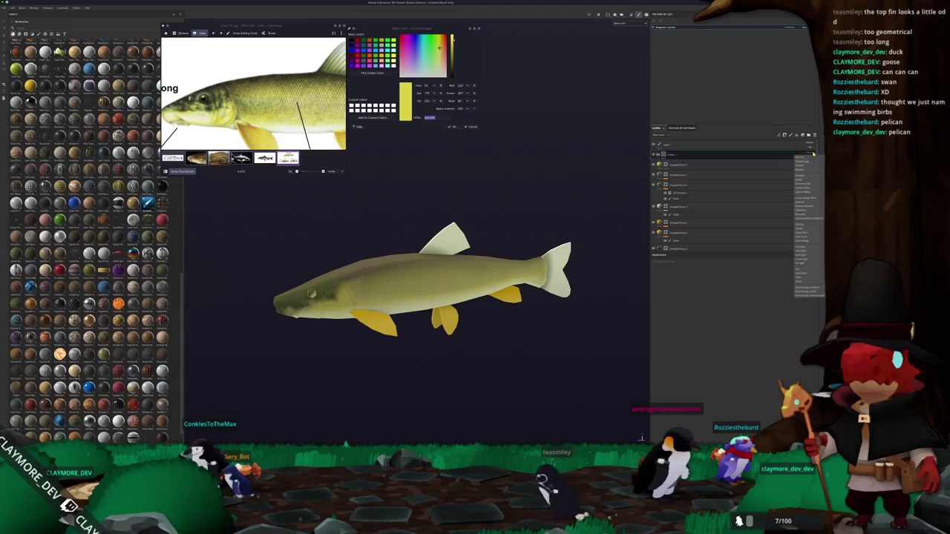
click(806, 164)
right_click(671, 156)
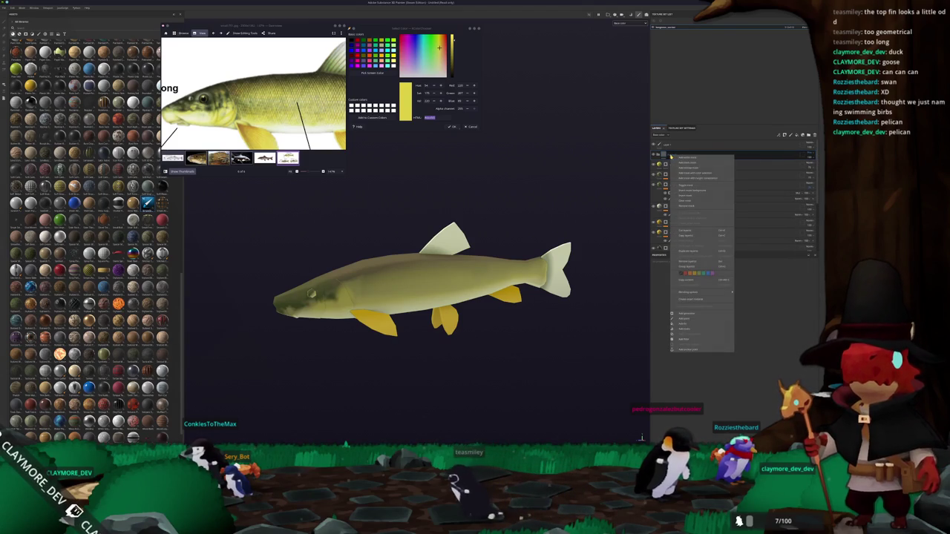
click(683, 340)
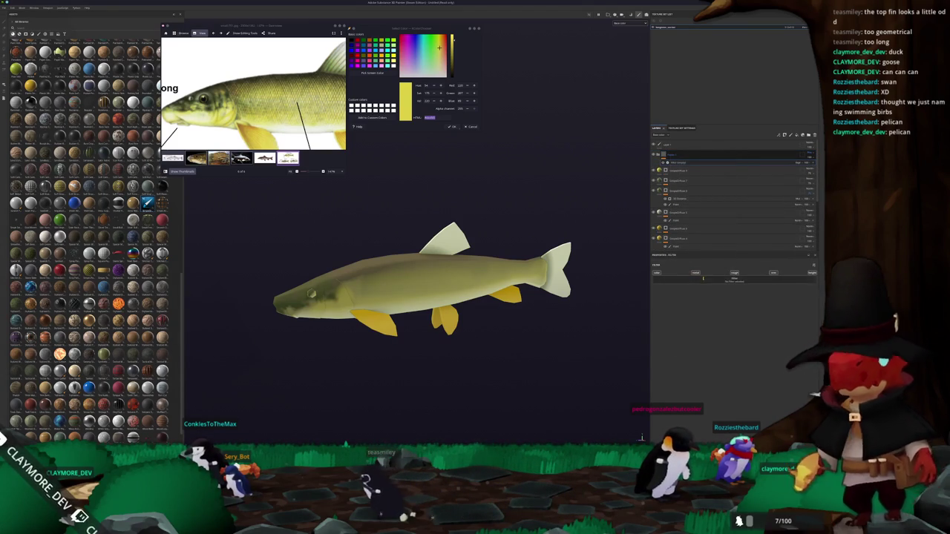
Choose the HSL Perceptive filter and nudge its Hue slightly to the right
click(710, 281)
click(751, 294)
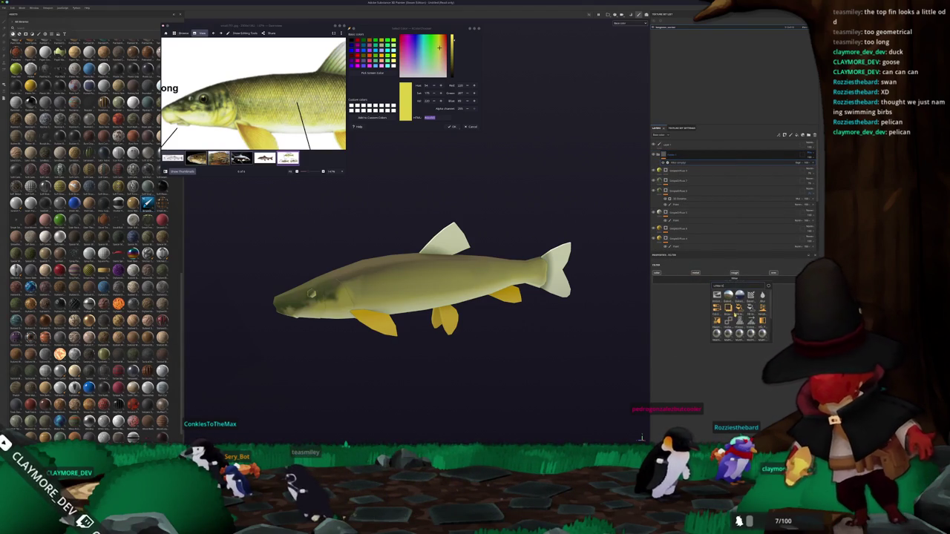
click(717, 307)
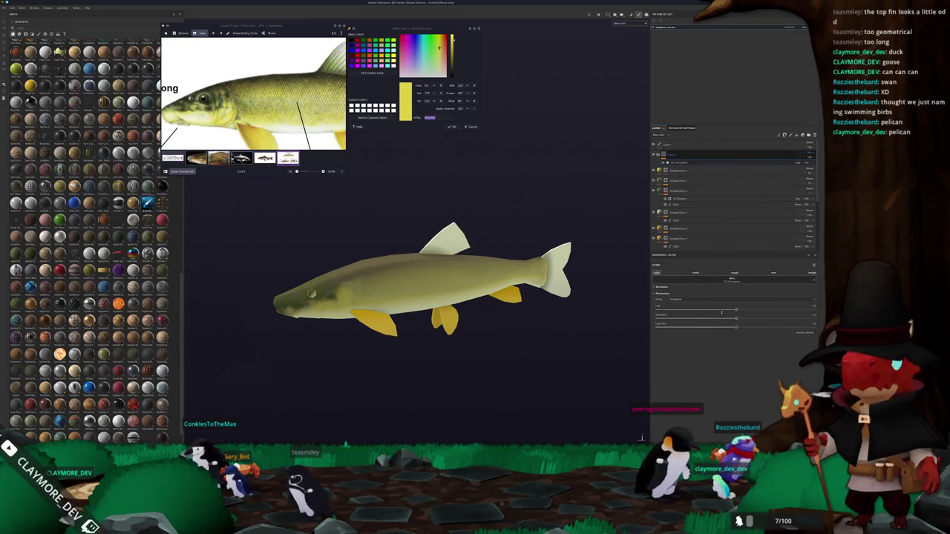
drag(736, 310, 734, 307)
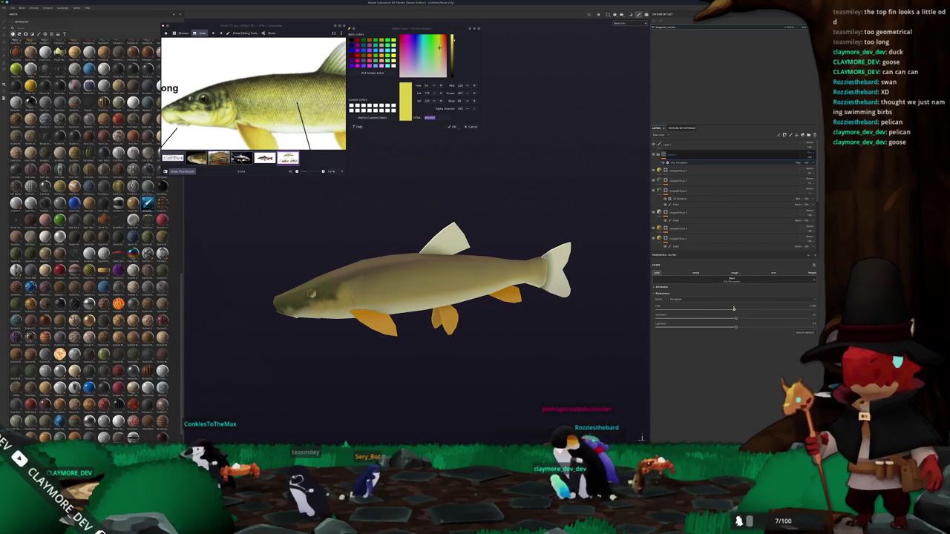
Add a new fill layer at the top of the stack
right_click(698, 159)
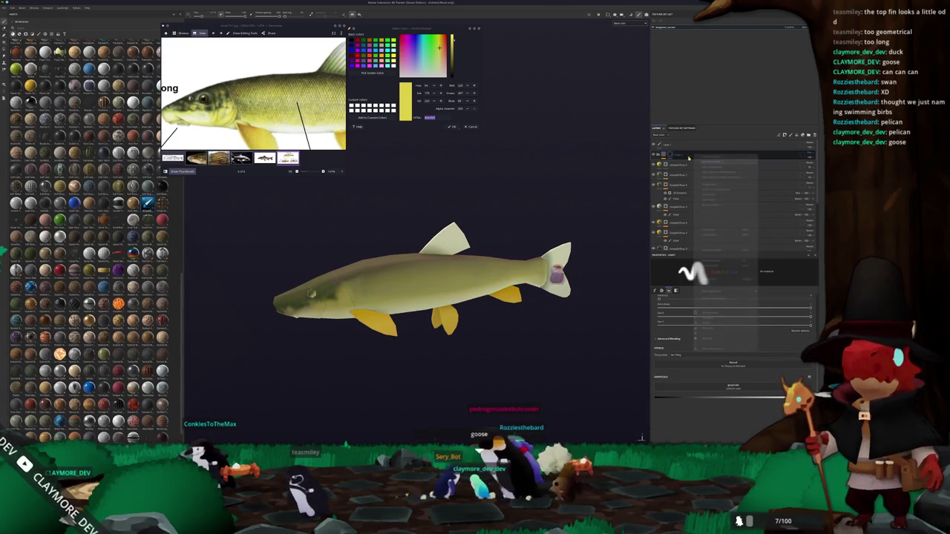
right_click(671, 155)
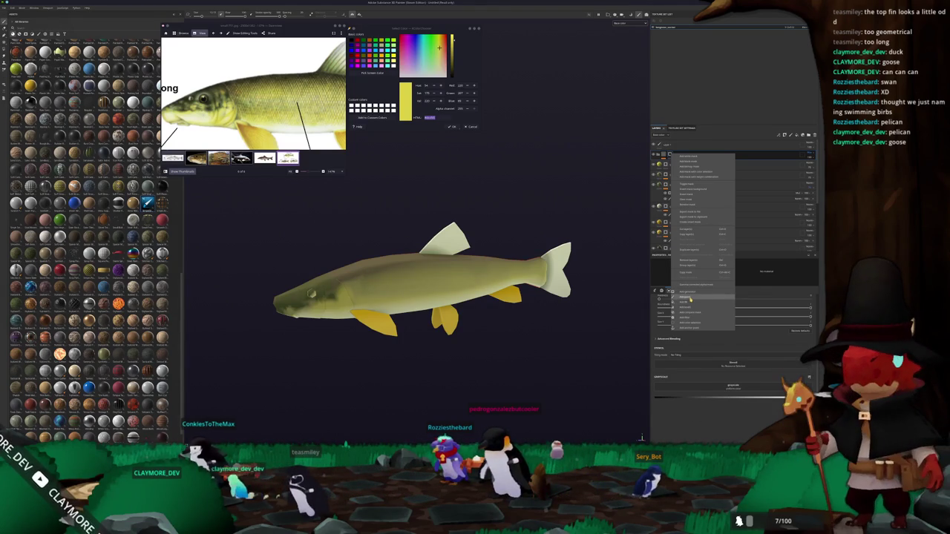
click(688, 302)
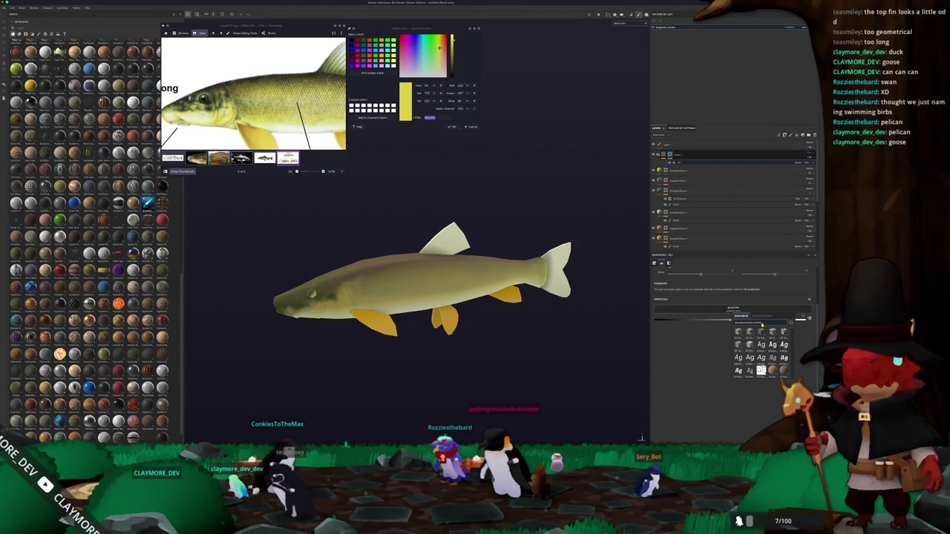
Browse the Grunges resources and apply a grunge texture to the new fill layer
click(759, 323)
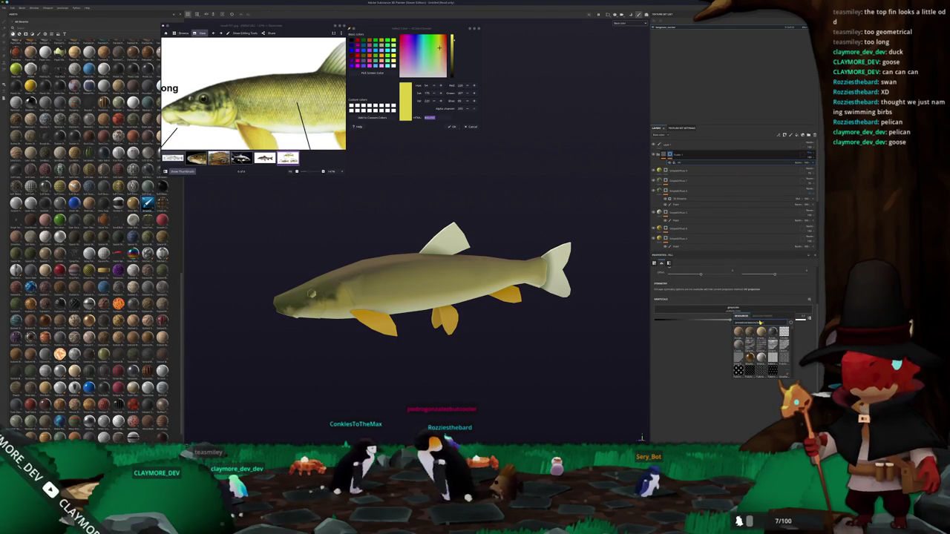
click(760, 323)
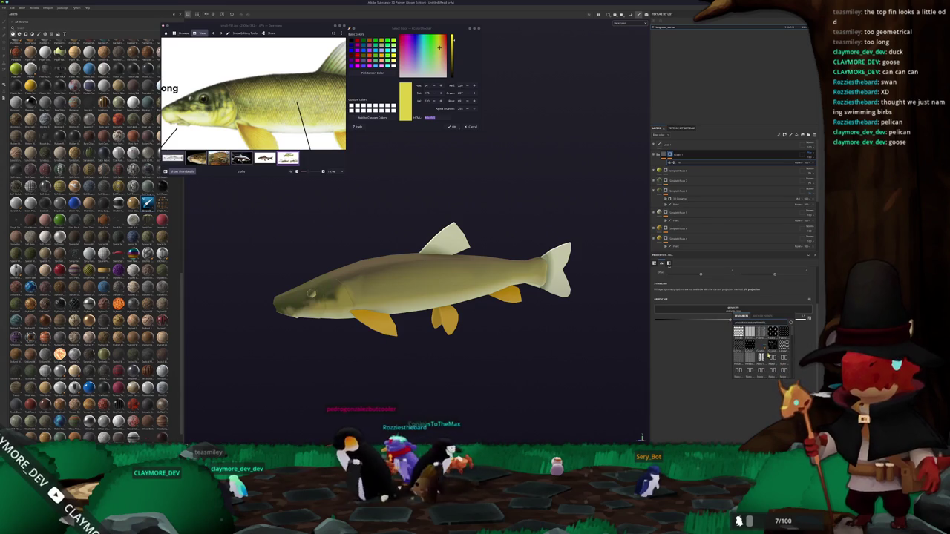
scroll(772, 358, down, 2)
scroll(770, 355, up, 3)
click(755, 347)
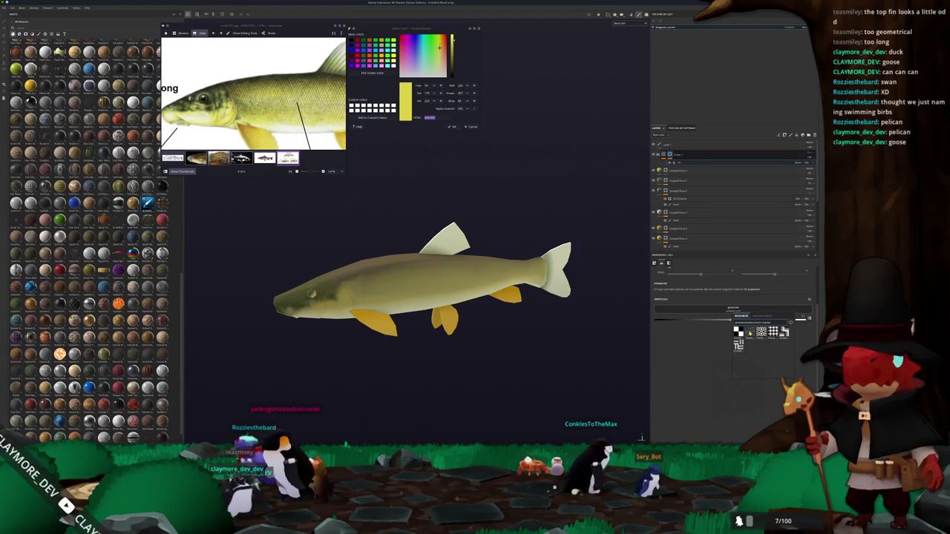
scroll(630, 286, up, 2)
scroll(630, 285, up, 2)
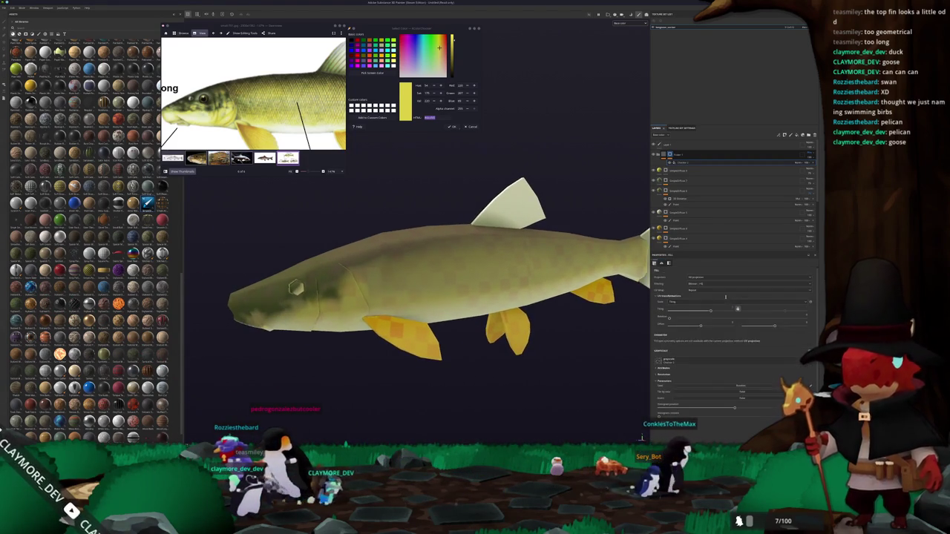
Set the grunge fill's Projection to Tri-planar
click(709, 280)
click(705, 294)
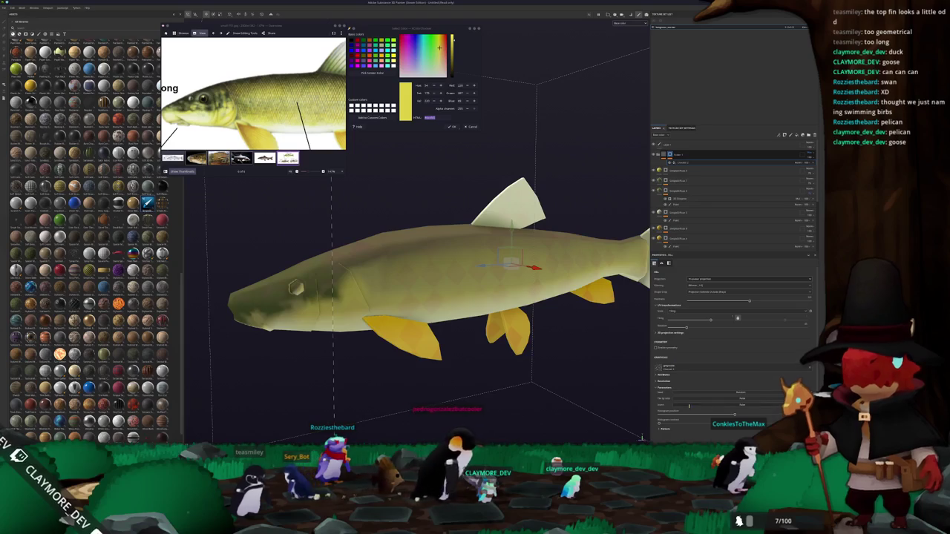
scroll(731, 342, down, 3)
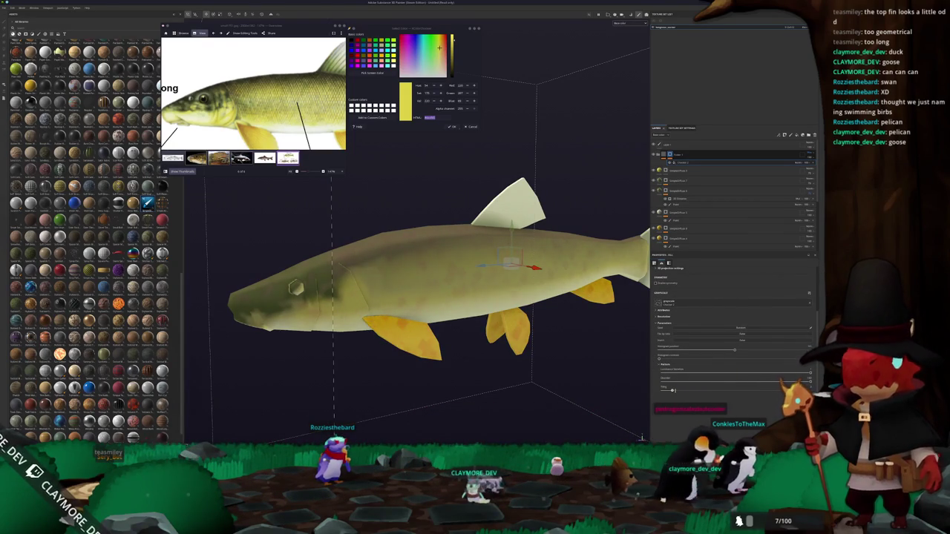
Raise the HSL Perceptive filter's Saturation to yellow the fish's body
click(694, 163)
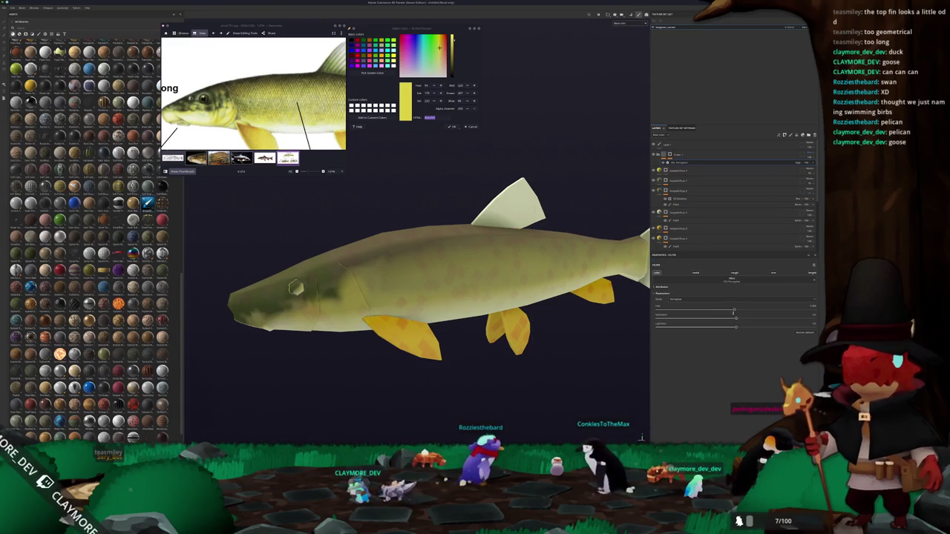
drag(737, 318, 760, 317)
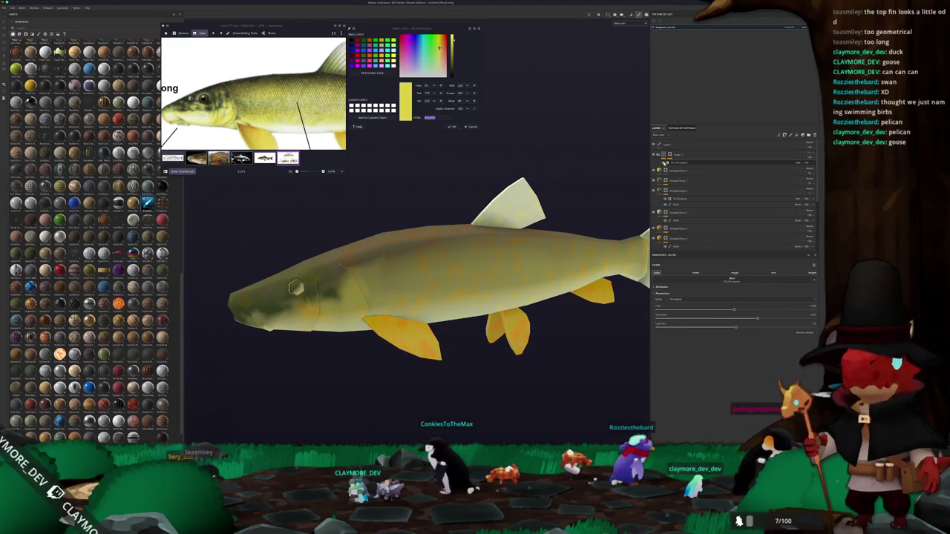
click(684, 164)
click(683, 163)
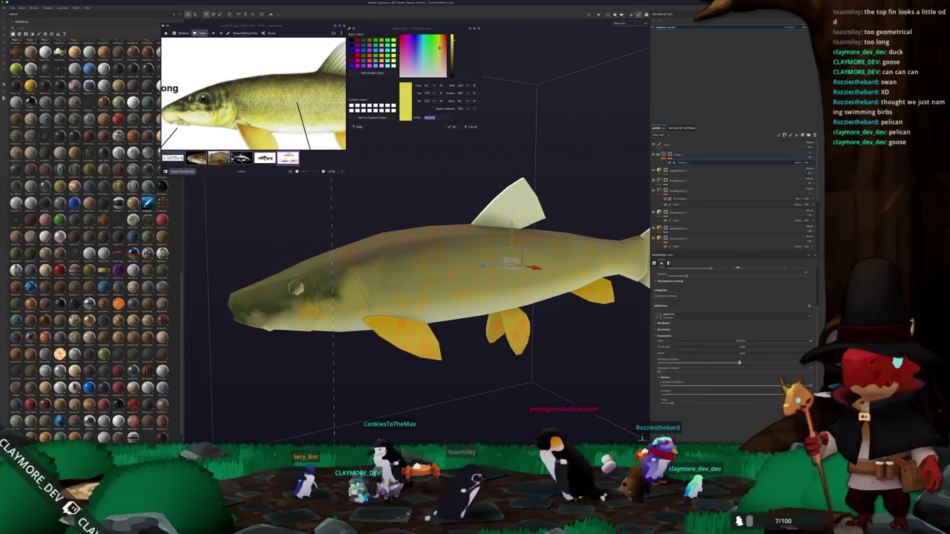
Zoom out to review the fish and reselect the paint and fill layers
scroll(703, 369, up, 2)
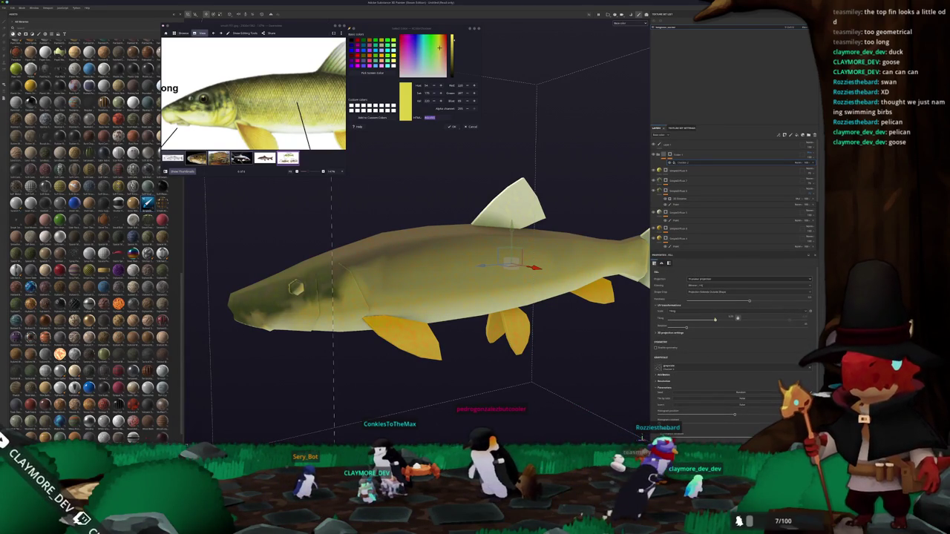
scroll(731, 342, down, 2)
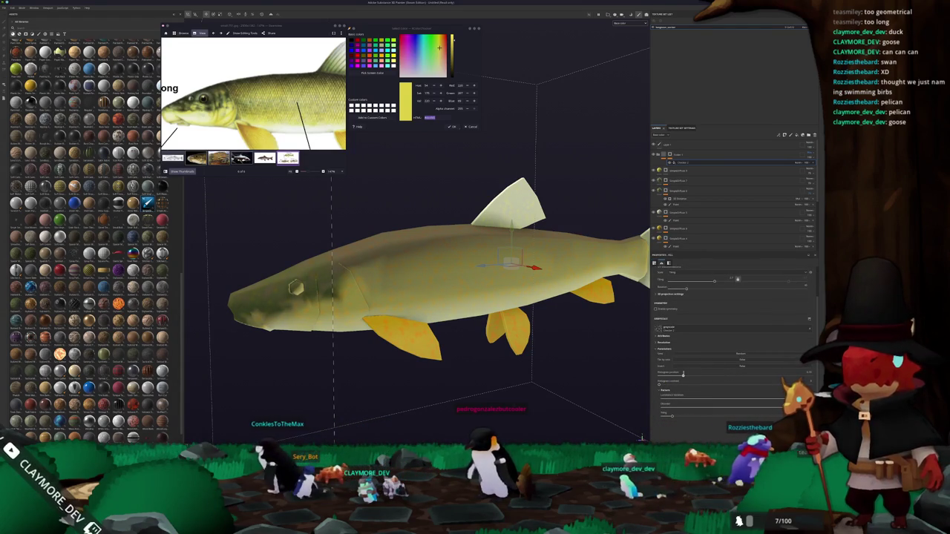
scroll(505, 331, down, 2)
alt+drag(475, 319, 505, 330)
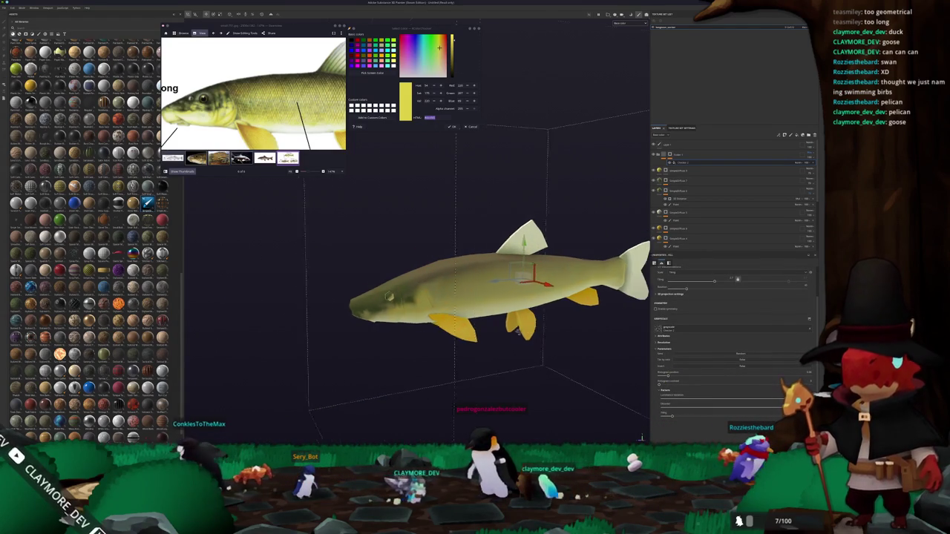
click(691, 156)
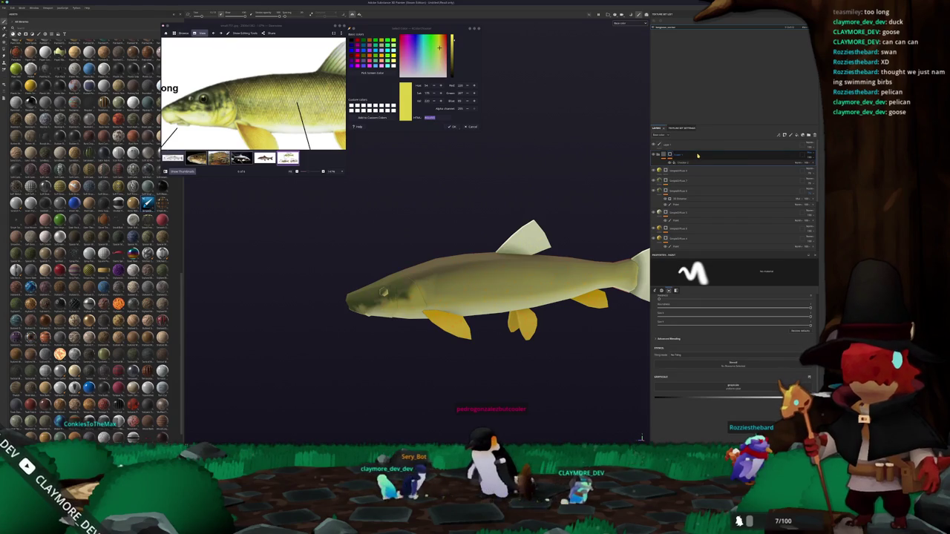
click(690, 161)
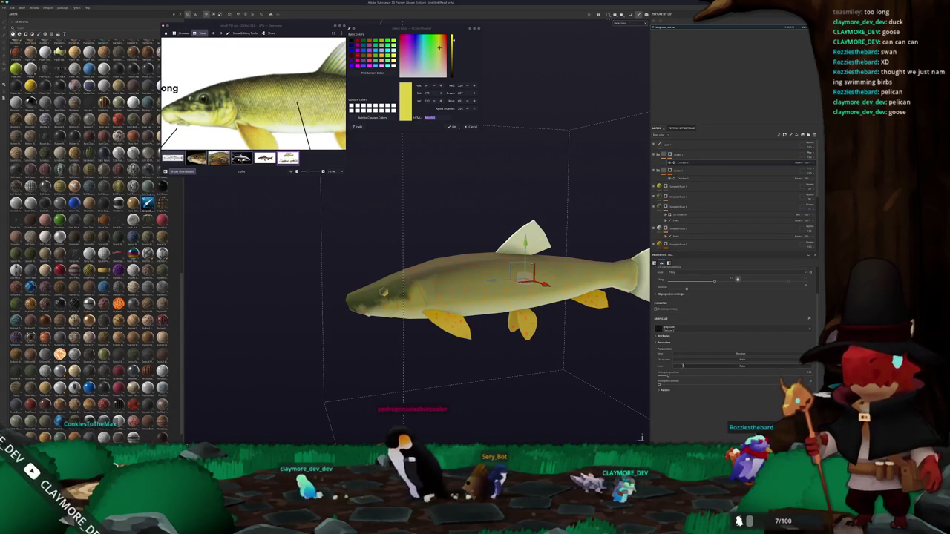
Lower the HSL Perceptive filter's Saturation so the fish's speckling turns paler
click(686, 157)
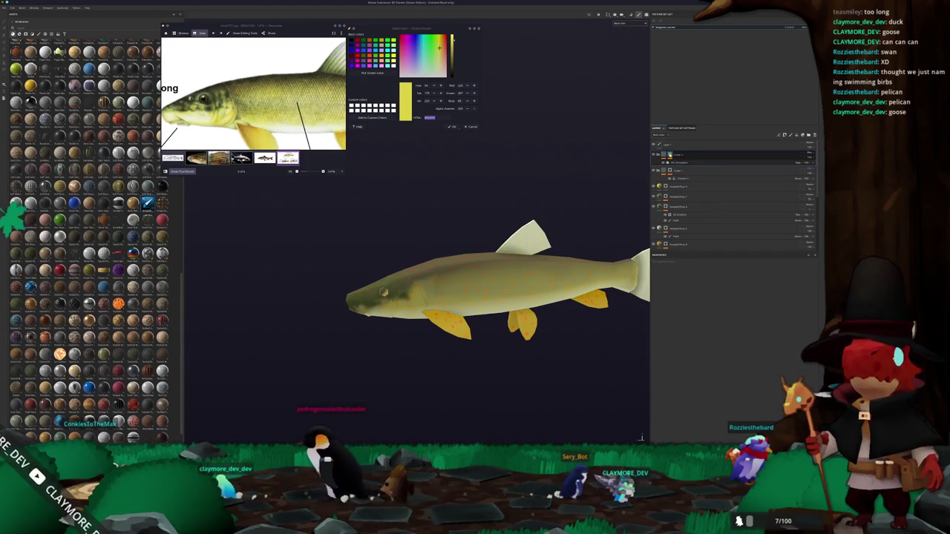
click(686, 162)
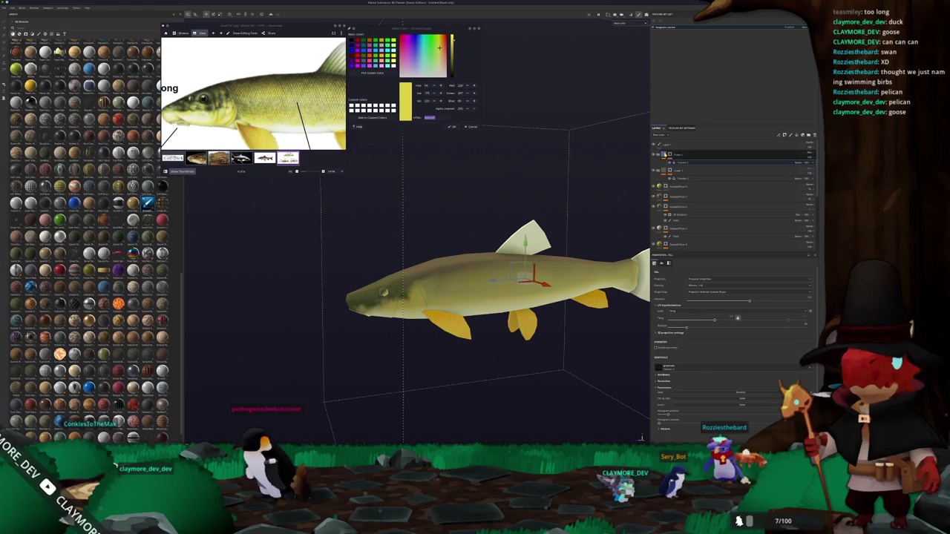
click(676, 169)
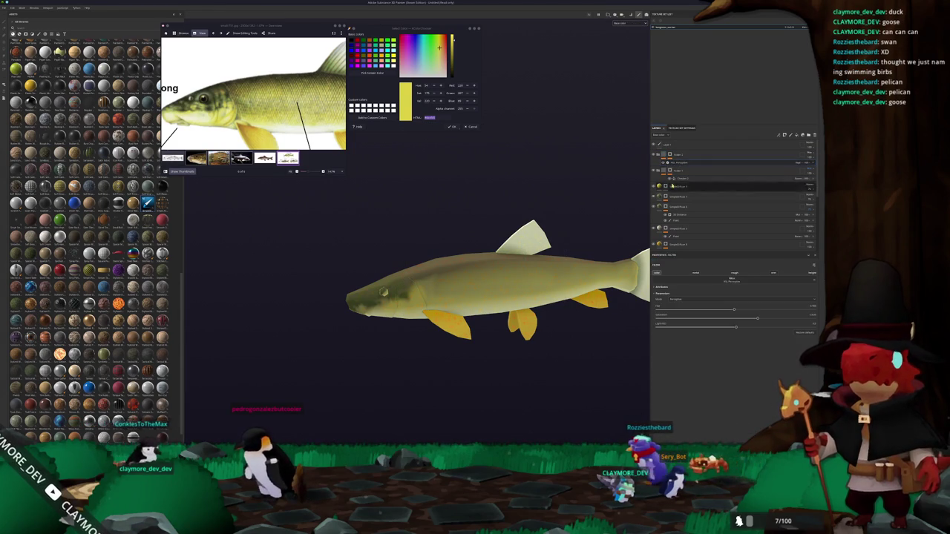
scroll(584, 334, up, 3)
scroll(584, 333, up, 3)
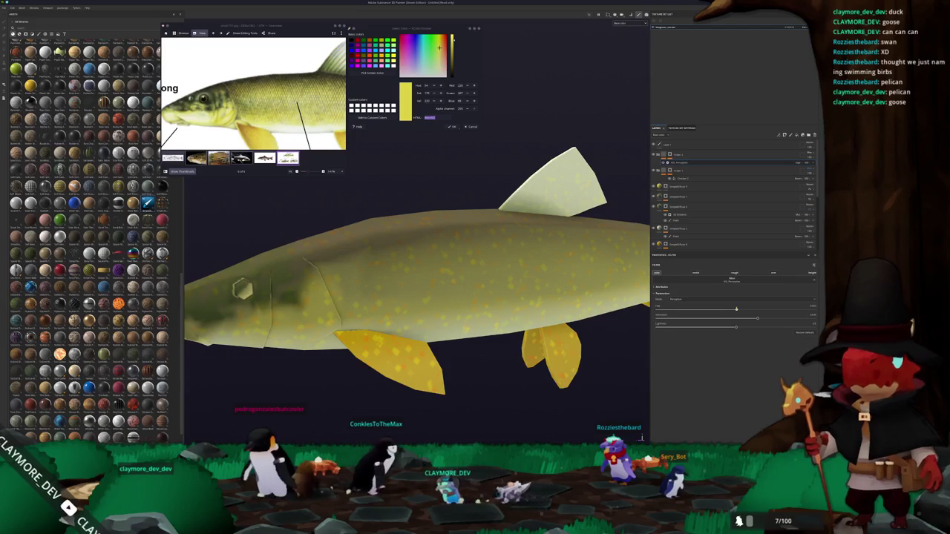
drag(757, 317, 747, 318)
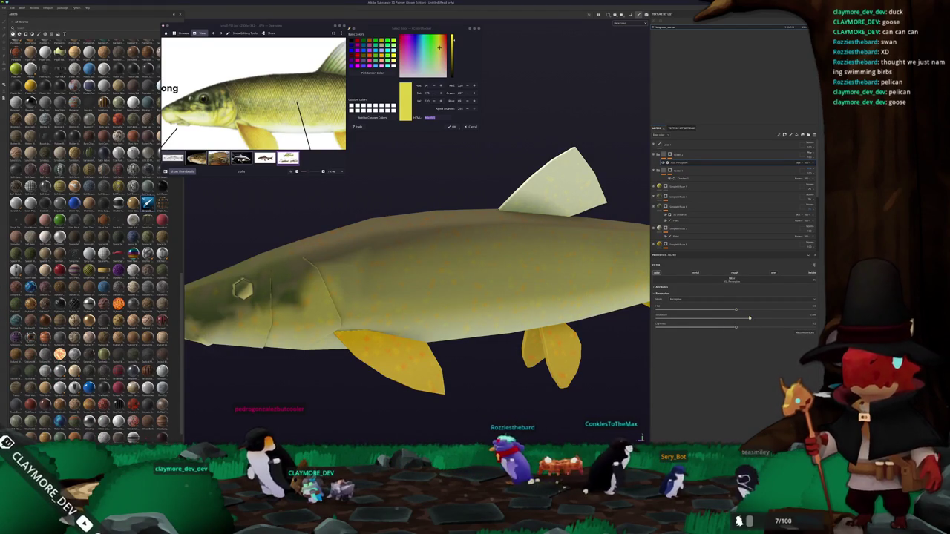
scroll(538, 306, down, 5)
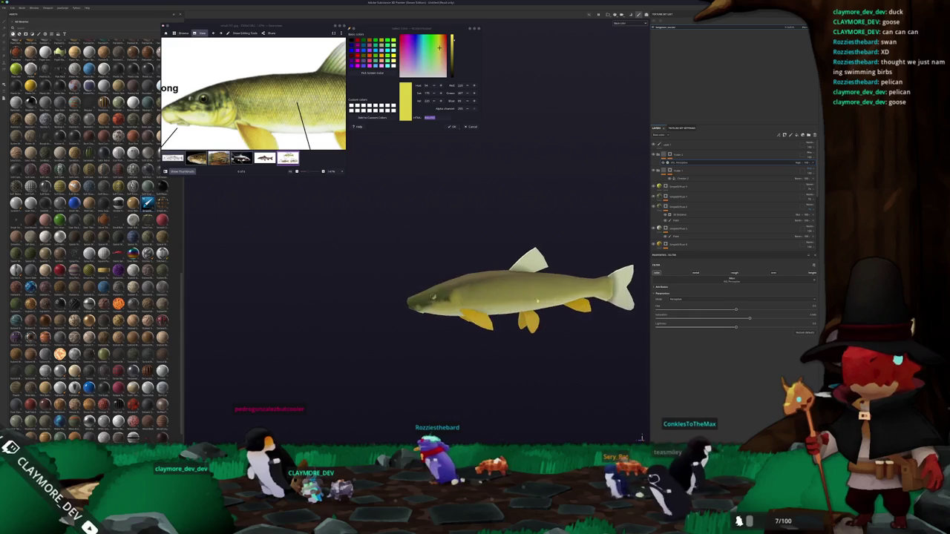
scroll(538, 306, up, 3)
click(804, 136)
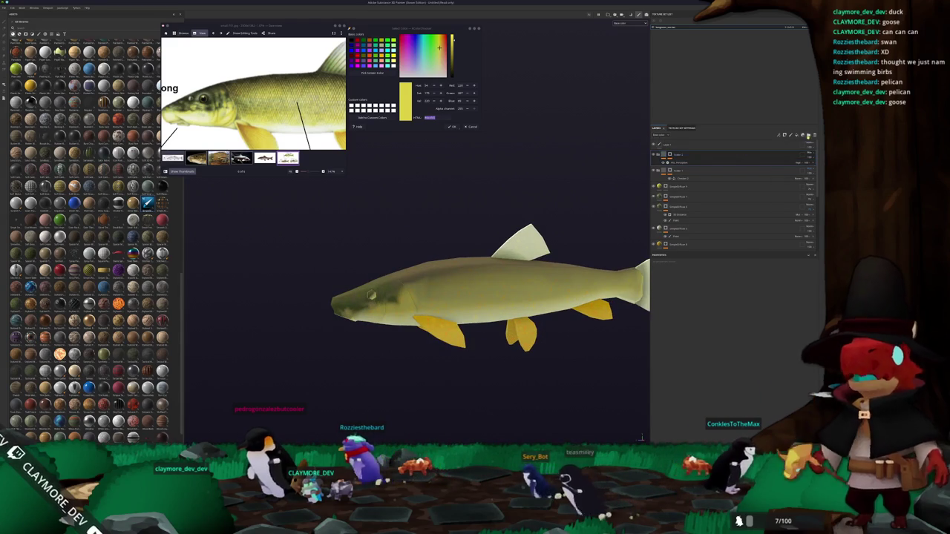
Move a layer to a new position in the layer stack
mouse_move(674, 156)
mouse_down()
mouse_move(681, 180)
mouse_move(671, 155)
mouse_up()
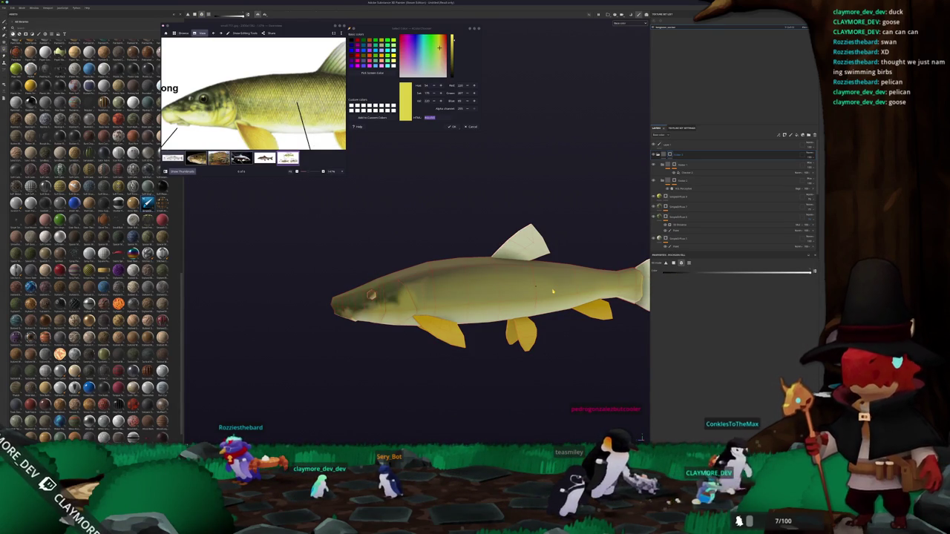
scroll(553, 291, up, 2)
scroll(553, 292, up, 2)
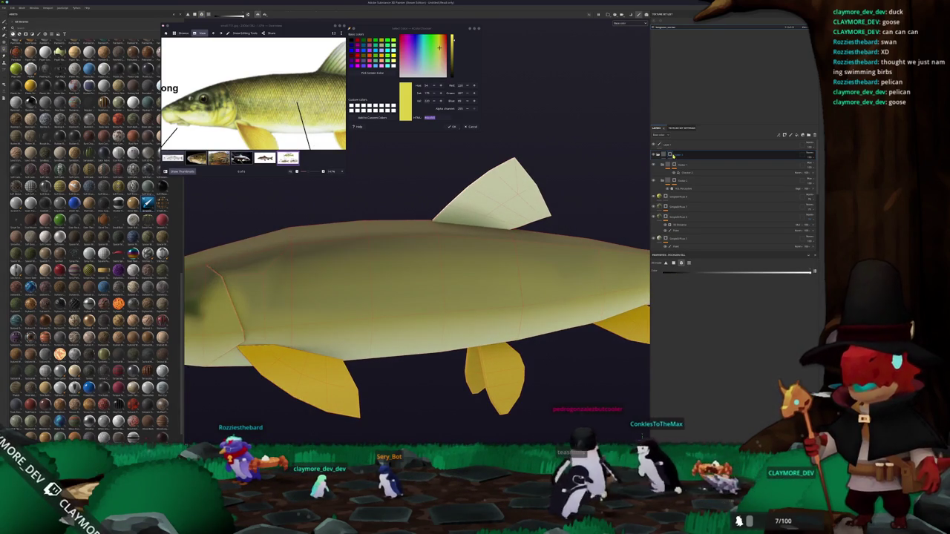
Frame the whole fish and add a new top fill layer with a black Base Color
click(808, 153)
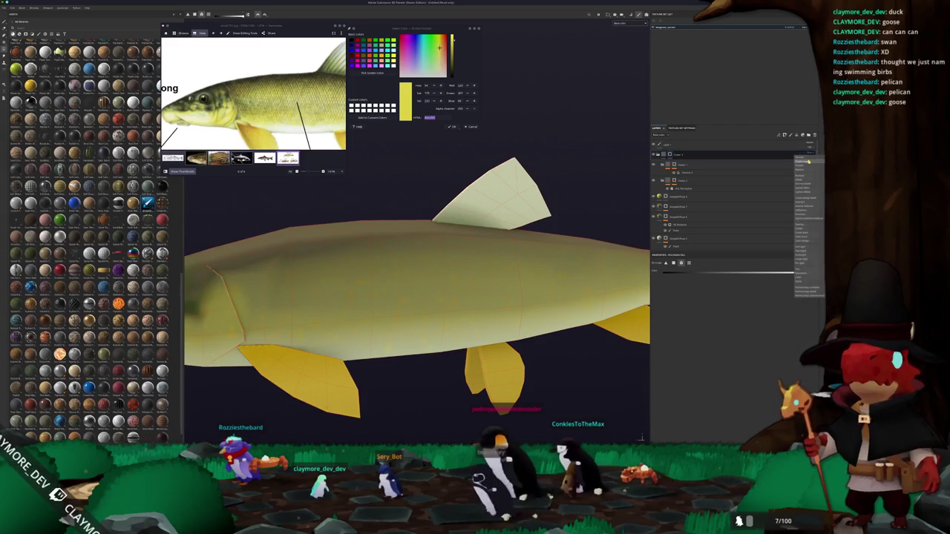
click(808, 161)
key(f)
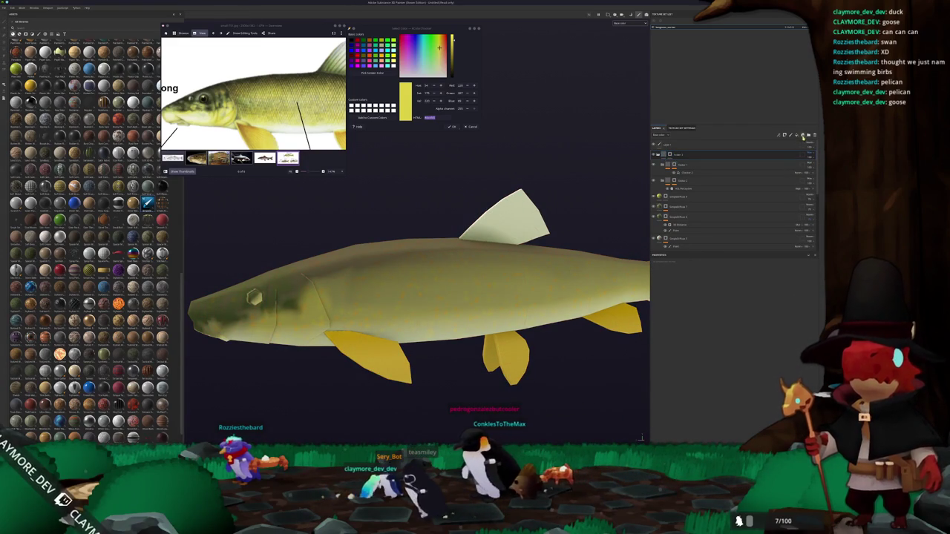
click(796, 136)
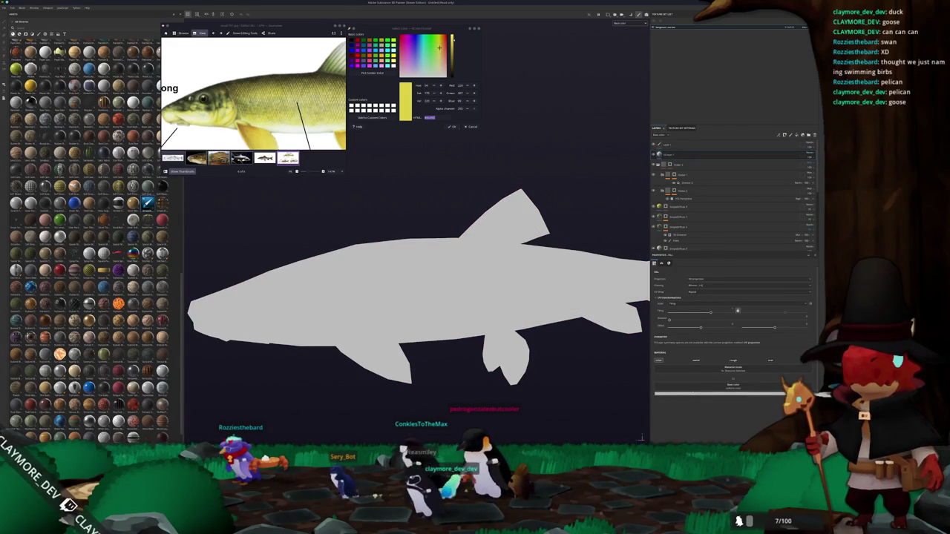
click(706, 378)
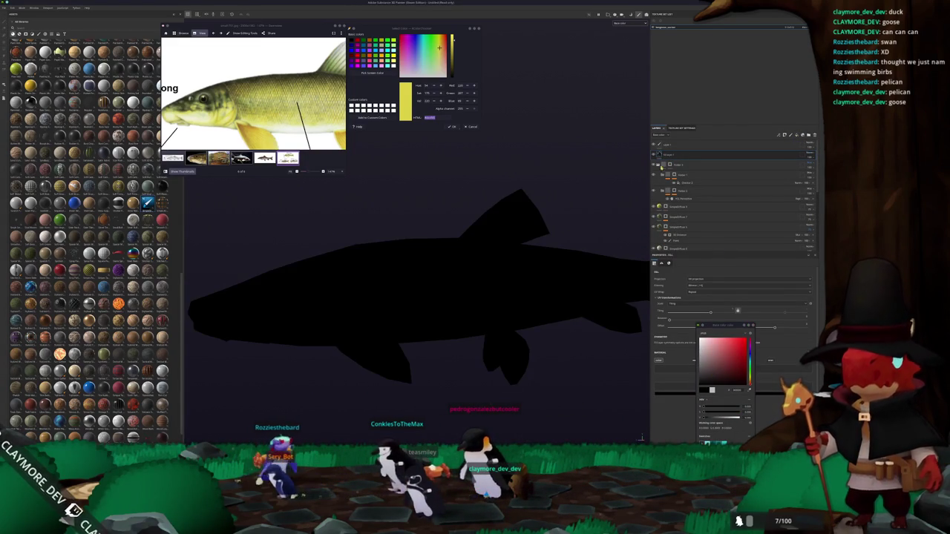
Give the black layer a black mask with a paint effect so the layer is hidden
right_click(679, 159)
click(687, 171)
click(803, 155)
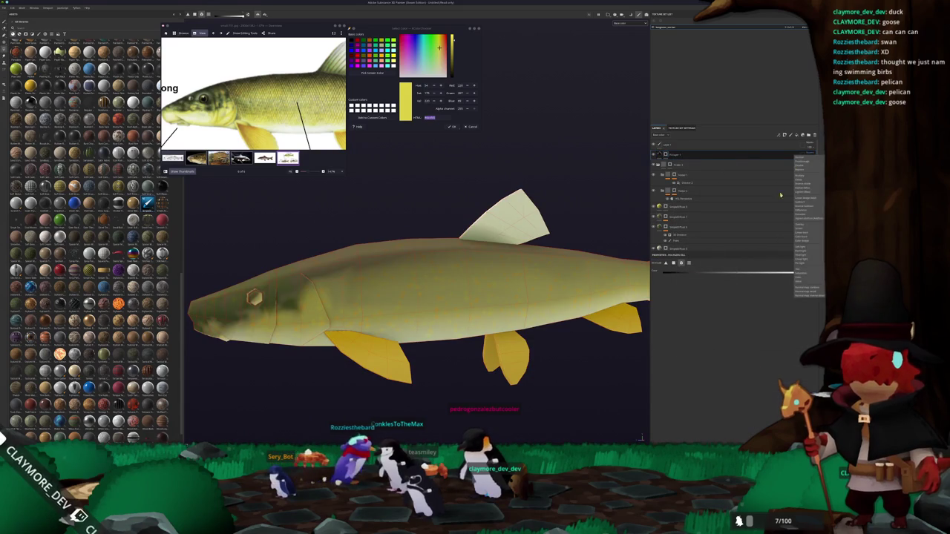
right_click(671, 157)
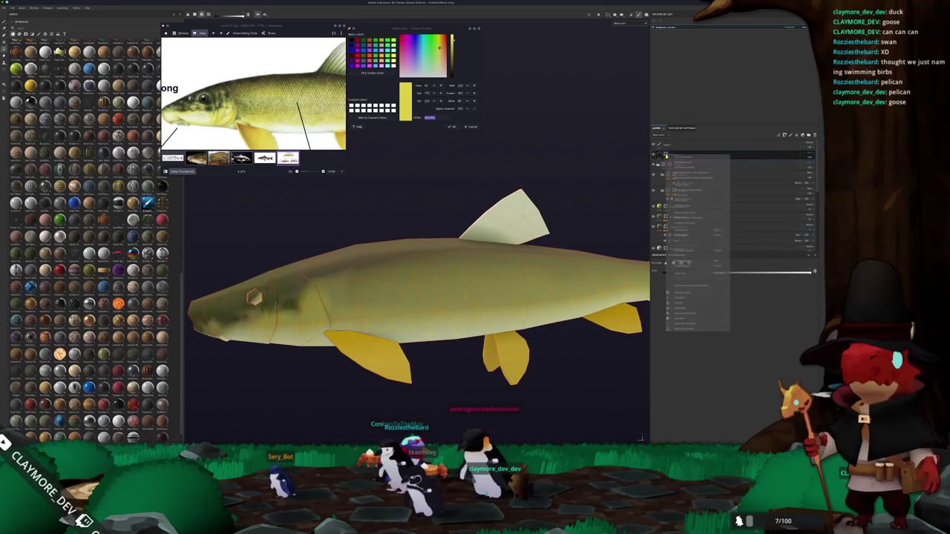
click(690, 298)
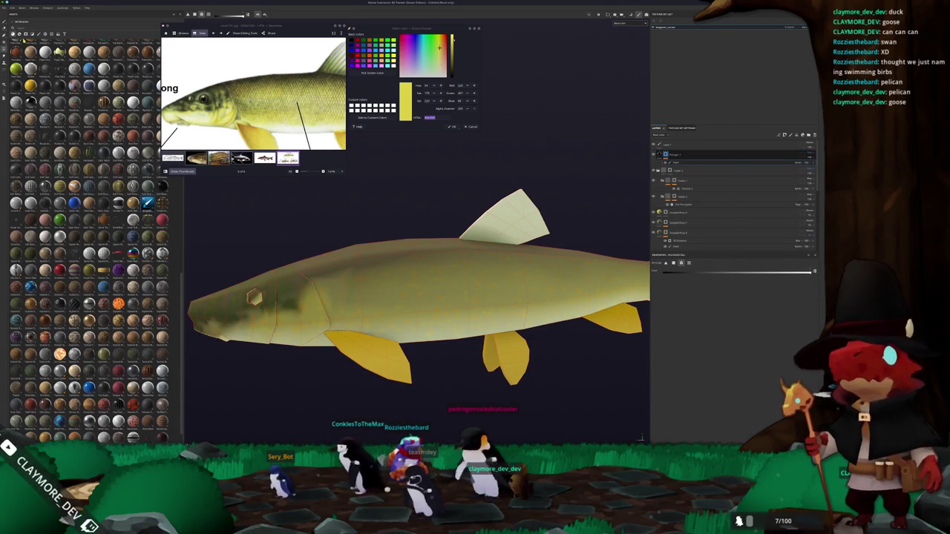
With the brush, paint a dark ring around the eye and a dark line along the mouth
key(1)
mouse_move(254, 297)
alt+mouse_down()
mouse_move(386, 249)
mouse_move(393, 256)
mouse_move(323, 302)
mouse_move(371, 259)
mouse_move(389, 256)
alt+mouse_up()
scroll(366, 264, up, 5)
scroll(393, 256, down, 3)
scroll(388, 261, up, 3)
scroll(389, 258, up, 2)
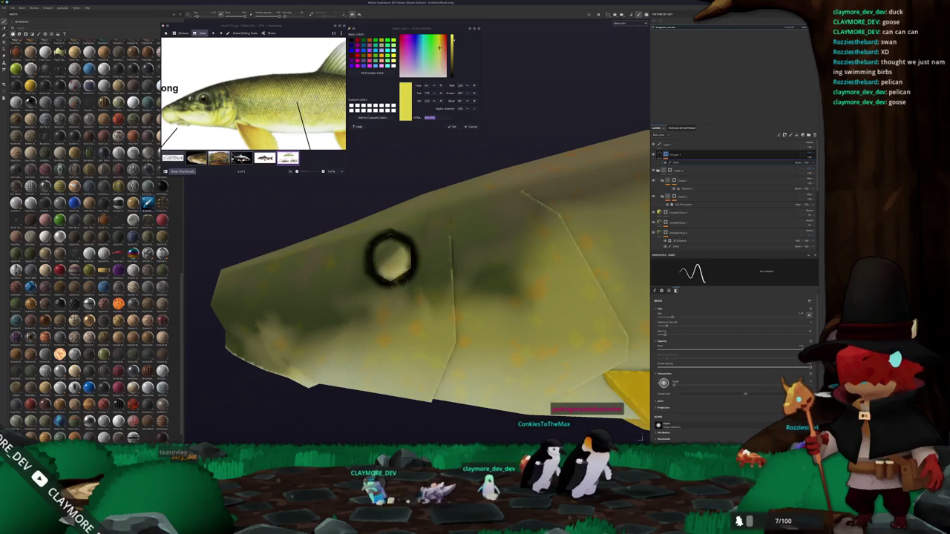
scroll(391, 257, down, 2)
mouse_move(391, 258)
alt+mouse_down()
mouse_move(376, 340)
mouse_move(501, 333)
alt+mouse_up()
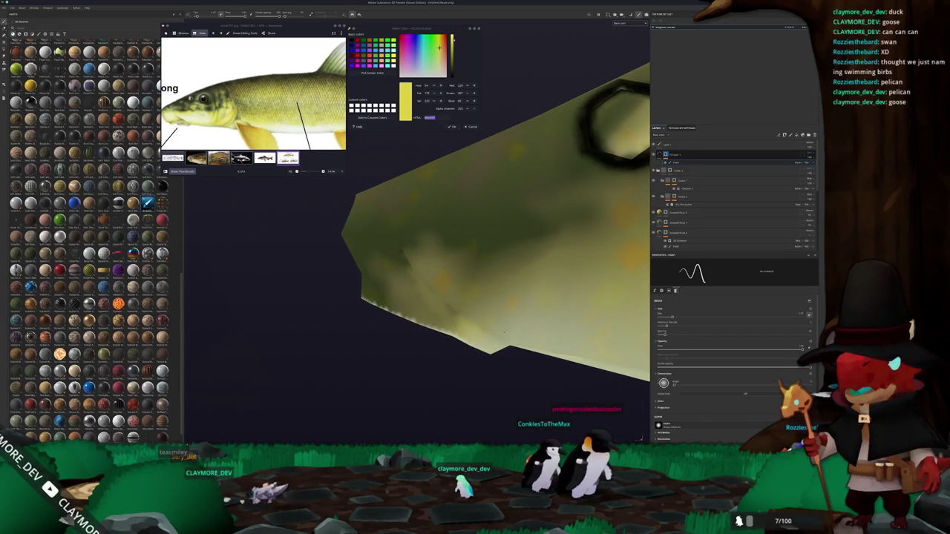
alt+drag(392, 273, 416, 282)
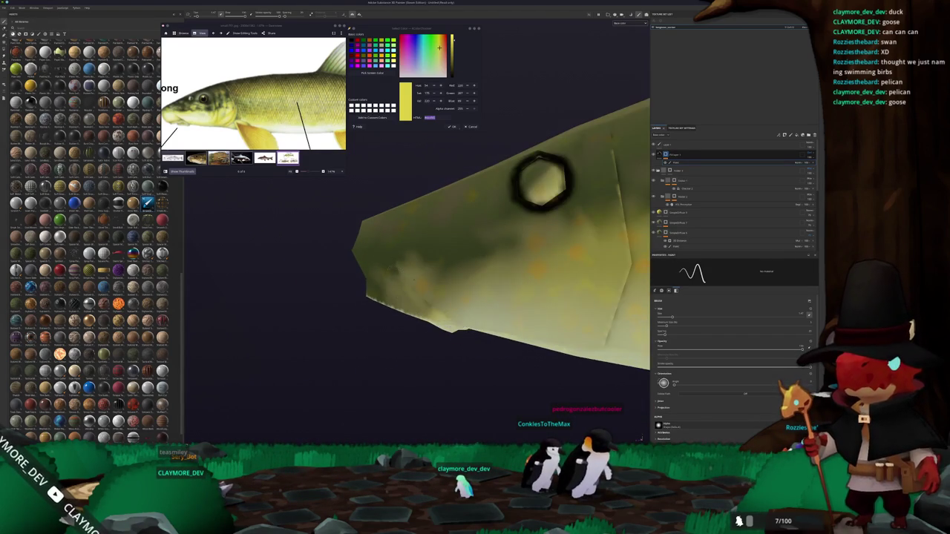
mouse_move(468, 324)
alt+mouse_down()
mouse_move(564, 330)
mouse_move(642, 437)
alt+mouse_up()
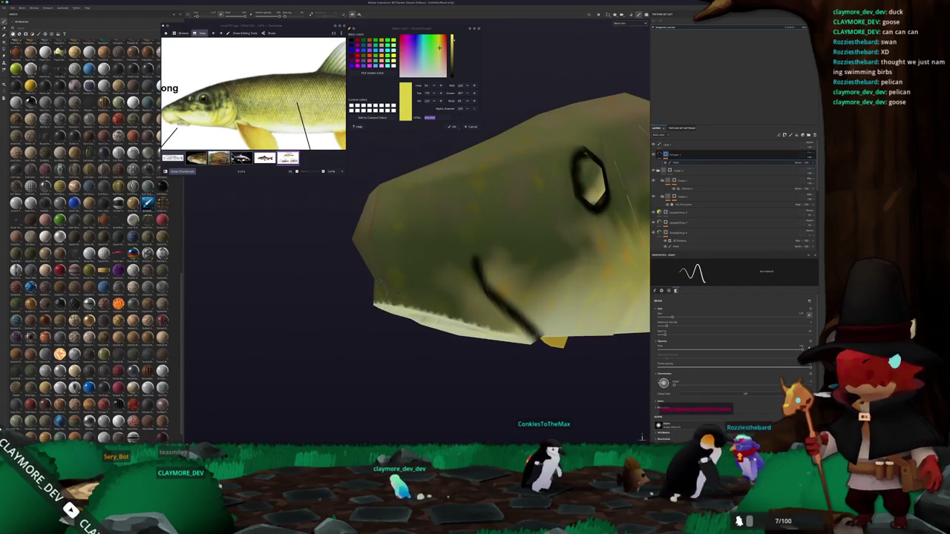
key(4)
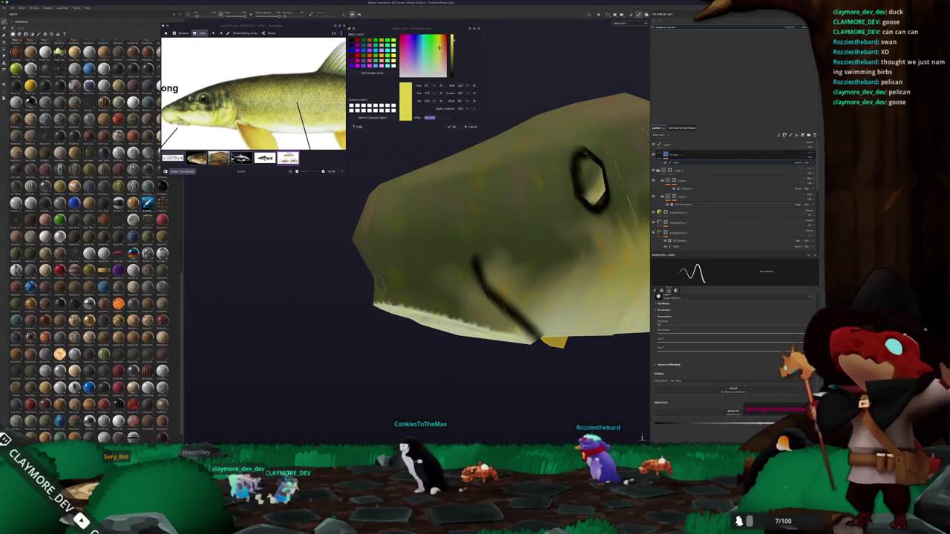
mouse_move(643, 437)
alt+mouse_down()
mouse_move(520, 356)
mouse_move(413, 318)
mouse_move(454, 283)
mouse_move(360, 360)
mouse_move(523, 274)
mouse_move(413, 292)
alt+mouse_up()
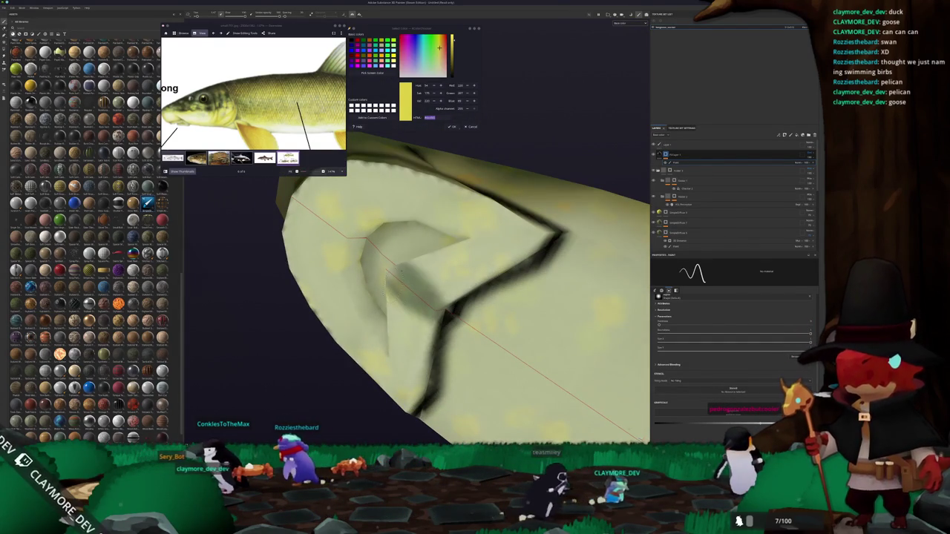
mouse_move(418, 295)
alt+mouse_down()
mouse_move(313, 354)
mouse_move(403, 394)
mouse_move(413, 296)
mouse_move(391, 384)
mouse_move(641, 437)
mouse_move(397, 327)
mouse_move(305, 246)
alt+mouse_up()
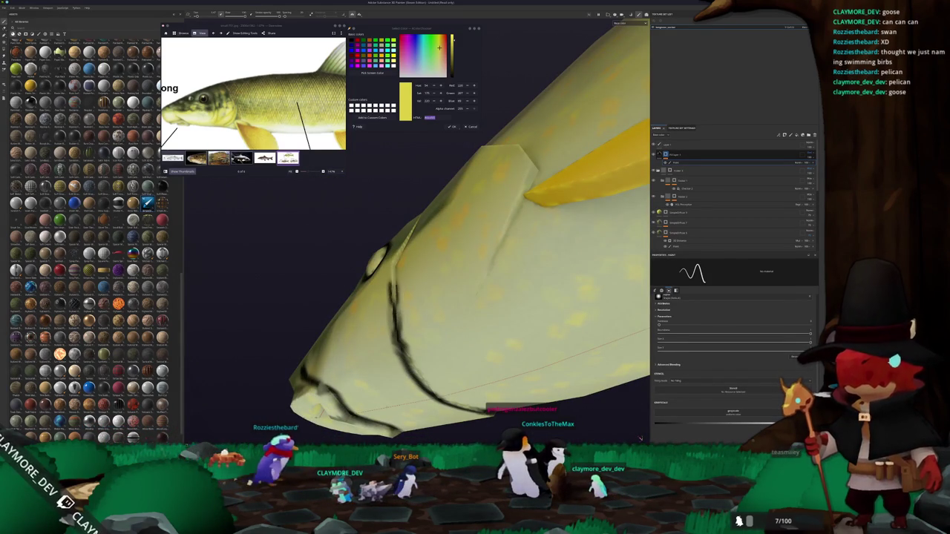
alt+drag(640, 438, 520, 378)
Paint a vertical gill stroke behind the eye, a straight angled gill edge and a curved inner line
mouse_move(417, 191)
mouse_down()
mouse_move(404, 316)
mouse_move(445, 297)
mouse_up()
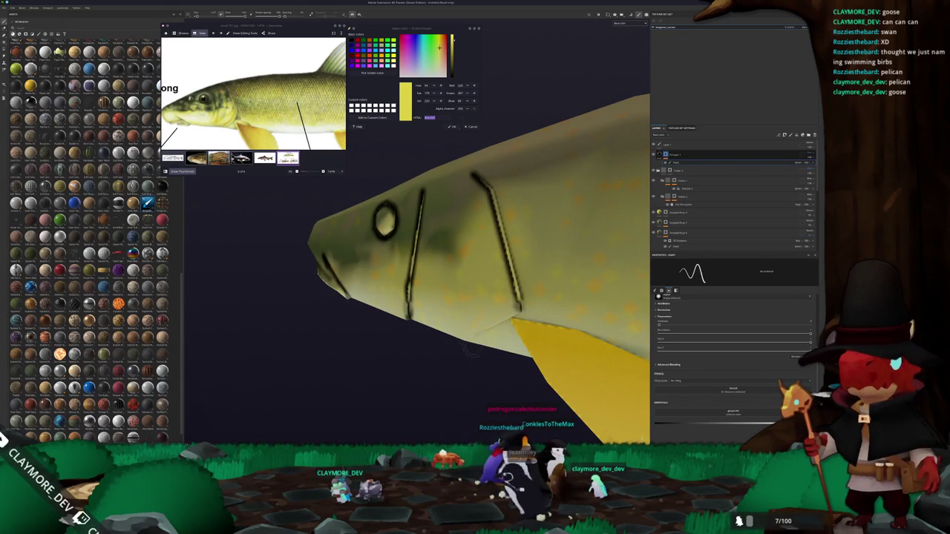
alt+drag(522, 305, 527, 323)
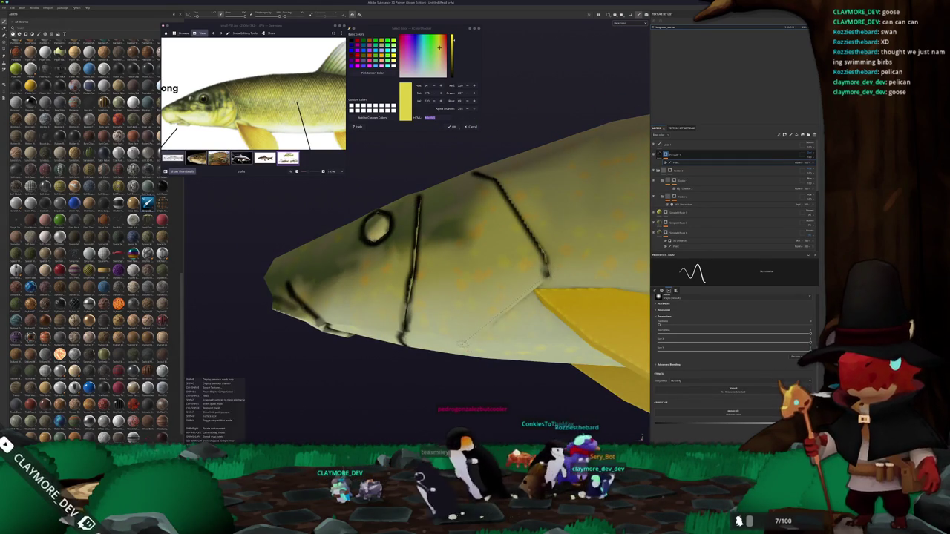
shift+click(465, 344)
scroll(464, 344, up, 3)
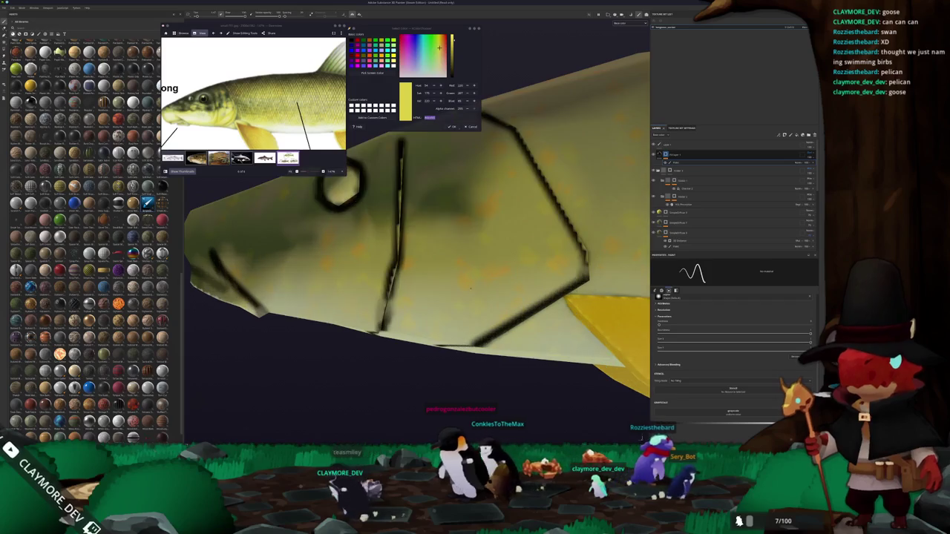
mouse_move(489, 161)
mouse_down()
mouse_move(504, 278)
mouse_move(453, 260)
mouse_move(517, 322)
mouse_up()
scroll(467, 245, down, 3)
Orbit to a side-on view of the head, trying polygon fill before returning to the brush
alt+drag(431, 282, 447, 298)
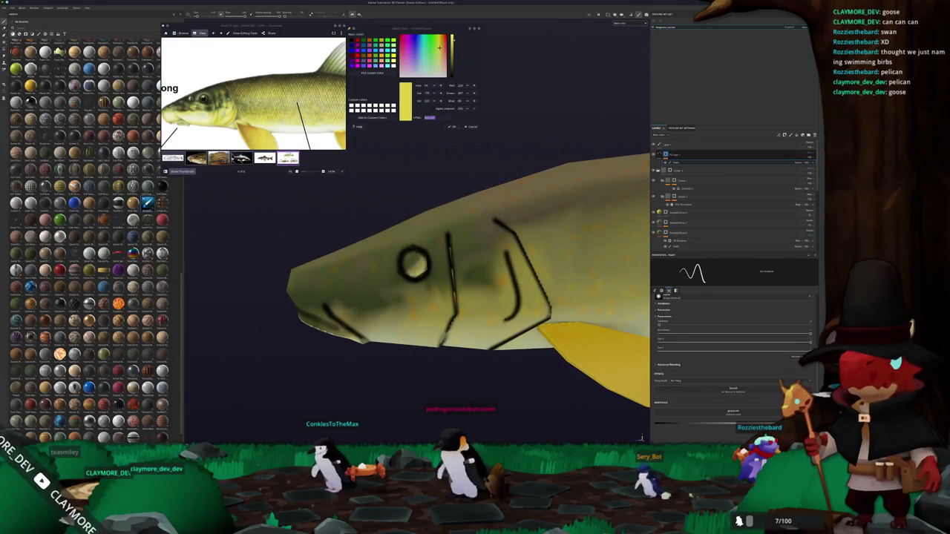
mouse_move(640, 438)
alt+mouse_down()
mouse_move(478, 281)
mouse_move(445, 311)
alt+mouse_up()
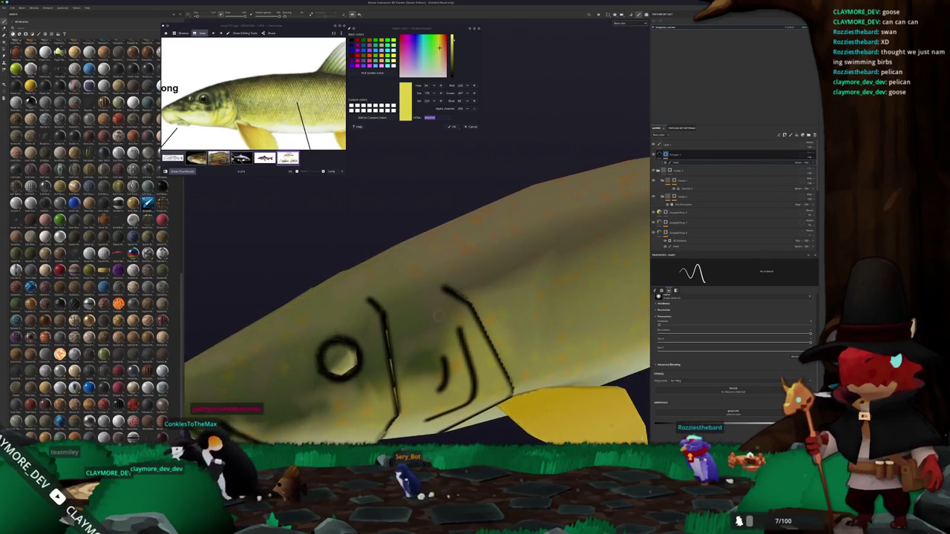
scroll(475, 341, down, 3)
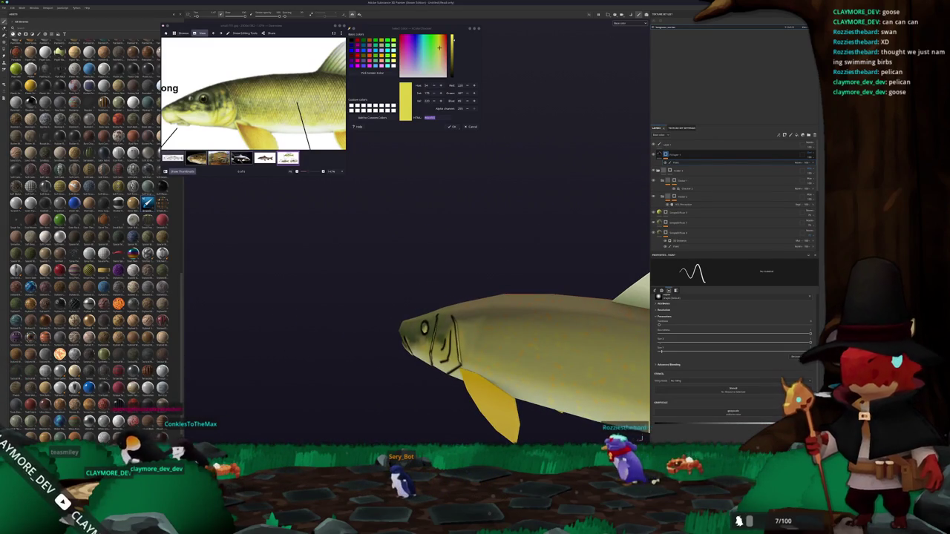
click(194, 14)
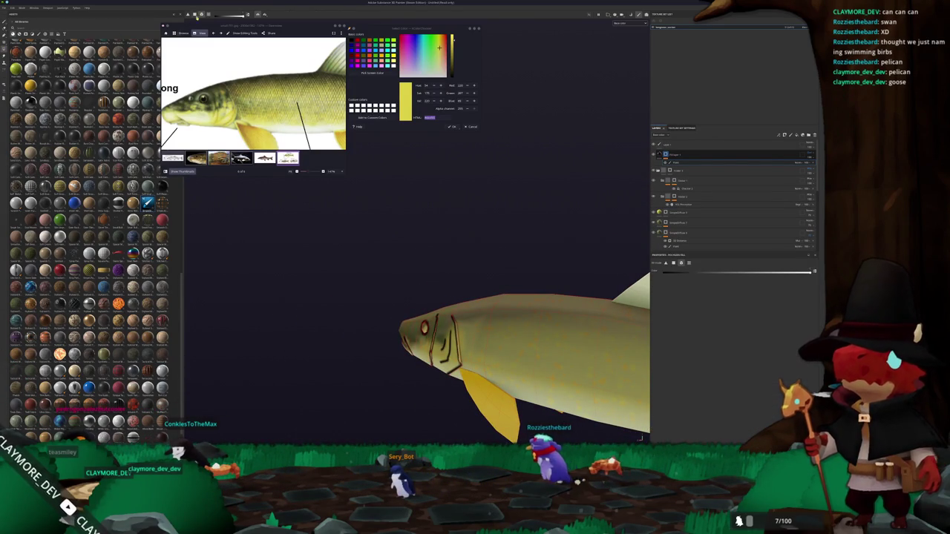
scroll(403, 348, up, 3)
scroll(404, 349, up, 3)
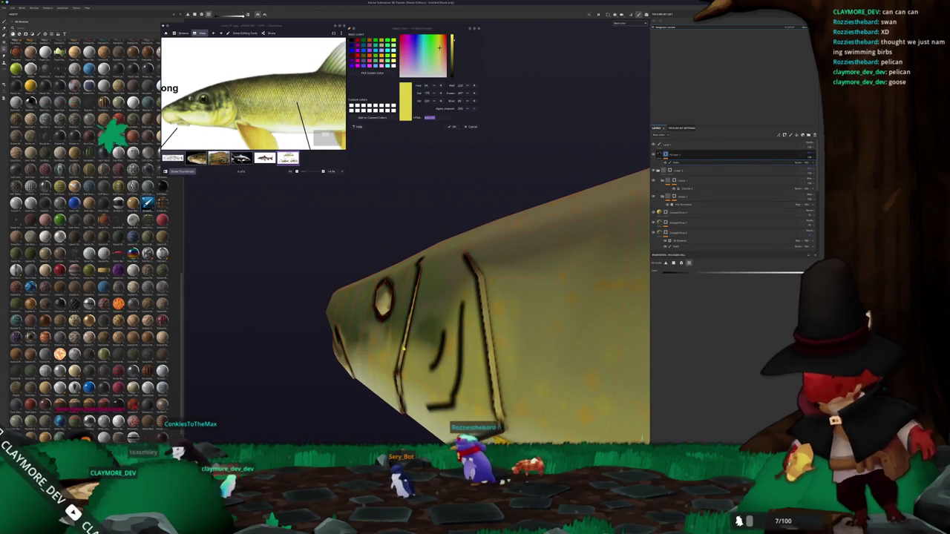
mouse_move(404, 349)
alt+mouse_down()
mouse_move(492, 330)
mouse_move(549, 225)
alt+mouse_up()
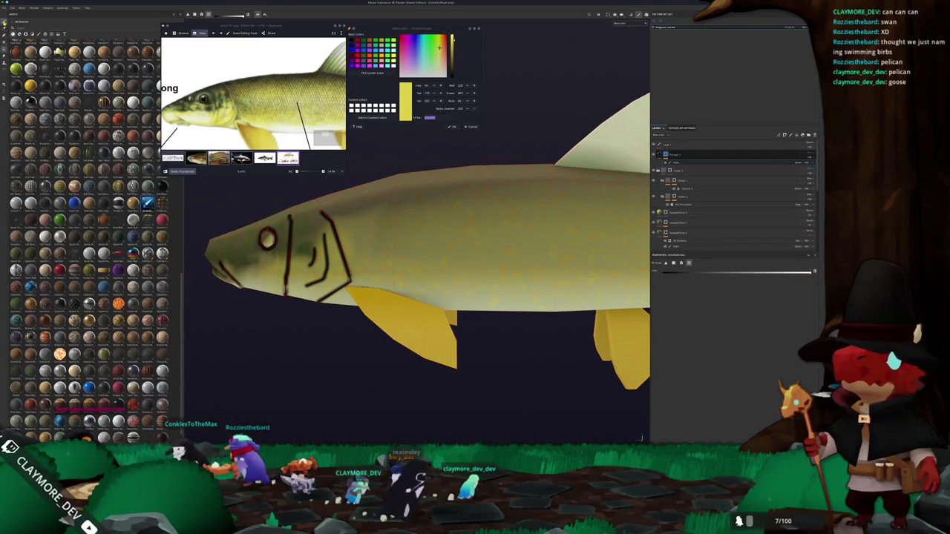
key(1)
scroll(377, 282, up, 3)
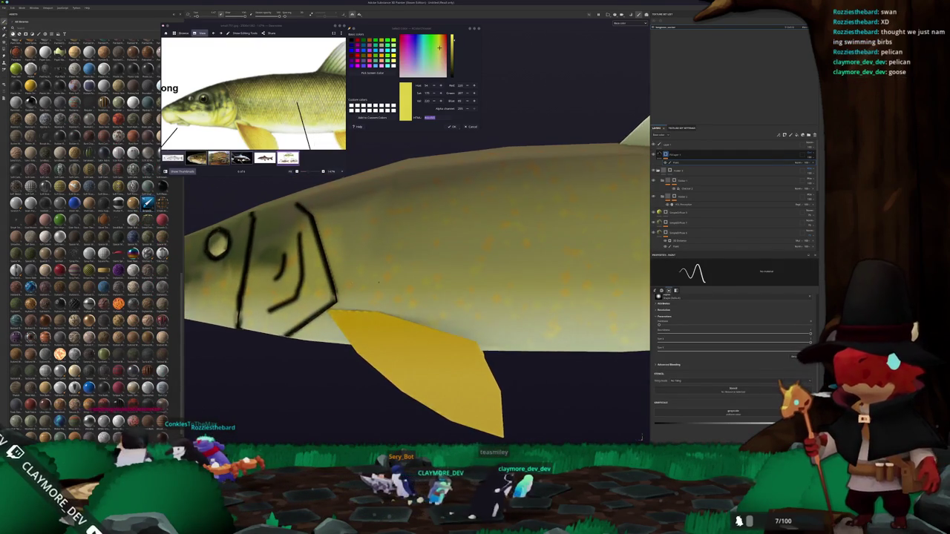
Paint a black ray stripe across the first yellow lower fin
alt+drag(379, 283, 396, 251)
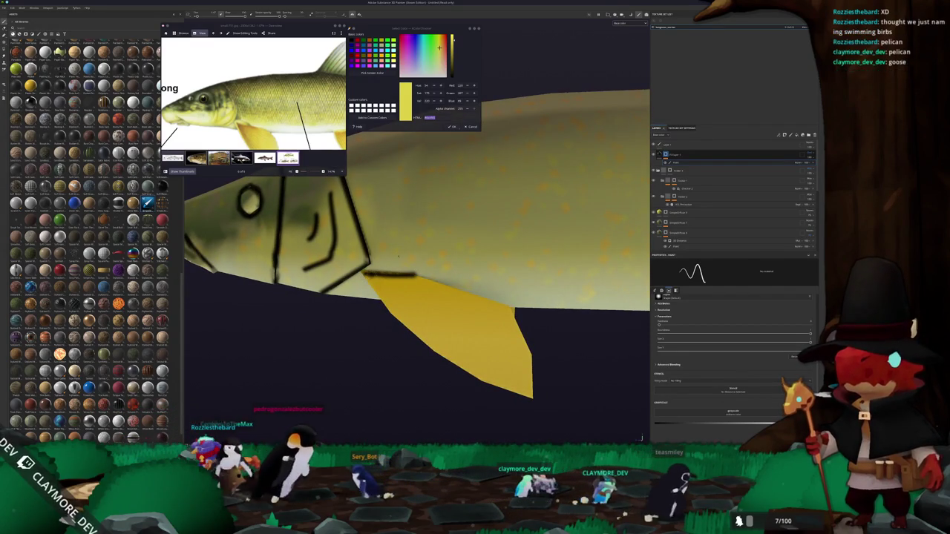
drag(369, 276, 426, 328)
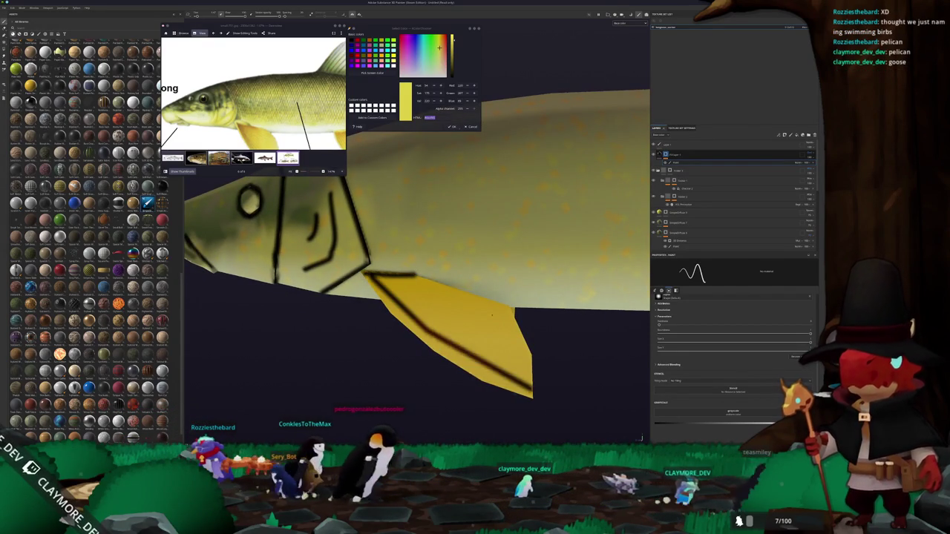
alt+drag(556, 401, 429, 220)
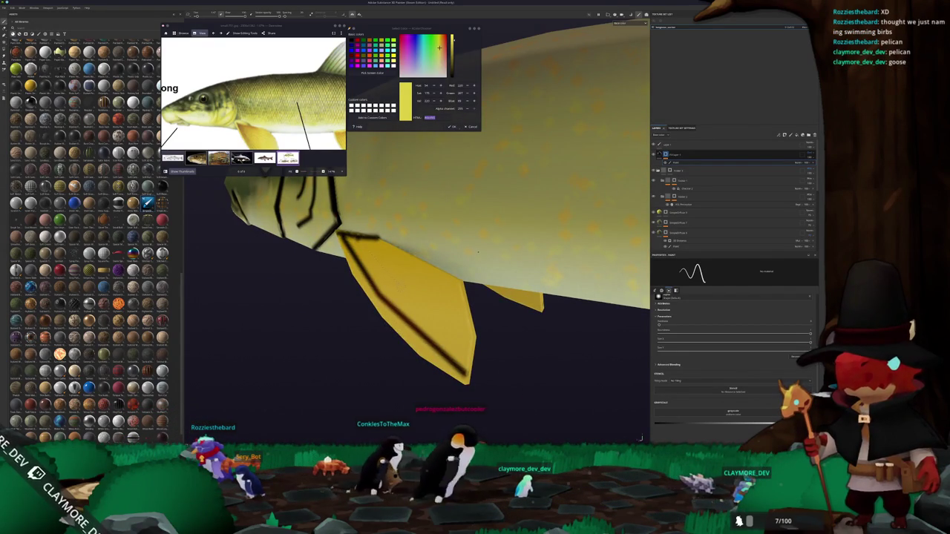
alt+drag(482, 330, 512, 312)
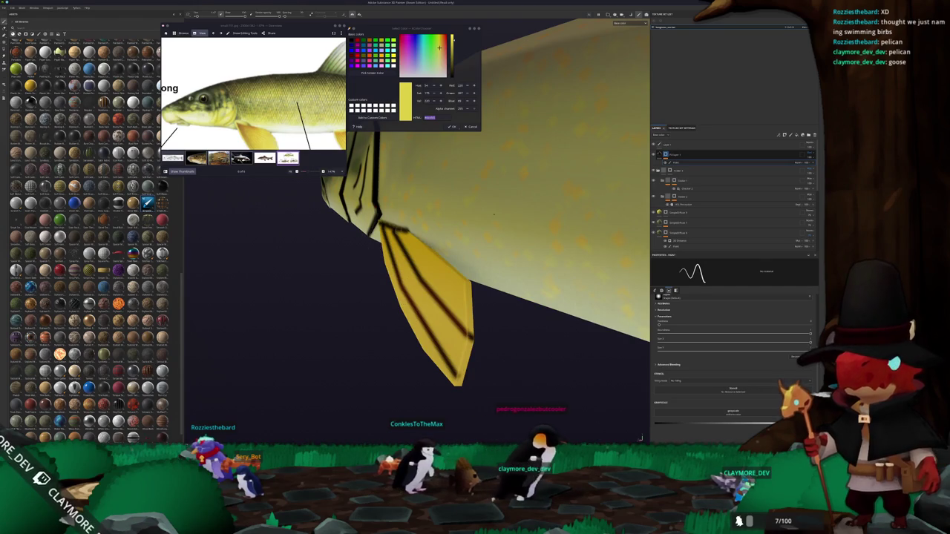
mouse_move(570, 255)
alt+mouse_down()
mouse_move(373, 306)
mouse_move(407, 306)
mouse_move(423, 291)
alt+mouse_up()
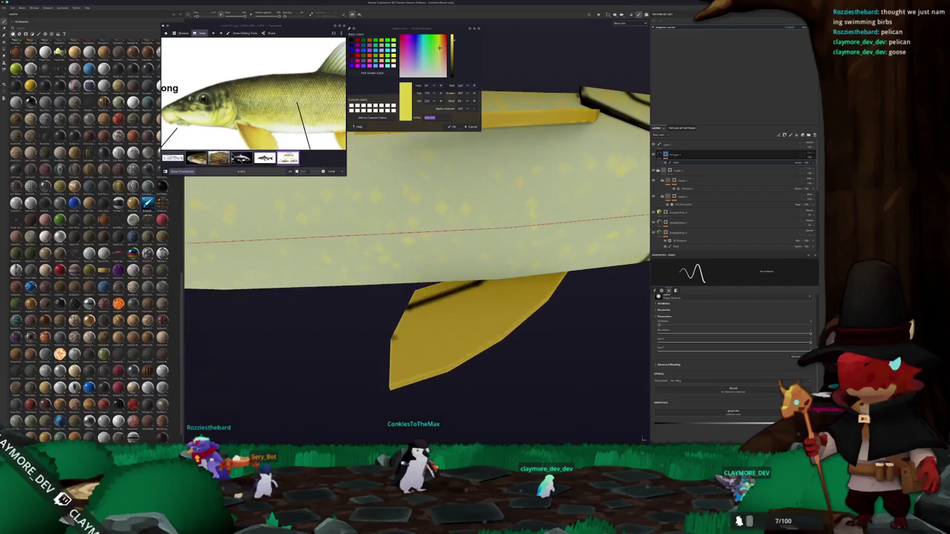
Paint two straight black stripes side by side down another lower fin
mouse_move(503, 128)
alt+mouse_down()
mouse_move(507, 146)
mouse_move(587, 145)
alt+mouse_up()
mouse_move(382, 358)
mouse_down()
mouse_move(484, 347)
mouse_move(409, 282)
mouse_move(437, 230)
mouse_up()
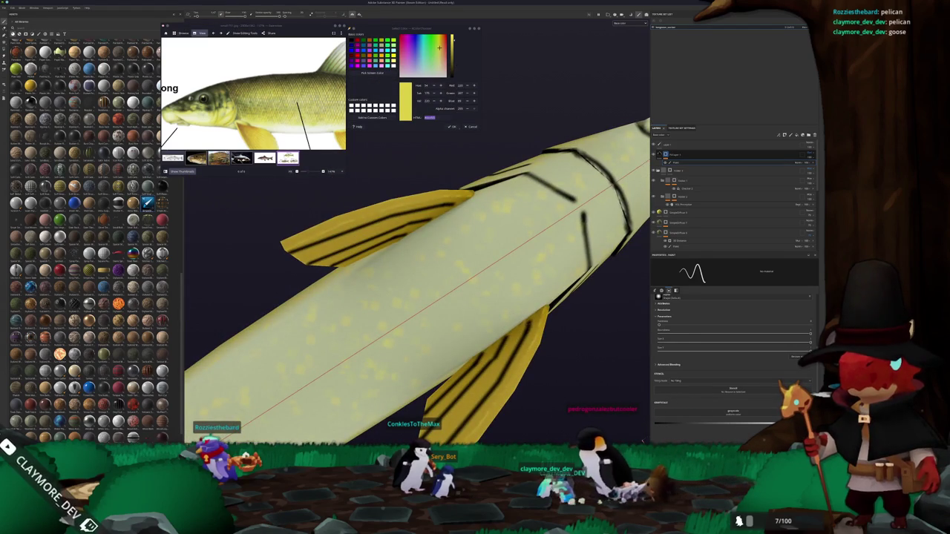
scroll(415, 296, down, 3)
mouse_move(416, 297)
alt+mouse_down()
mouse_move(318, 399)
mouse_move(449, 324)
mouse_move(450, 297)
alt+mouse_up()
scroll(450, 282, up, 2)
scroll(450, 274, up, 2)
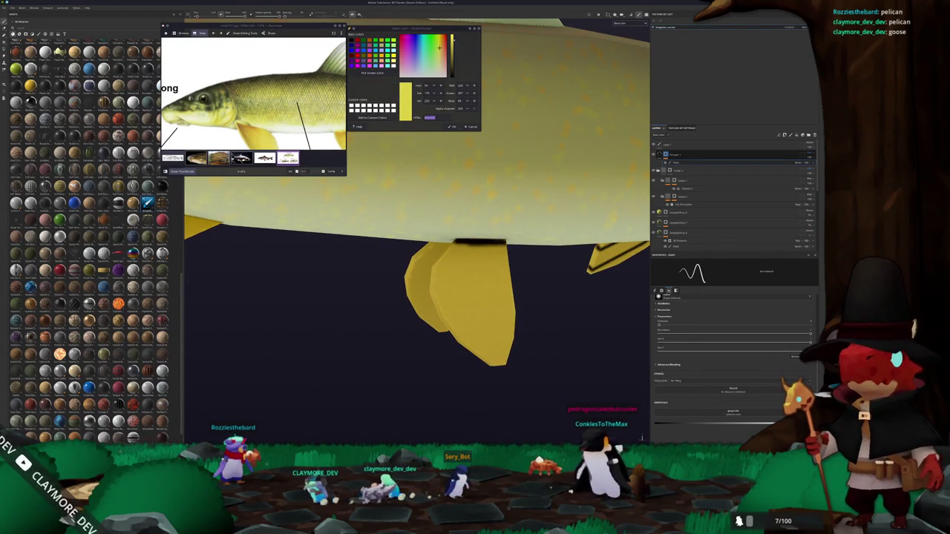
scroll(475, 293, down, 1)
scroll(480, 298, down, 2)
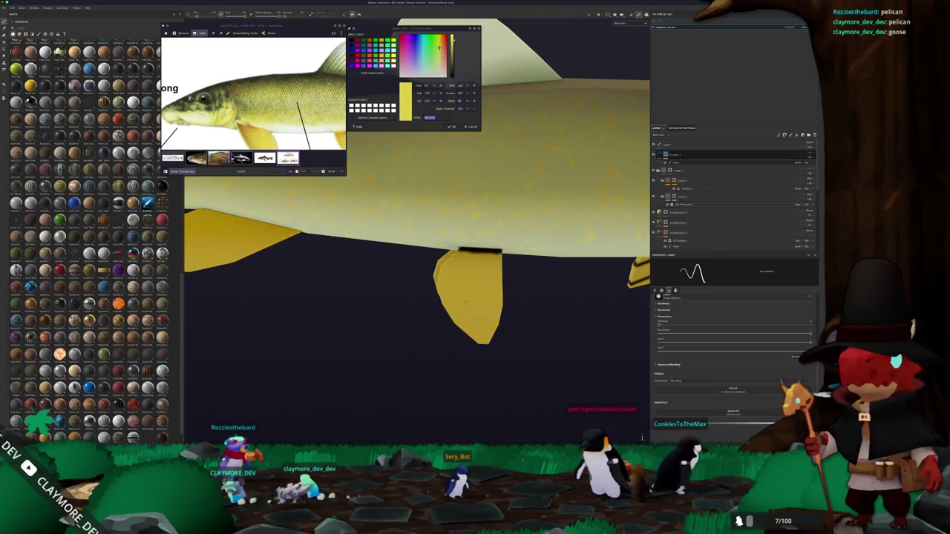
shift+click(490, 317)
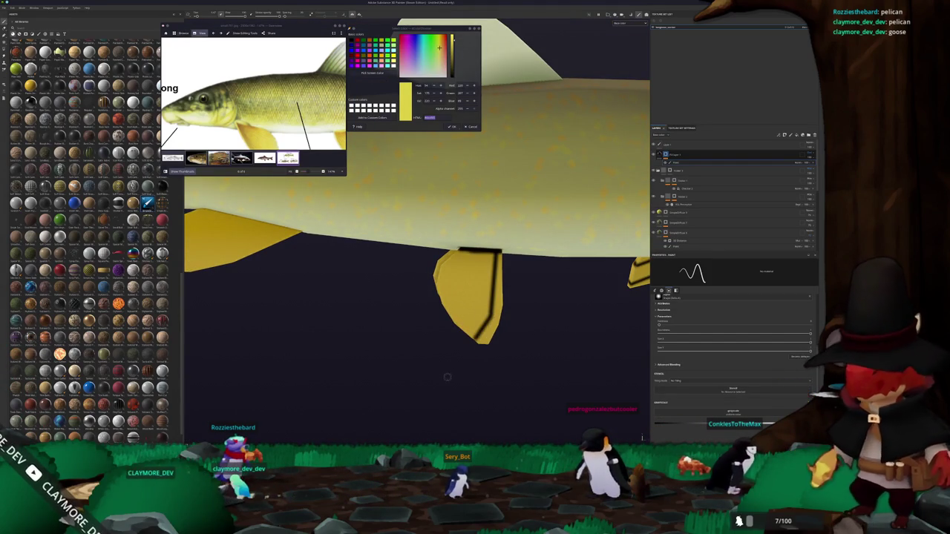
shift+click(470, 303)
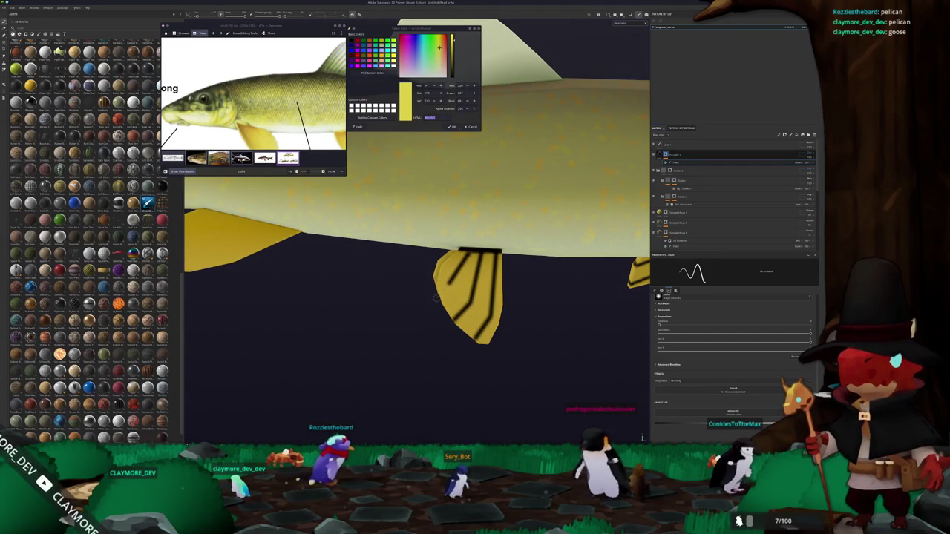
alt+drag(368, 327, 445, 282)
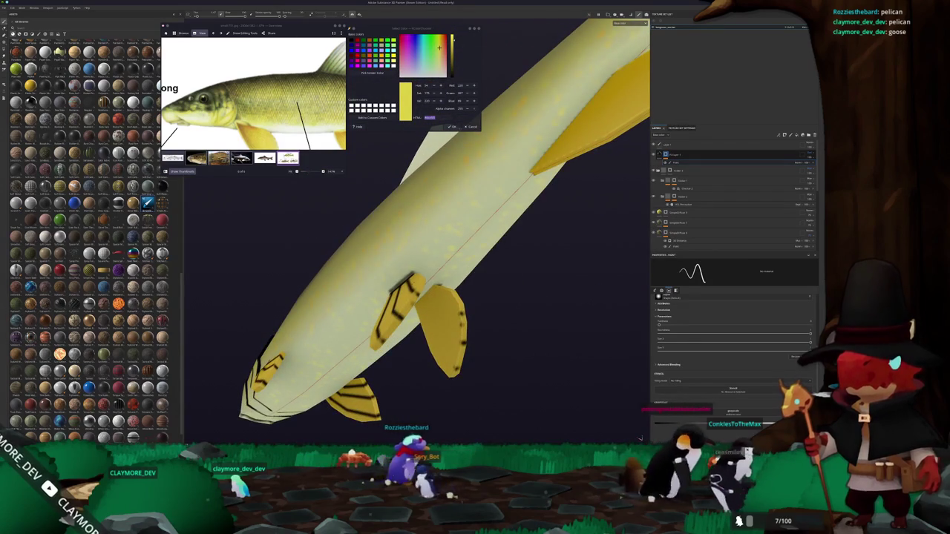
alt+drag(445, 282, 461, 252)
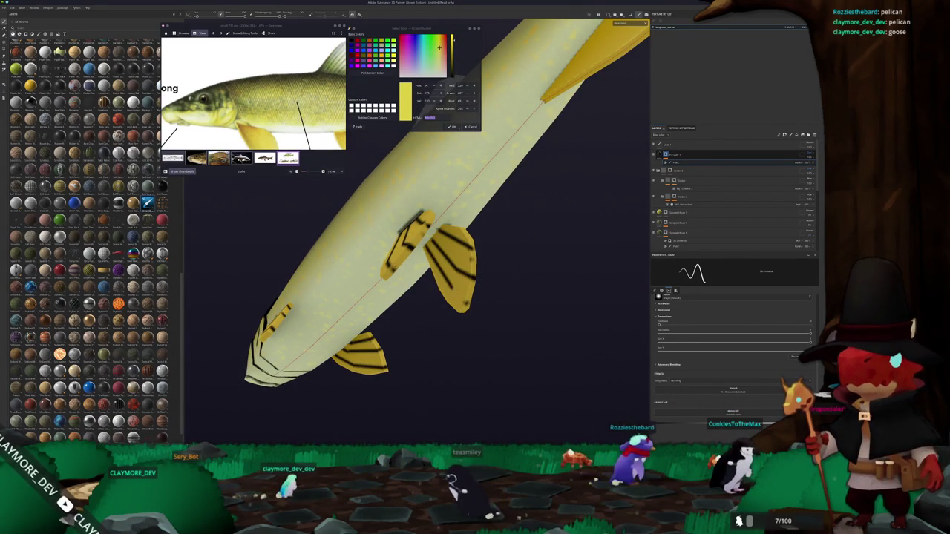
mouse_move(473, 308)
alt+mouse_down()
mouse_move(321, 259)
mouse_move(416, 287)
mouse_move(582, 312)
alt+mouse_up()
key(f)
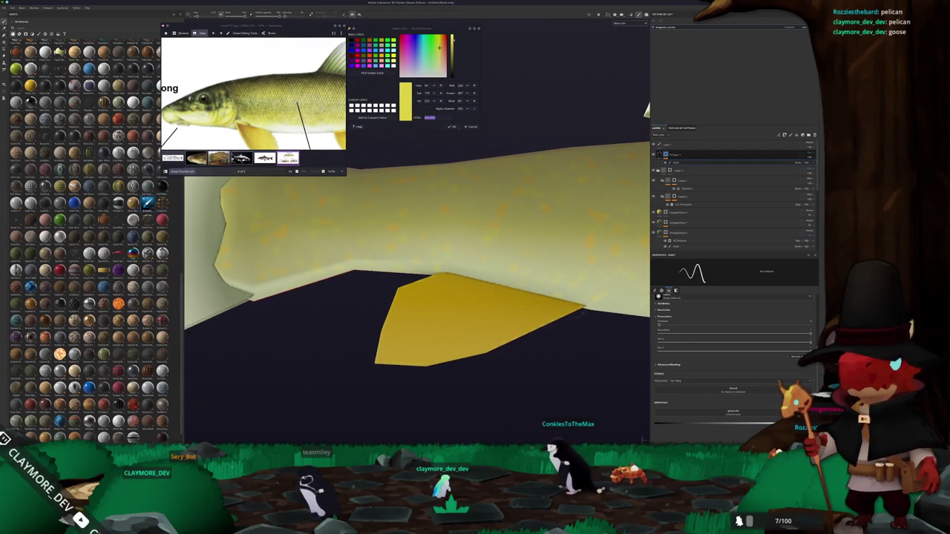
Darken the last yellow fin's top edge and add three straight black stripes across it
key(shift)
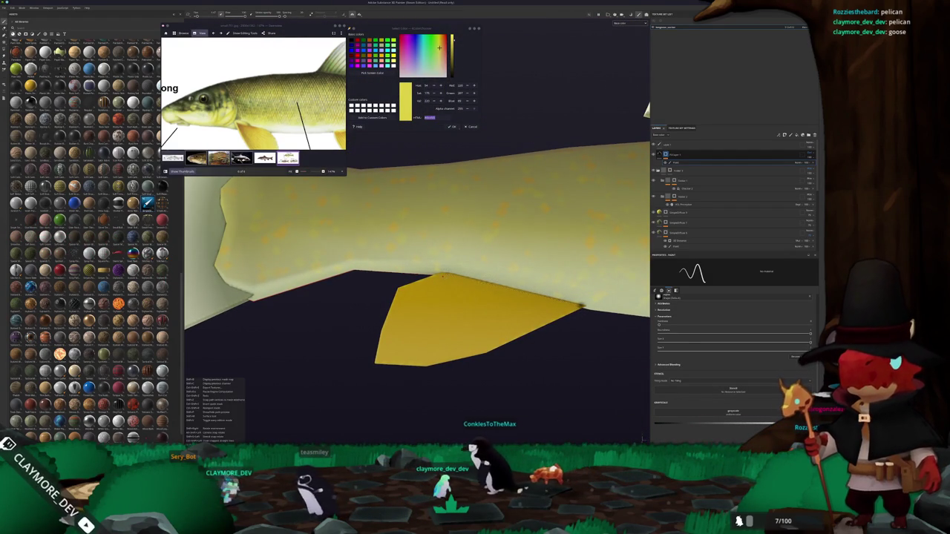
shift+click(584, 305)
drag(448, 273, 396, 297)
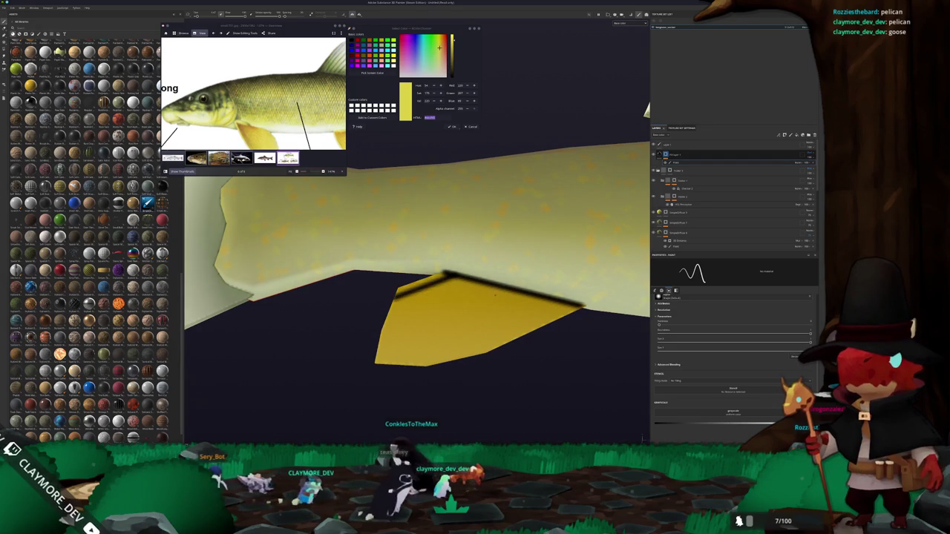
drag(501, 289, 383, 331)
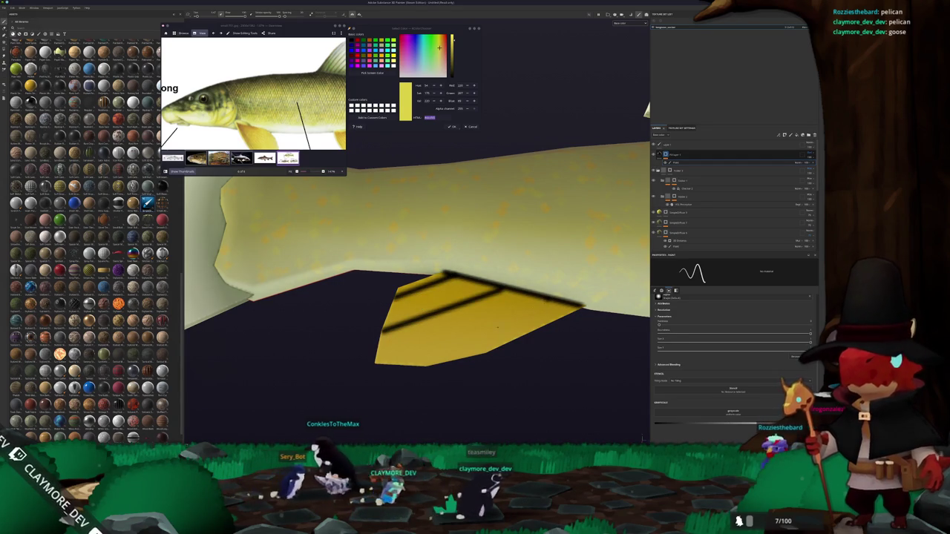
mouse_move(549, 297)
mouse_down()
mouse_move(404, 327)
mouse_move(433, 346)
mouse_up()
scroll(365, 356, down, 5)
mouse_move(364, 356)
alt+mouse_down()
mouse_move(417, 297)
mouse_move(339, 269)
alt+mouse_up()
scroll(417, 297, up, 2)
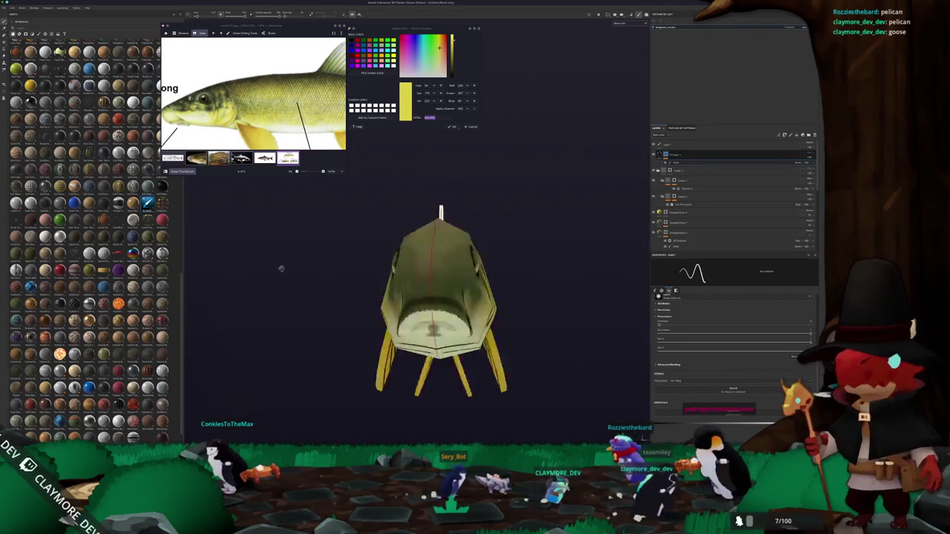
scroll(415, 291, up, 3)
Outline the dorsal fin's lower and front edges and add a straight stripe across it
alt+middle_drag(415, 291, 330, 289)
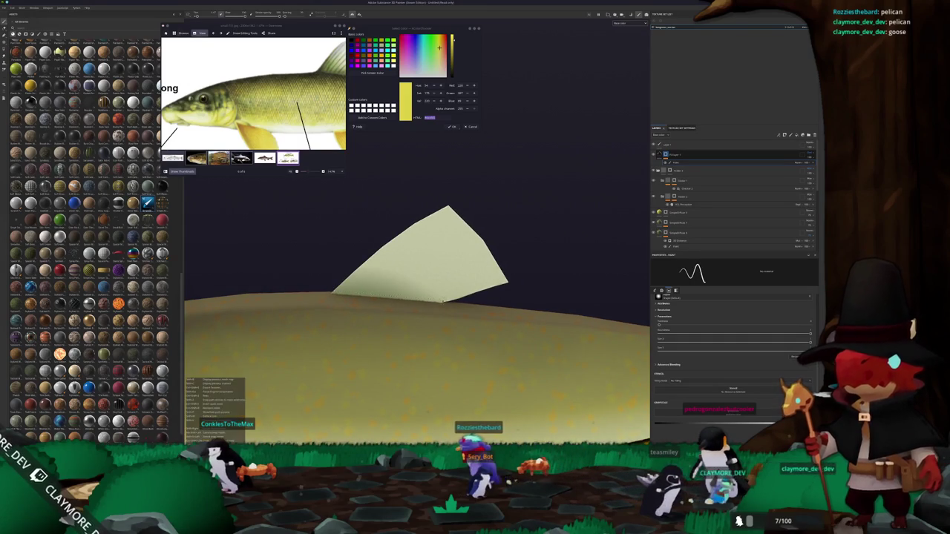
drag(410, 295, 442, 299)
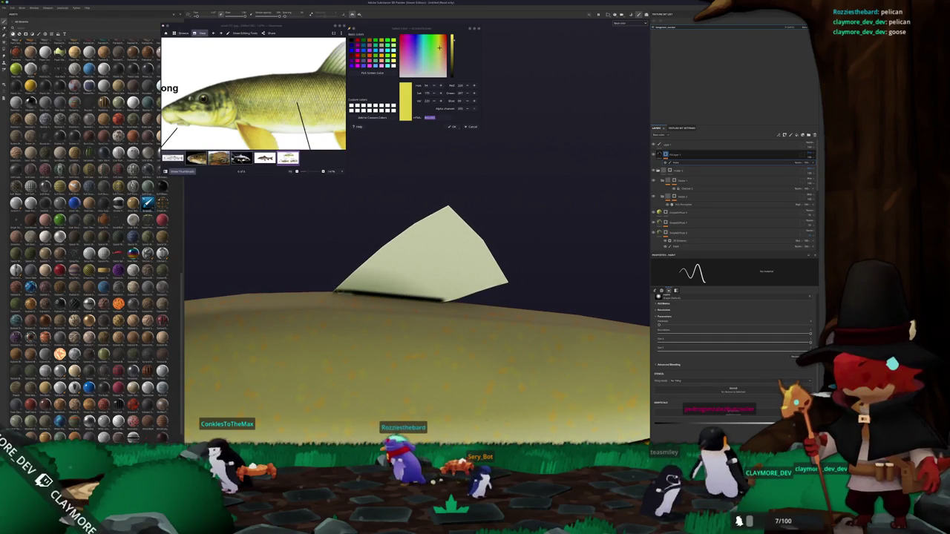
drag(337, 289, 451, 210)
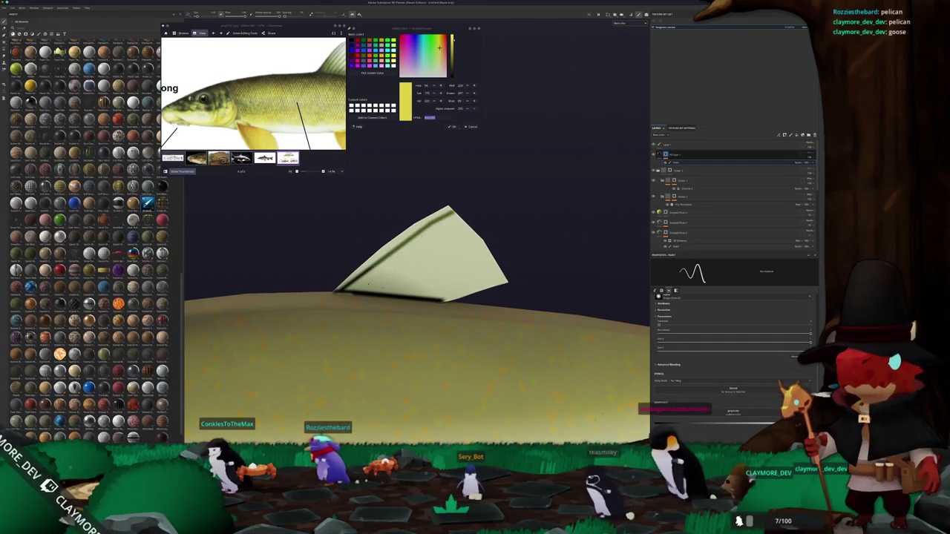
shift+click(474, 232)
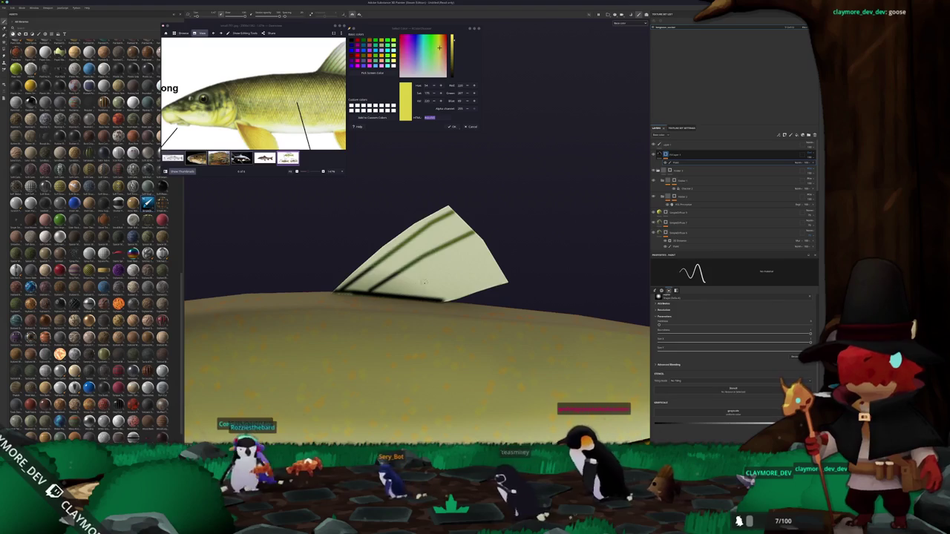
Close in on the striped tail fin and its dark base outline, then frame the whole fish
key(f)
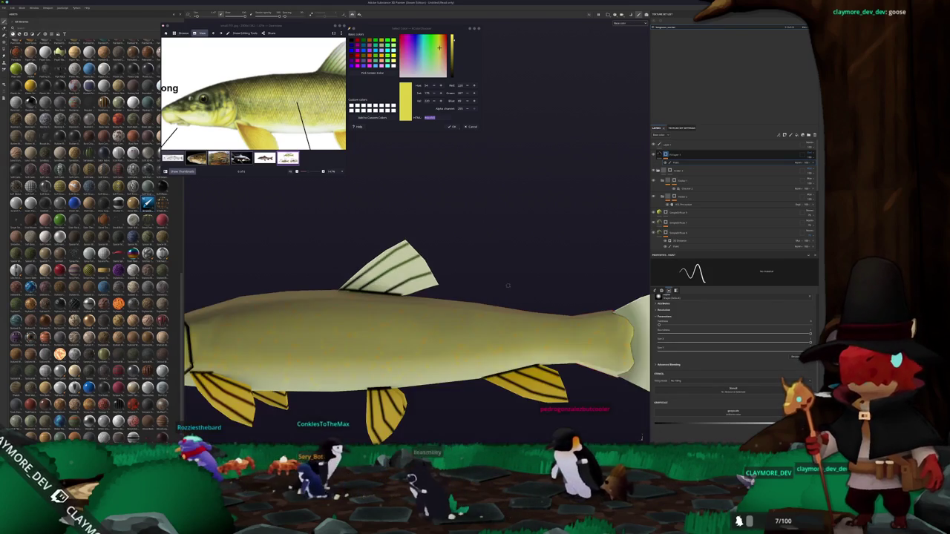
scroll(445, 282, up, 5)
alt+middle_drag(446, 282, 400, 267)
scroll(381, 236, up, 2)
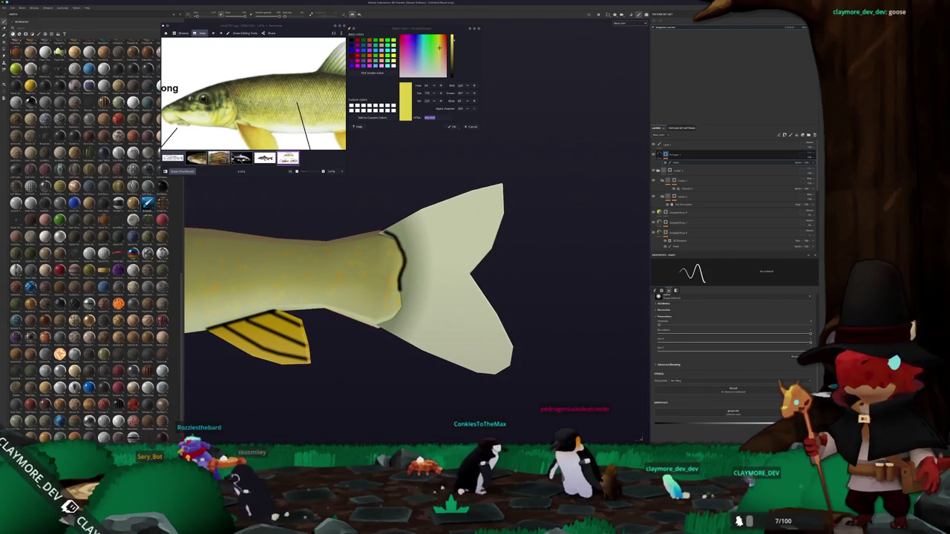
alt+middle_drag(446, 282, 352, 312)
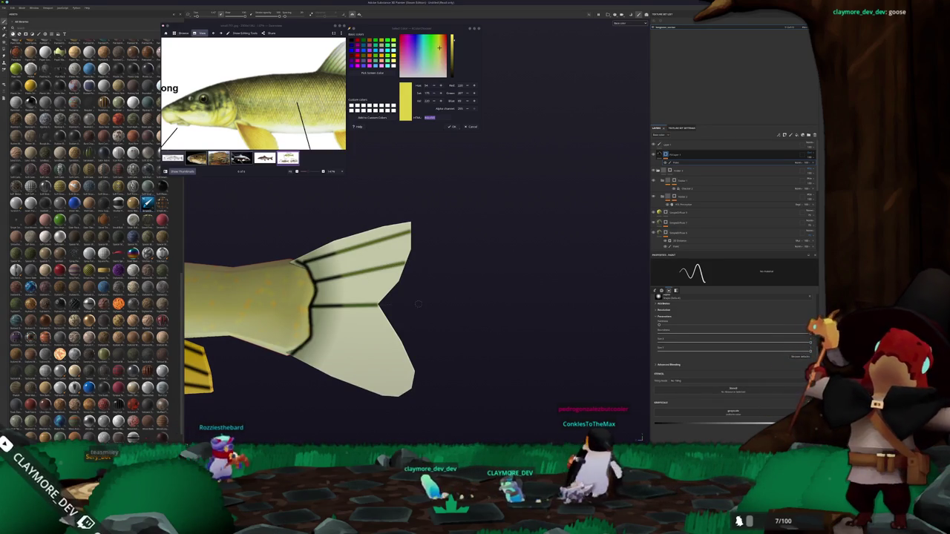
alt+middle_drag(419, 304, 398, 279)
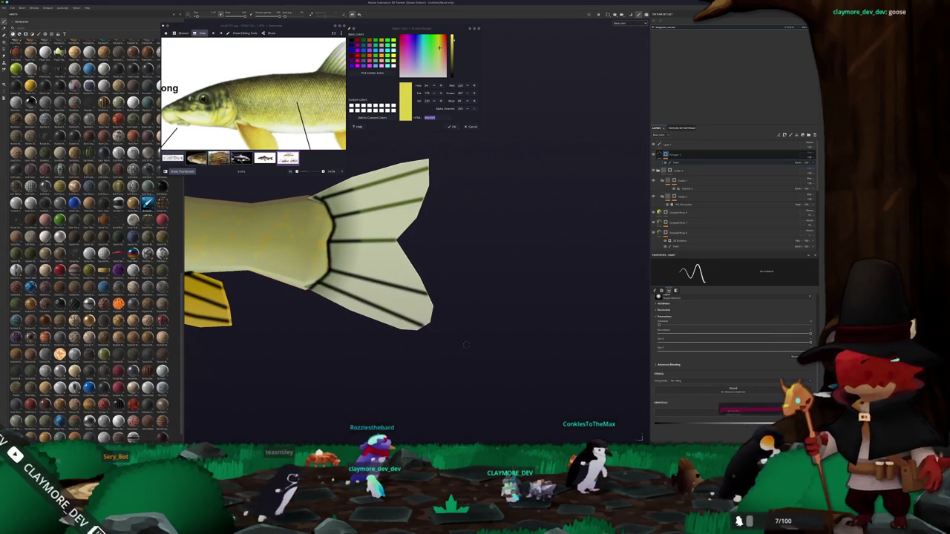
key(f)
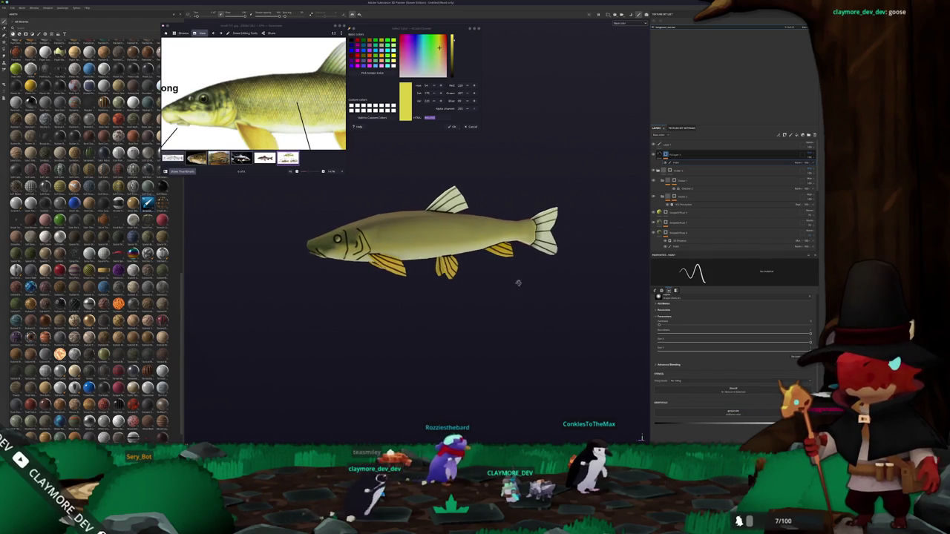
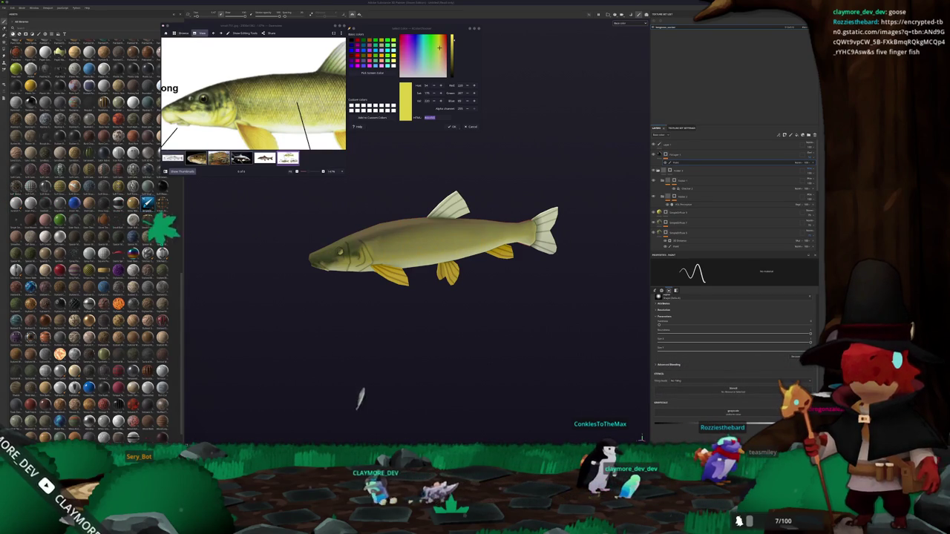
Nudge the fish view, then drag the selected layer group above the others in the stack
drag(942, 208, 576, 163)
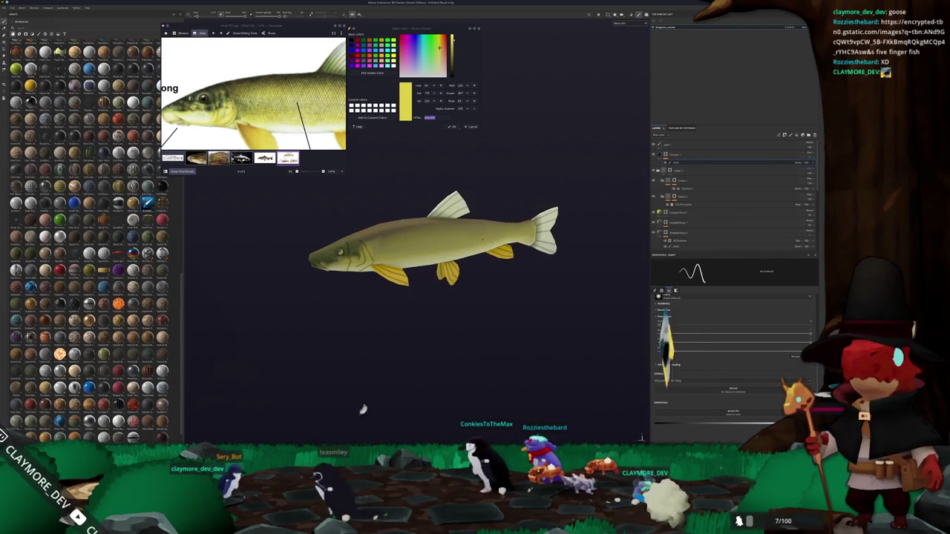
alt+middle_drag(522, 247, 552, 263)
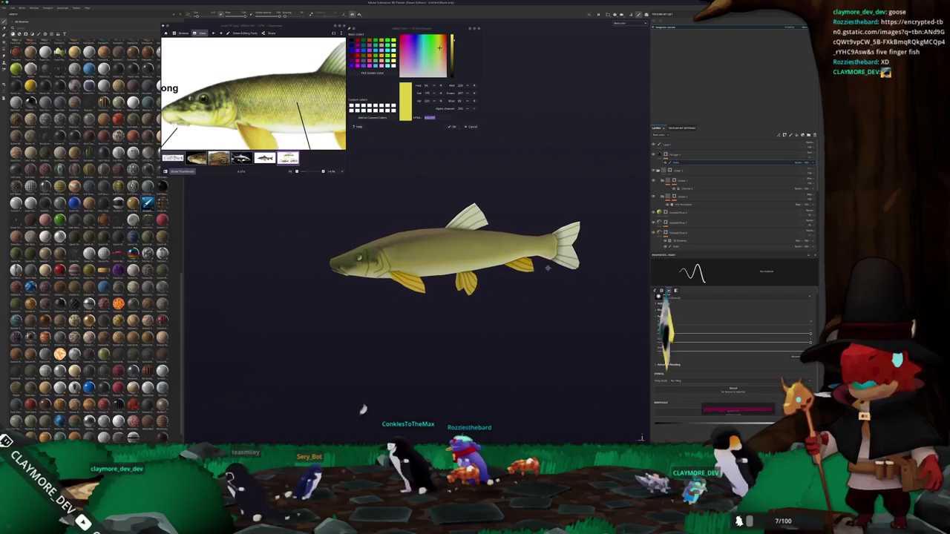
click(720, 161)
drag(811, 167, 684, 156)
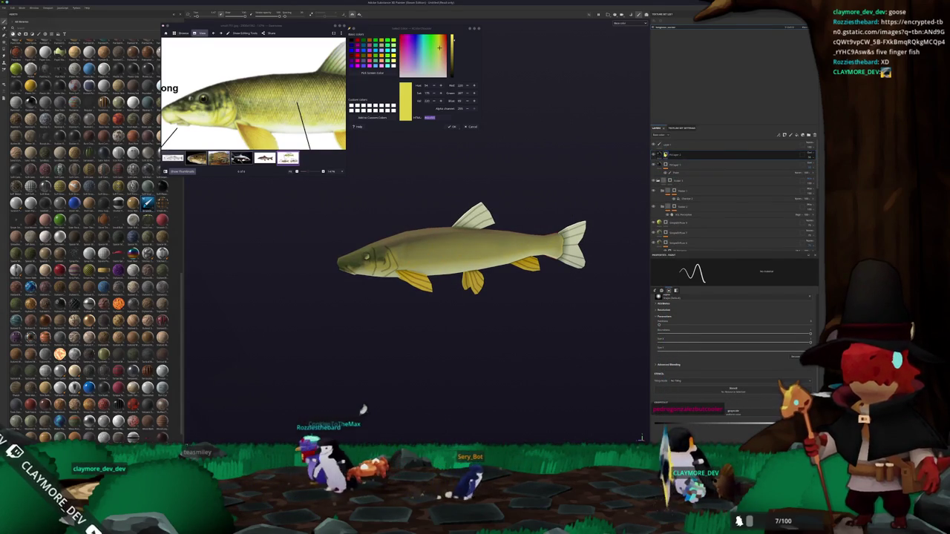
Add a fill layer on top using a diagonal procedural pattern
right_click(664, 154)
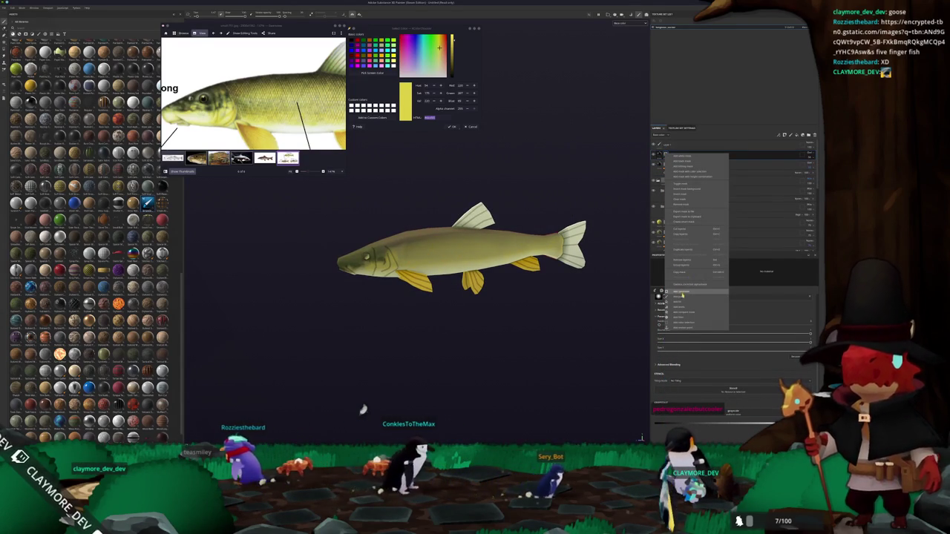
click(682, 302)
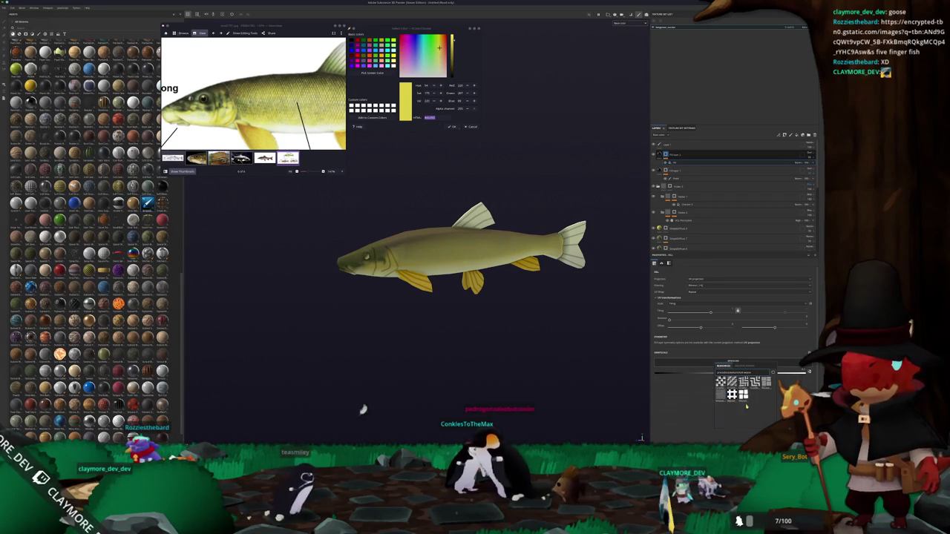
click(731, 394)
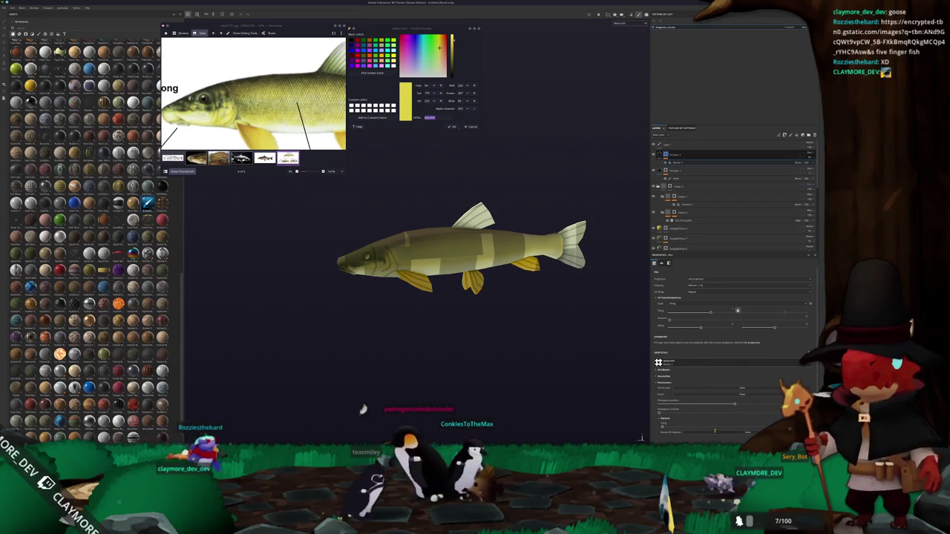
click(713, 429)
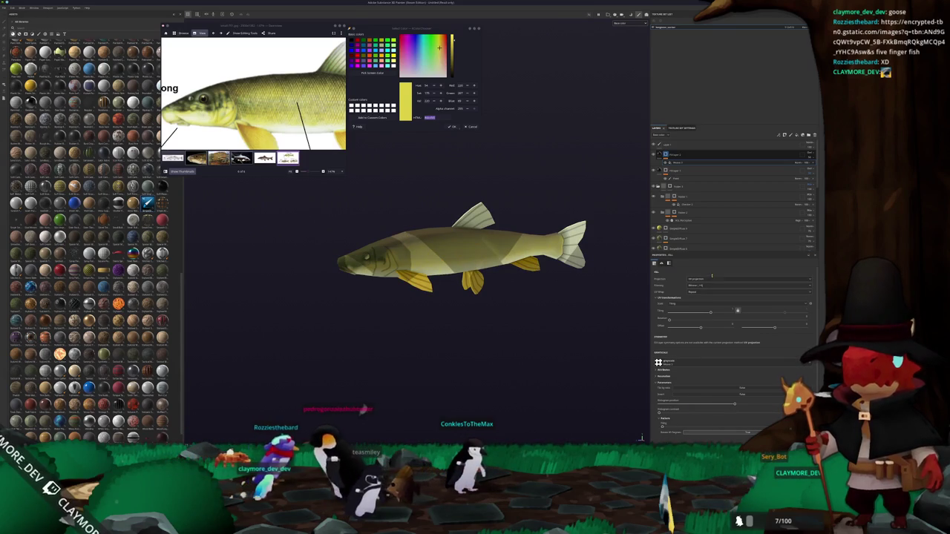
Switch the fill to Tri-planar projection, raise its tiling, and add an effect sub-layer
click(712, 278)
click(712, 291)
drag(716, 319, 733, 319)
scroll(692, 297, down, 1)
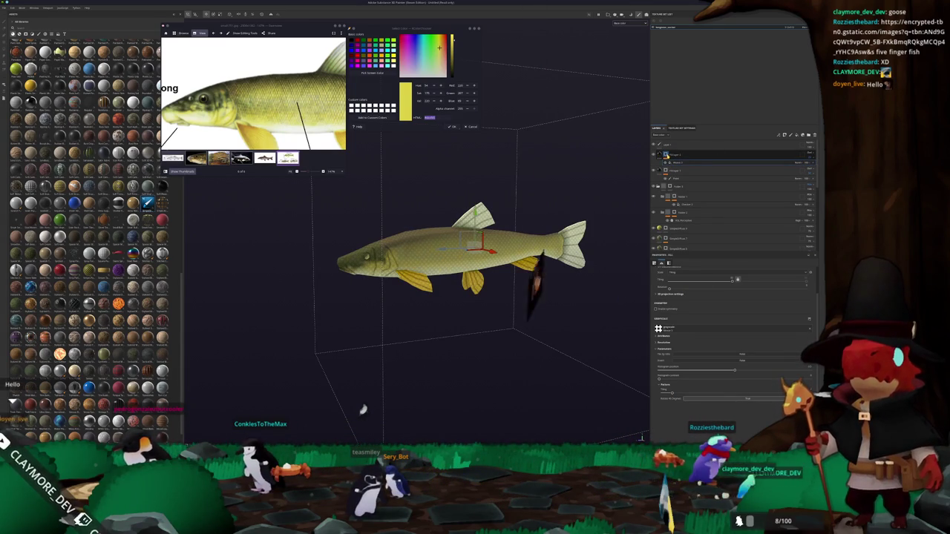
right_click(666, 155)
click(667, 326)
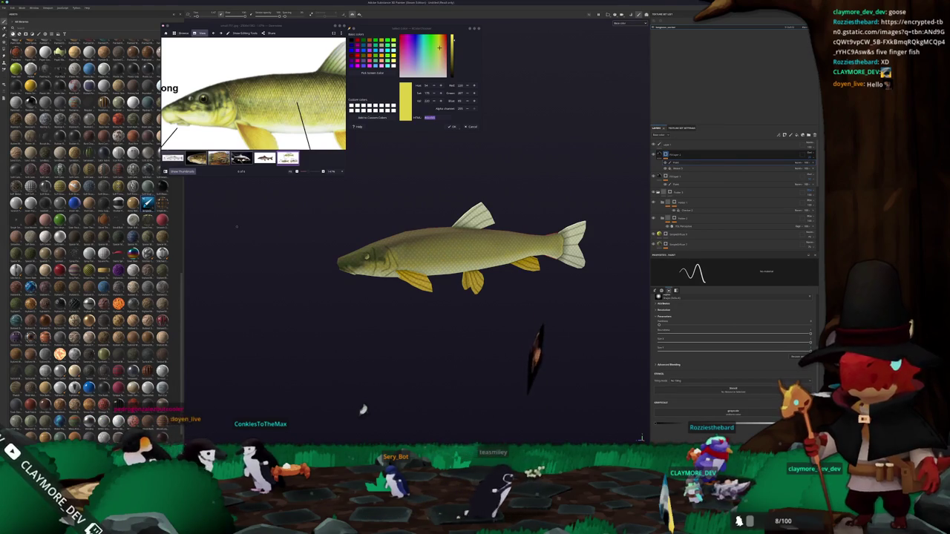
Briefly try Polygon Fill, return to the brush, and orbit around the scaled fish
key(4)
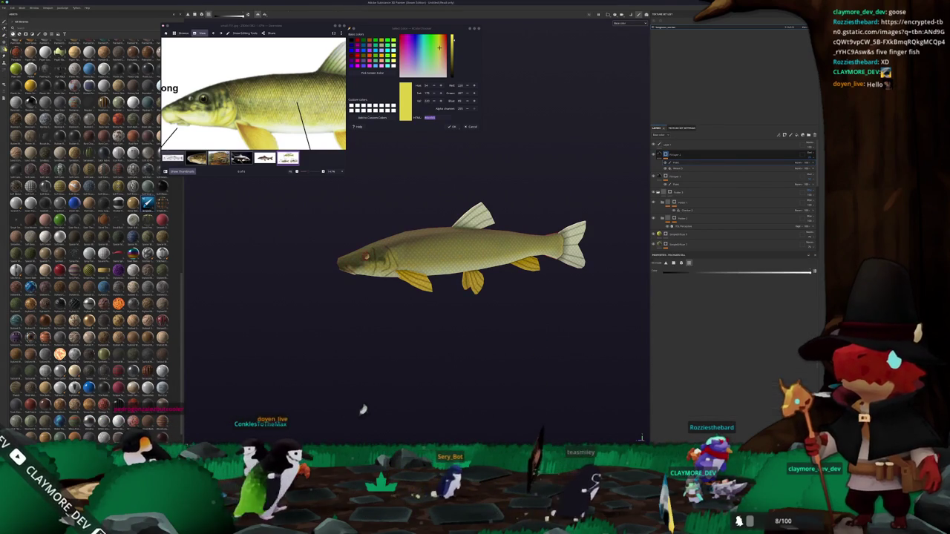
alt+drag(329, 208, 314, 238)
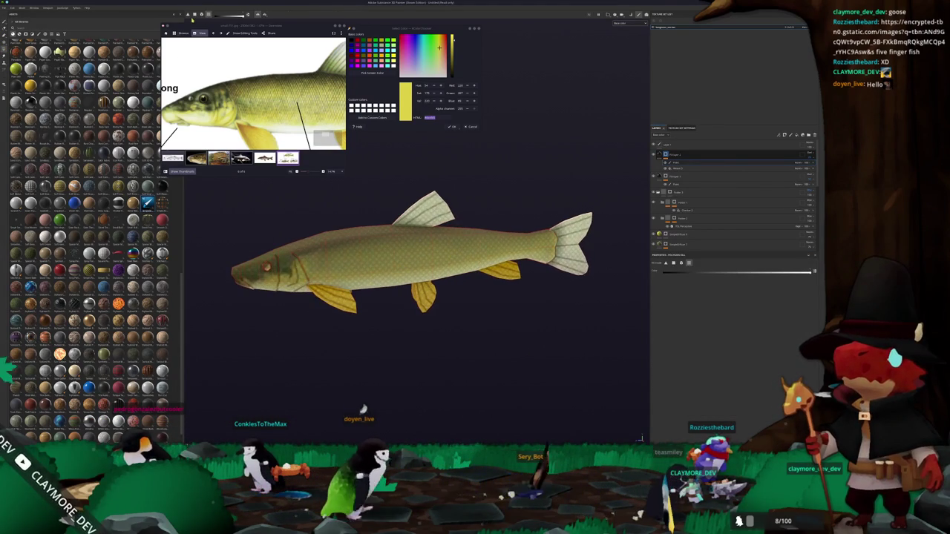
key(1)
scroll(489, 282, up, 3)
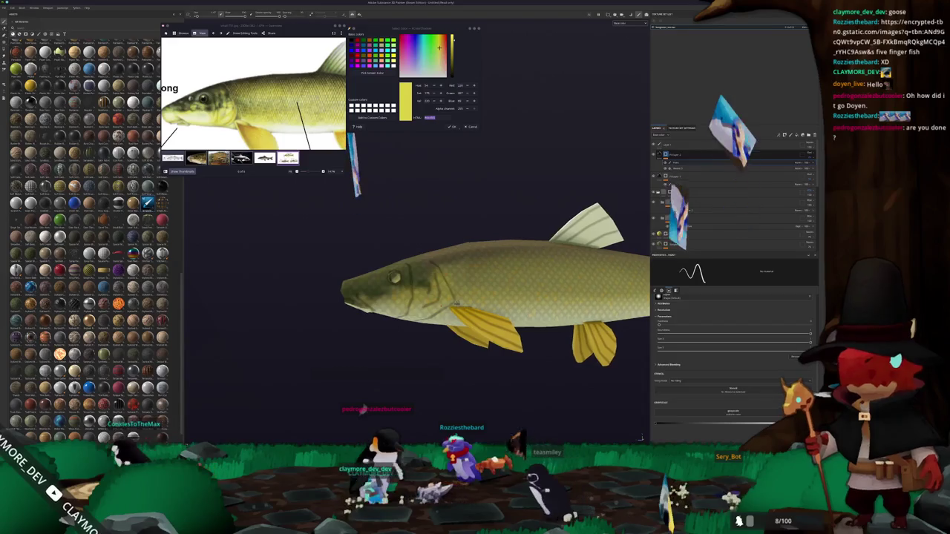
alt+drag(490, 297, 490, 275)
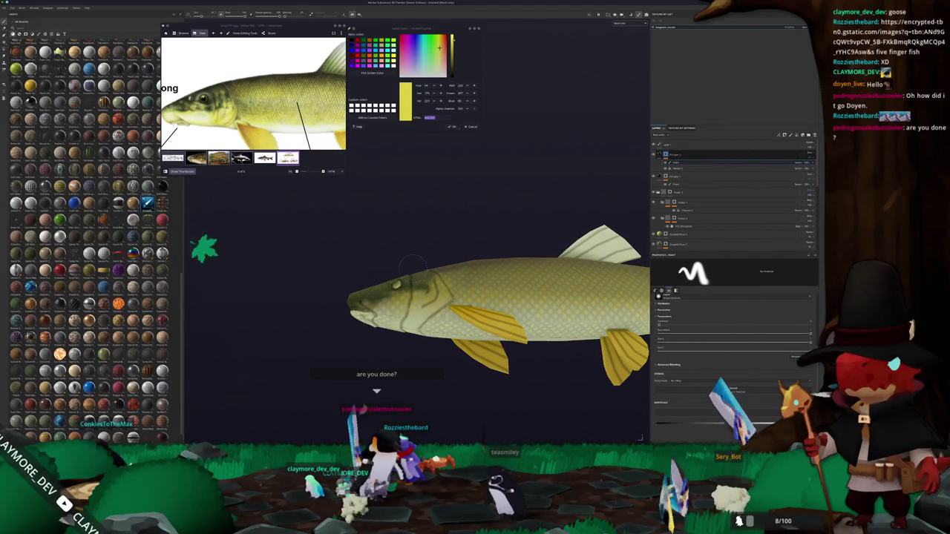
alt+drag(445, 319, 418, 333)
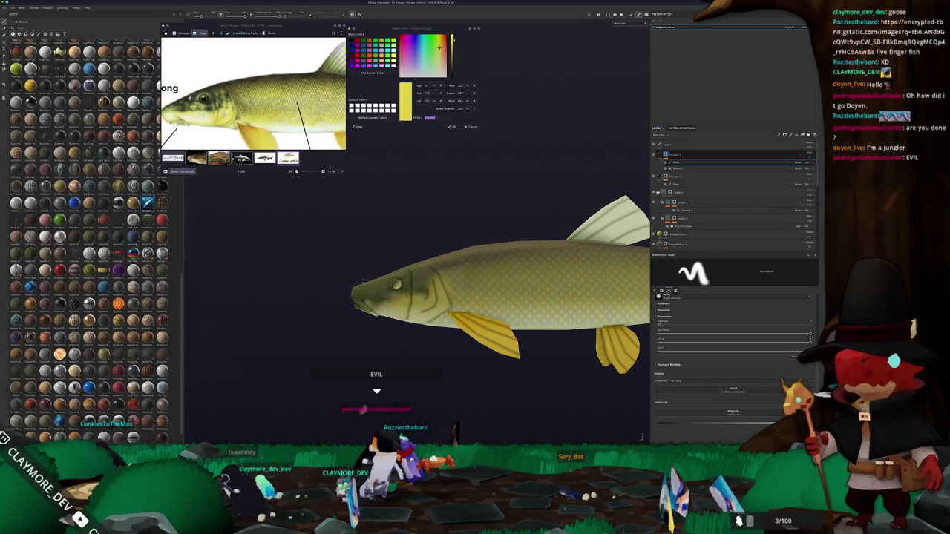
alt+drag(361, 290, 384, 266)
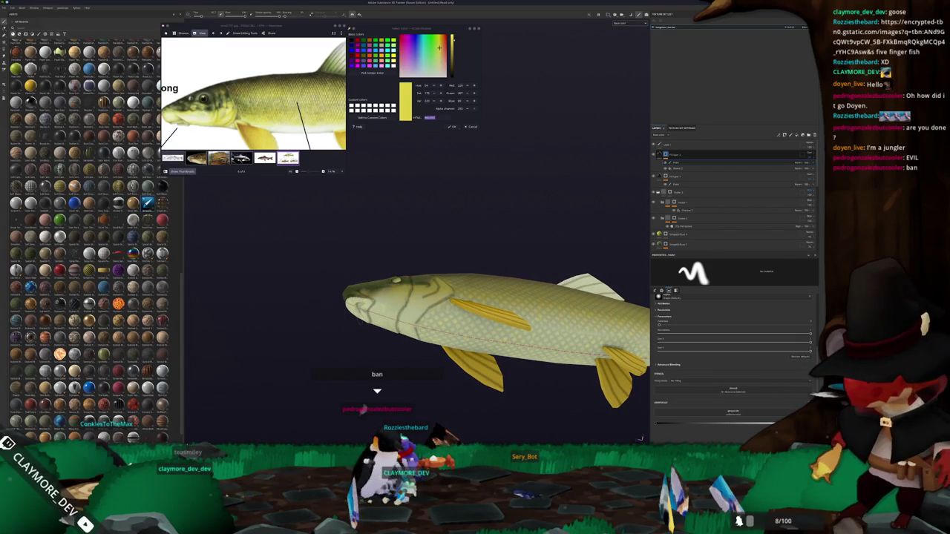
alt+drag(363, 409, 362, 409)
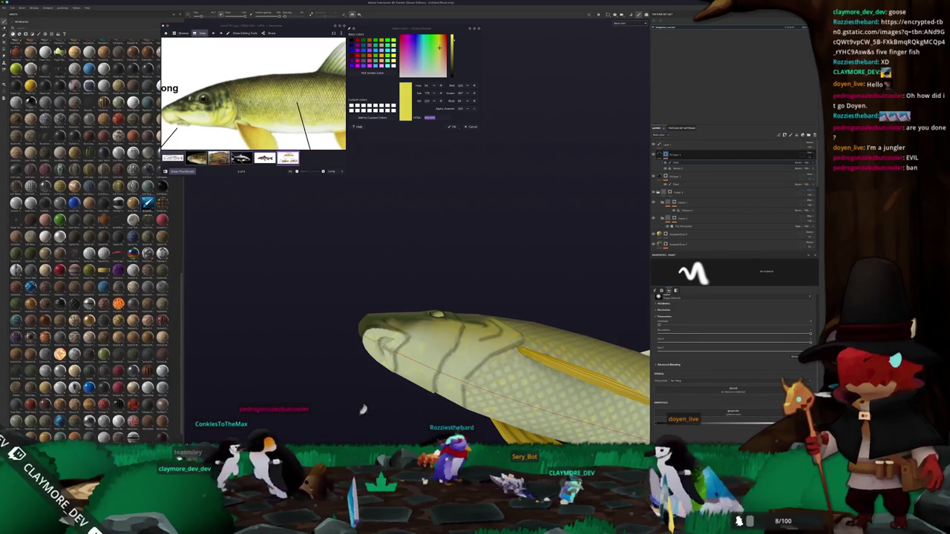
alt+drag(363, 409, 363, 409)
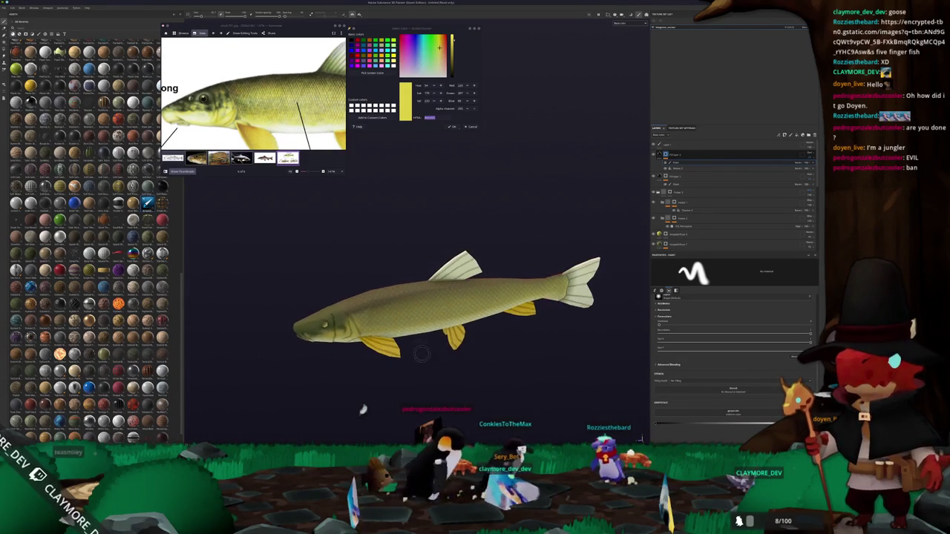
Zoom the reference image, then add an empty folder above the scale layers
scroll(363, 409, down, 2)
scroll(363, 409, down, 2)
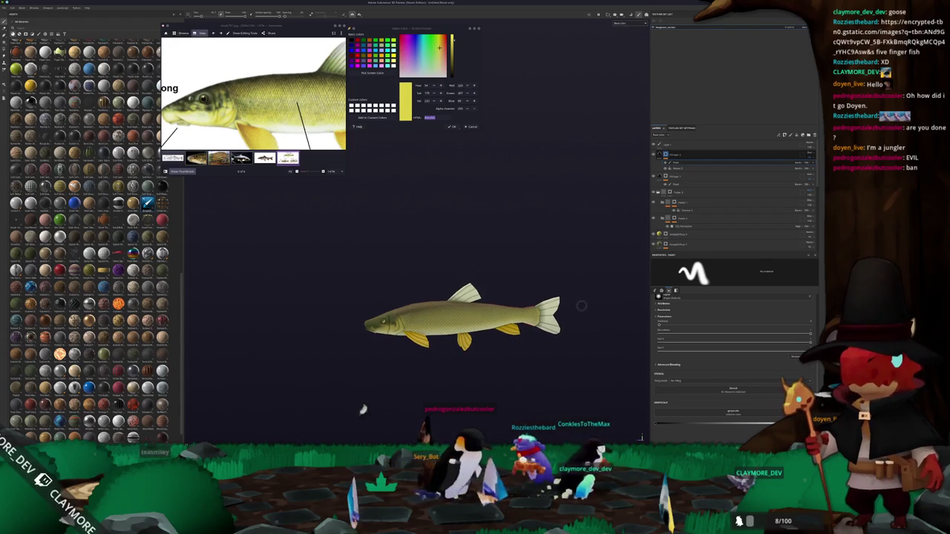
scroll(326, 126, down, 2)
scroll(327, 126, down, 3)
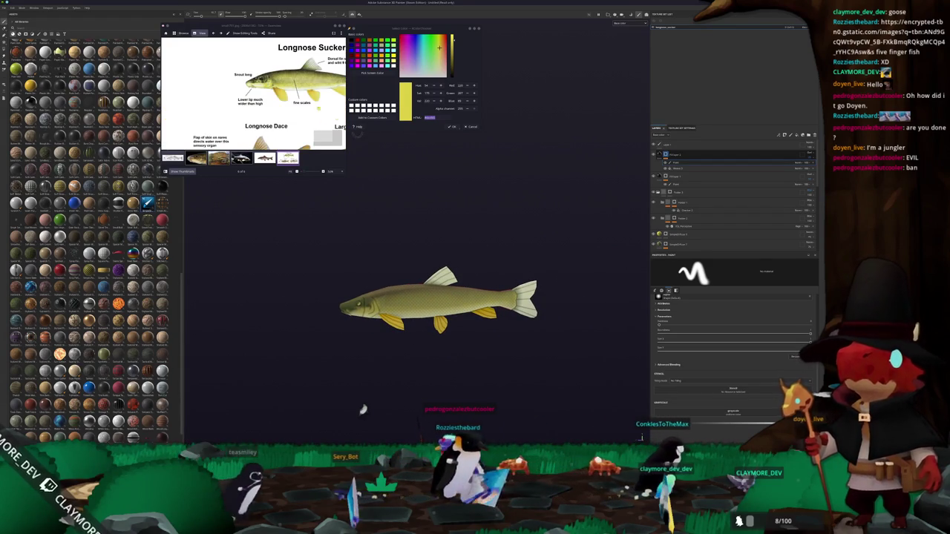
scroll(341, 70, up, 1)
scroll(341, 71, up, 1)
scroll(341, 70, up, 1)
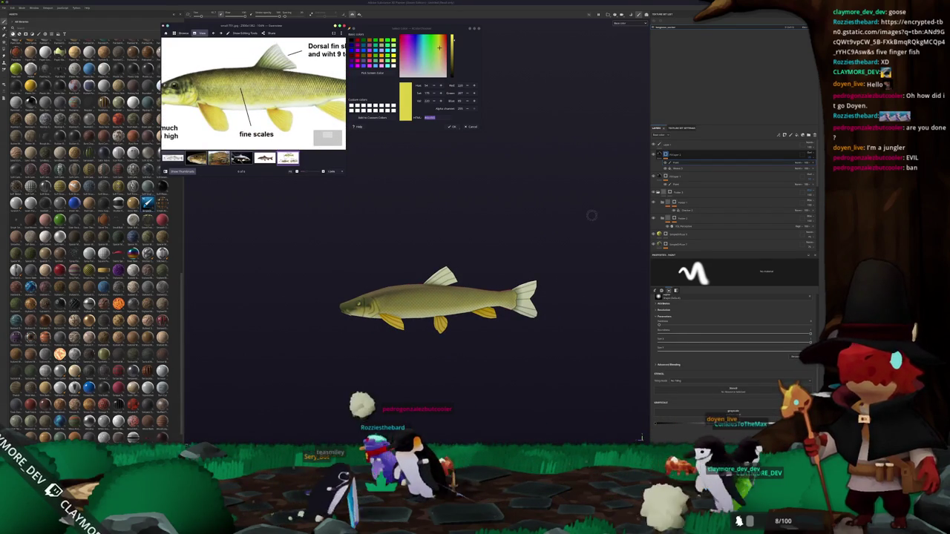
click(793, 135)
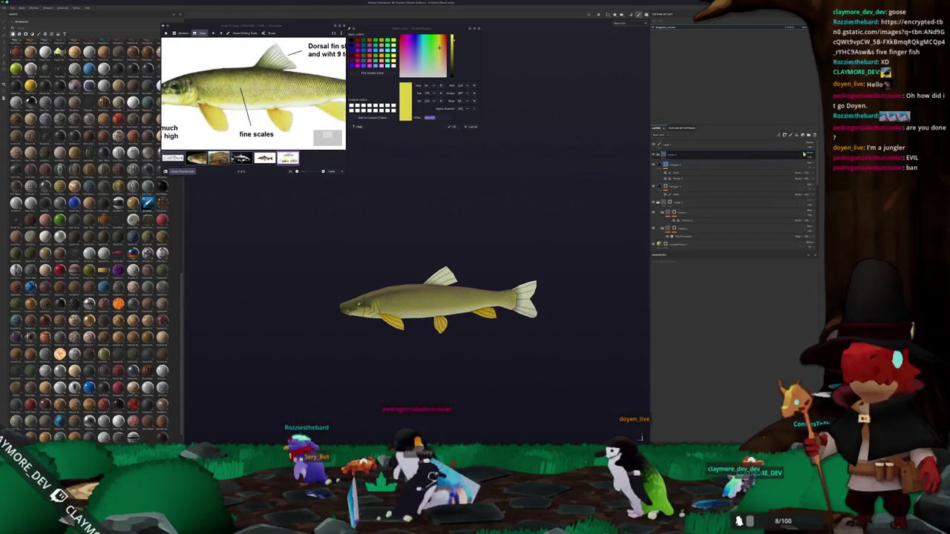
Add a filter inside the new folder, then add a grey fill layer at the top
right_click(758, 153)
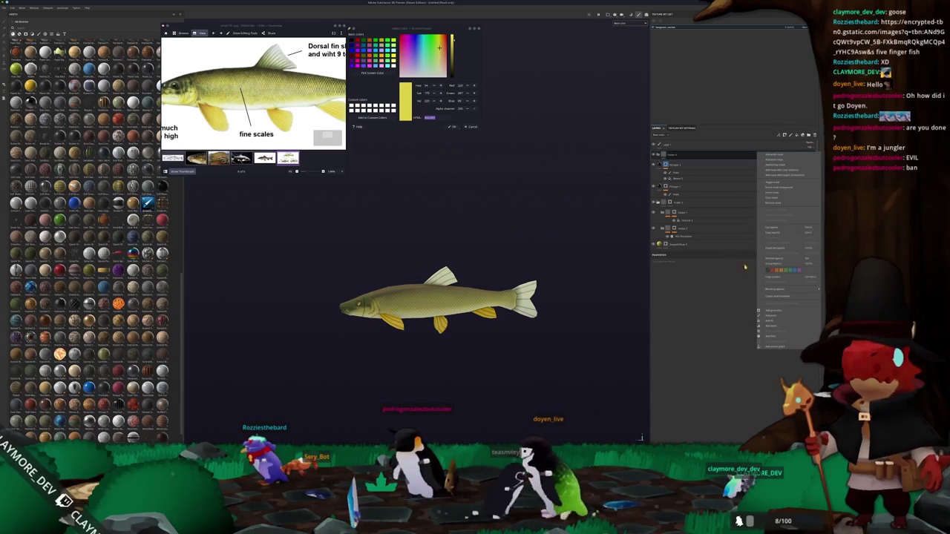
click(772, 337)
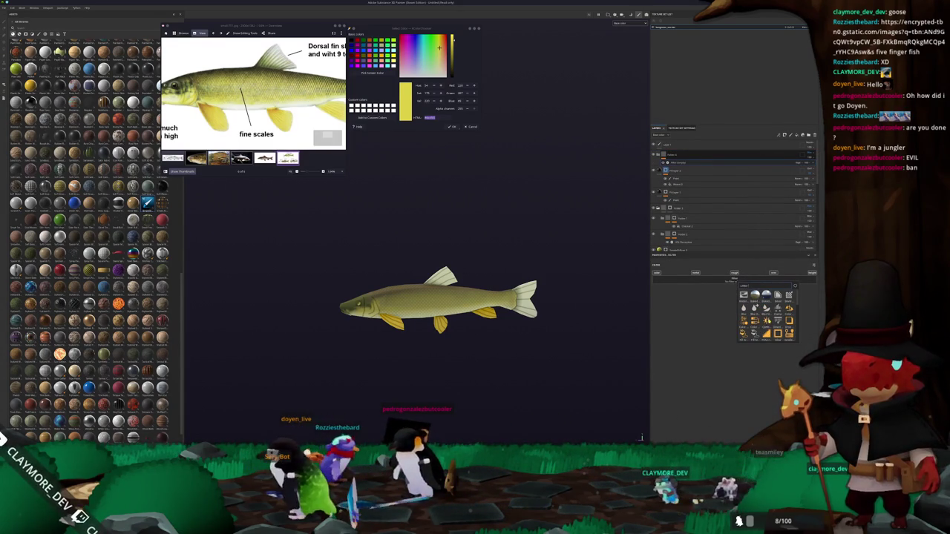
scroll(483, 306, up, 5)
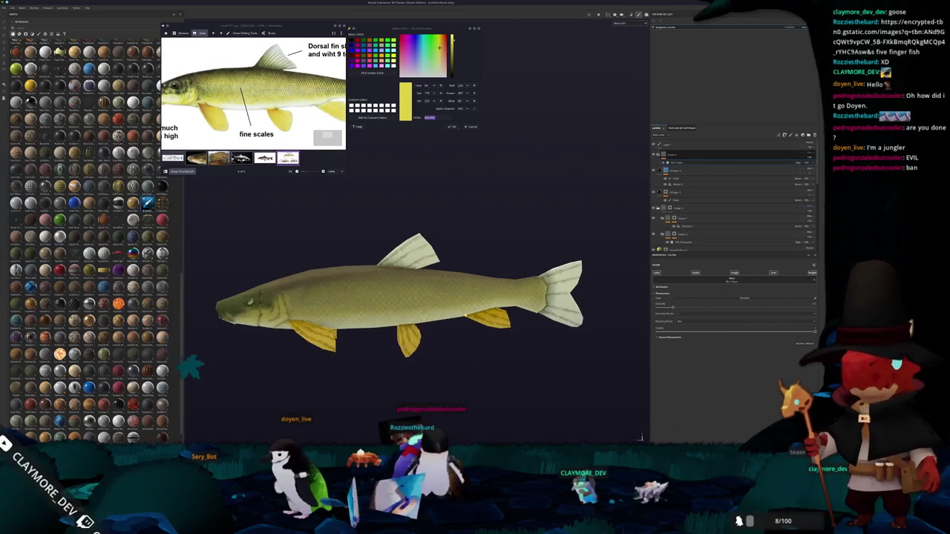
mouse_move(443, 307)
alt+mouse_down()
mouse_move(530, 307)
mouse_move(586, 285)
alt+mouse_up()
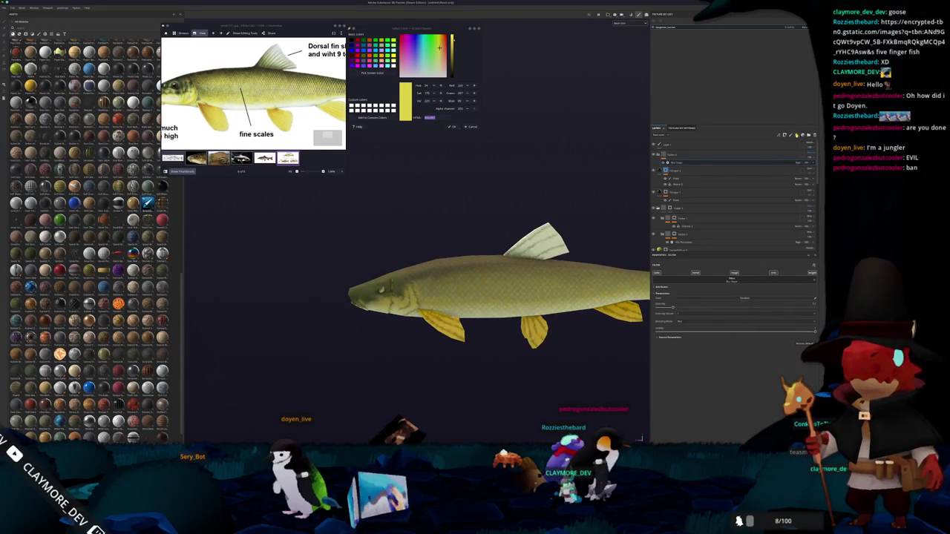
click(798, 136)
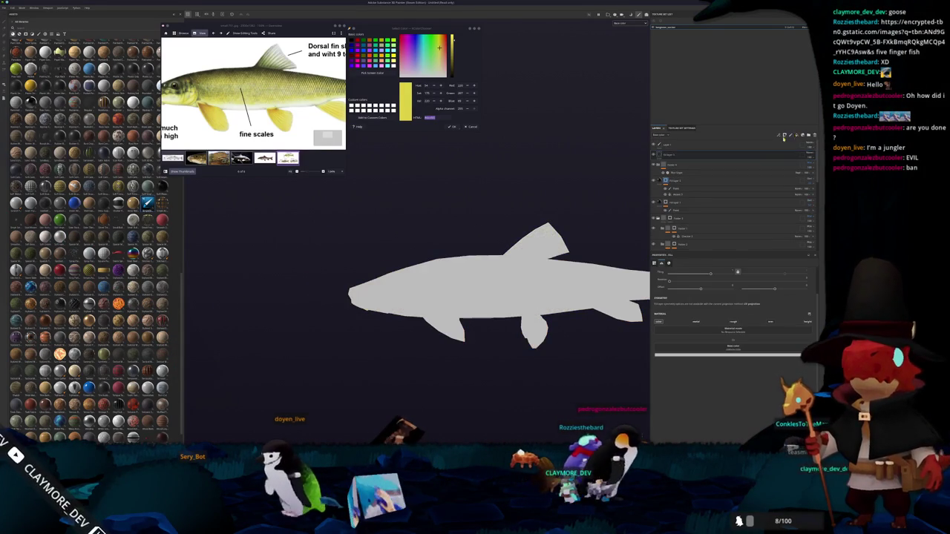
Adjust the new fill's base colour, then delete the unwanted black fill layer
click(706, 355)
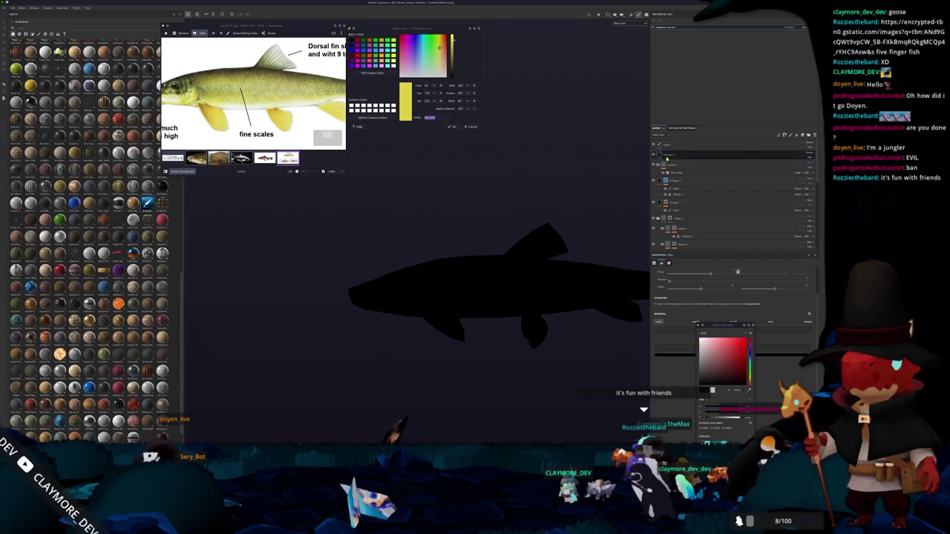
key(Delete)
scroll(338, 297, up, 5)
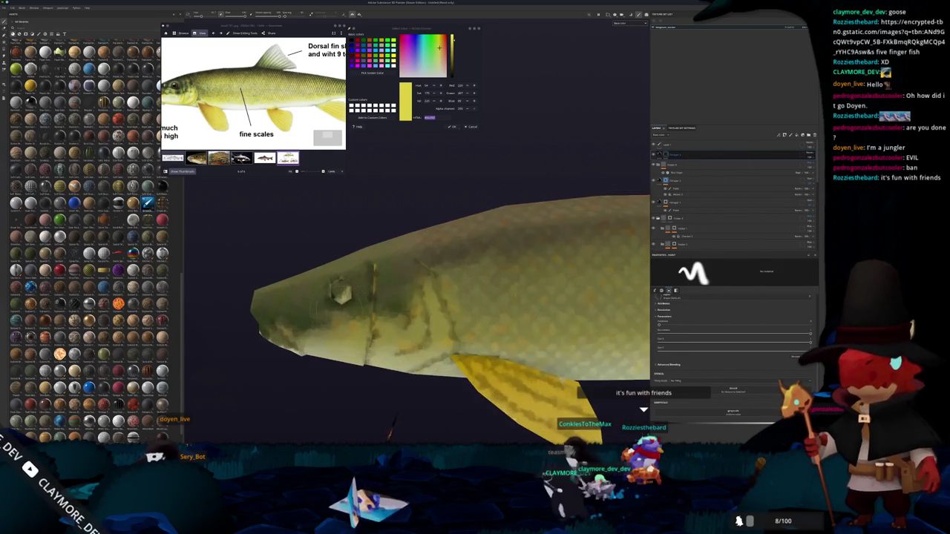
scroll(337, 295, up, 2)
scroll(341, 298, up, 2)
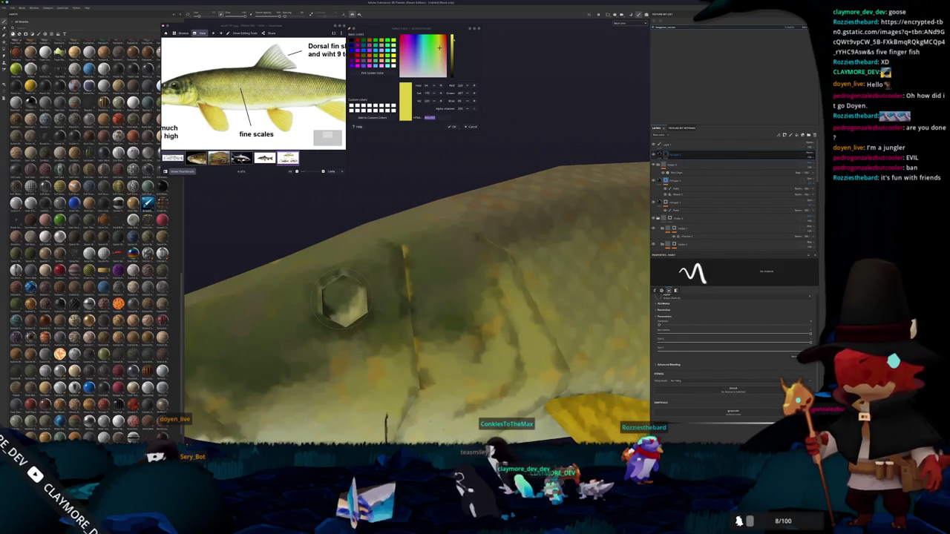
scroll(348, 300, up, 2)
scroll(371, 311, up, 1)
Polygon-fill the hexagonal eye patch black and zoom the reference onto the fish's eye
key(4)
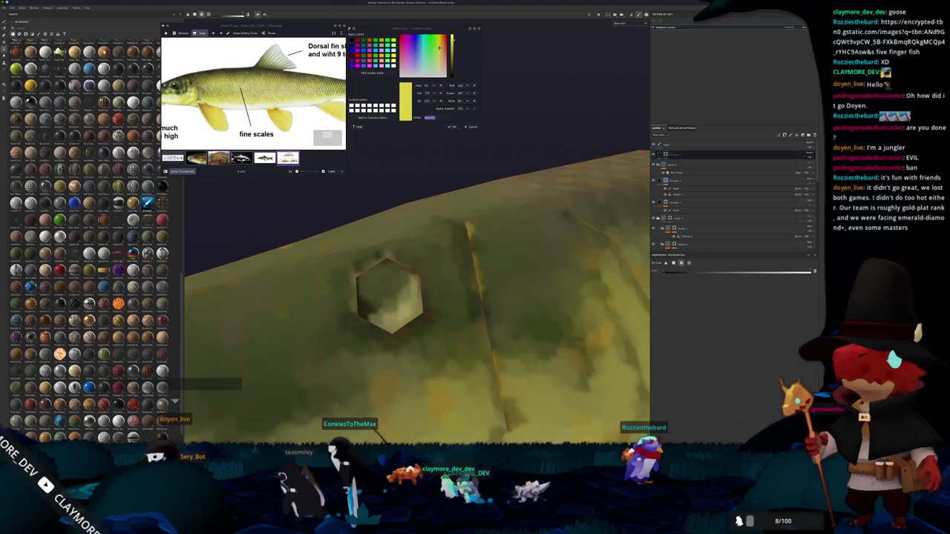
mouse_move(305, 213)
alt+mouse_down()
mouse_move(289, 232)
mouse_move(303, 235)
alt+mouse_up()
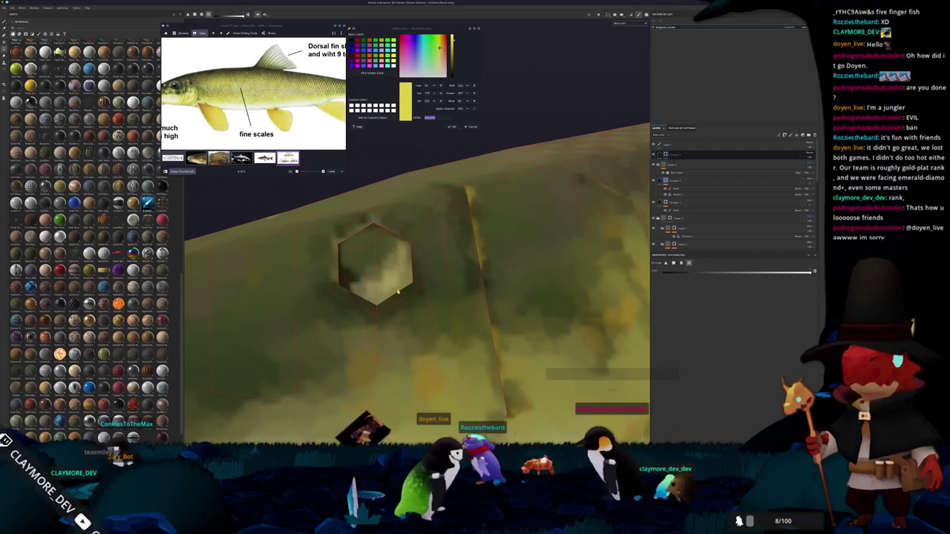
click(380, 277)
scroll(380, 276, down, 2)
scroll(382, 274, down, 2)
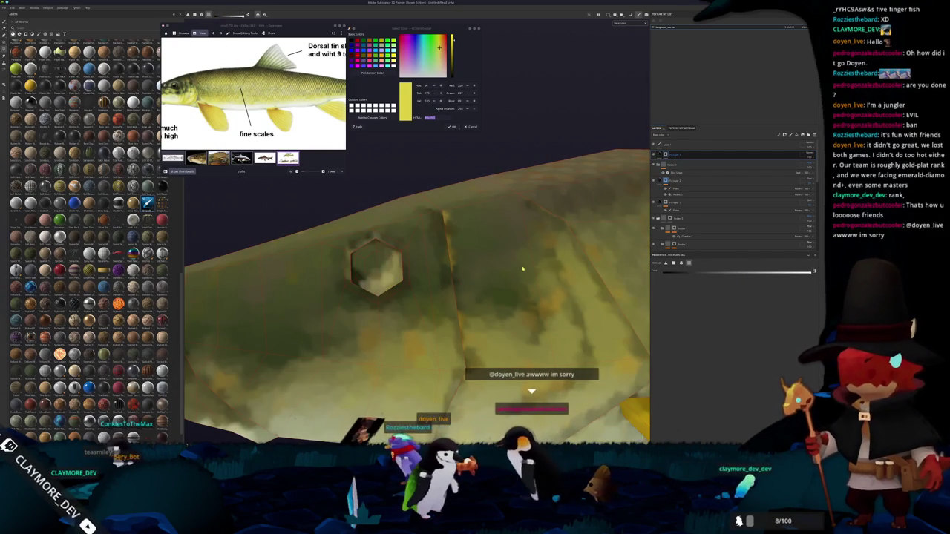
mouse_move(377, 270)
alt+mouse_down()
mouse_move(522, 263)
mouse_move(278, 280)
alt+mouse_up()
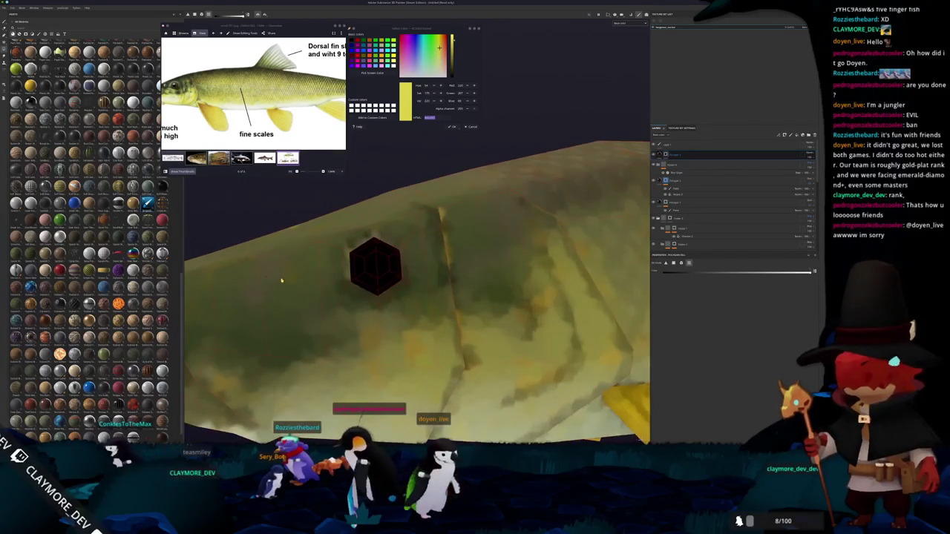
scroll(222, 92, up, 2)
scroll(221, 92, up, 2)
scroll(221, 93, up, 2)
scroll(221, 93, up, 2)
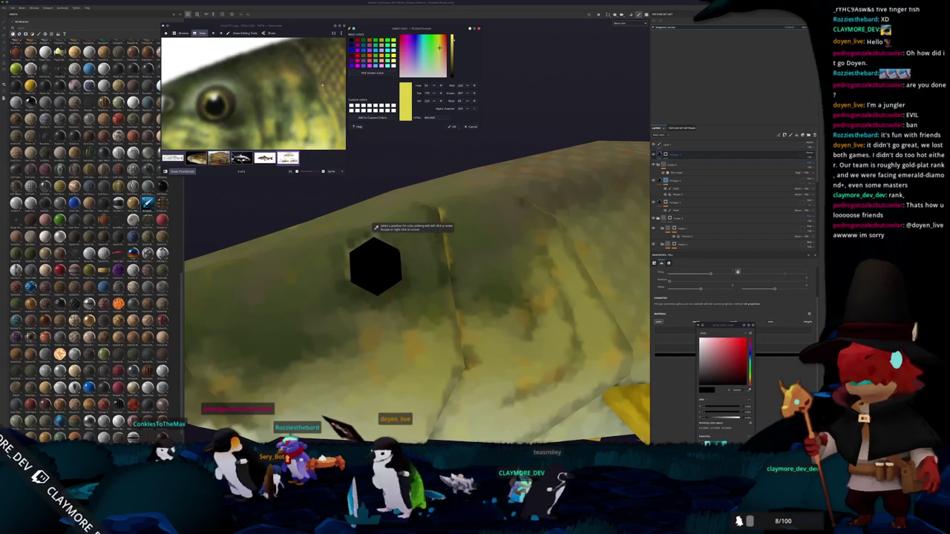
Sample the dark olive eye colour from the reference photo and apply it to the hexagon
click(375, 226)
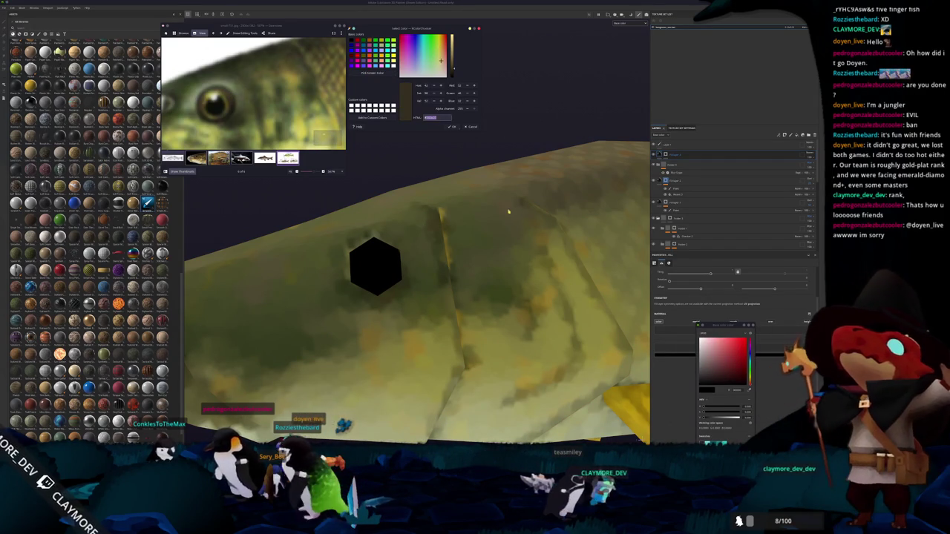
click(696, 353)
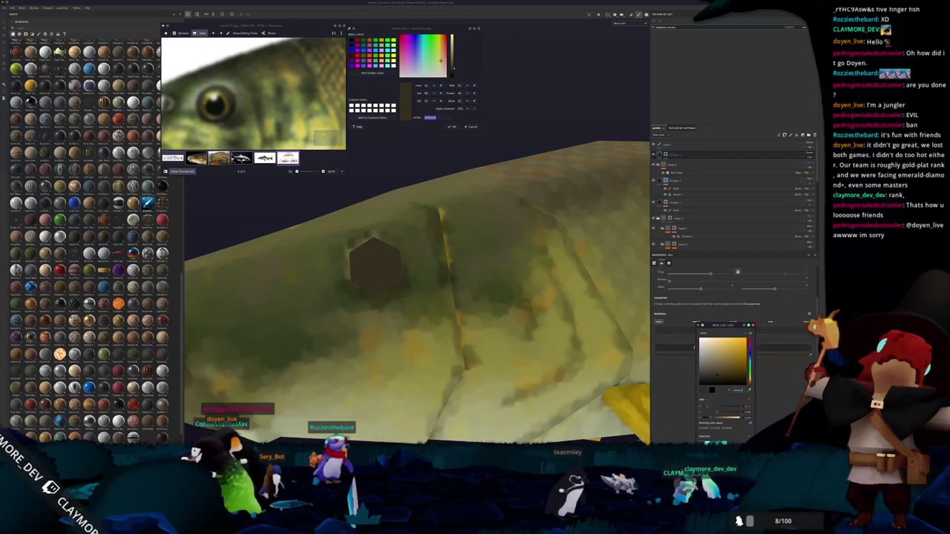
click(684, 155)
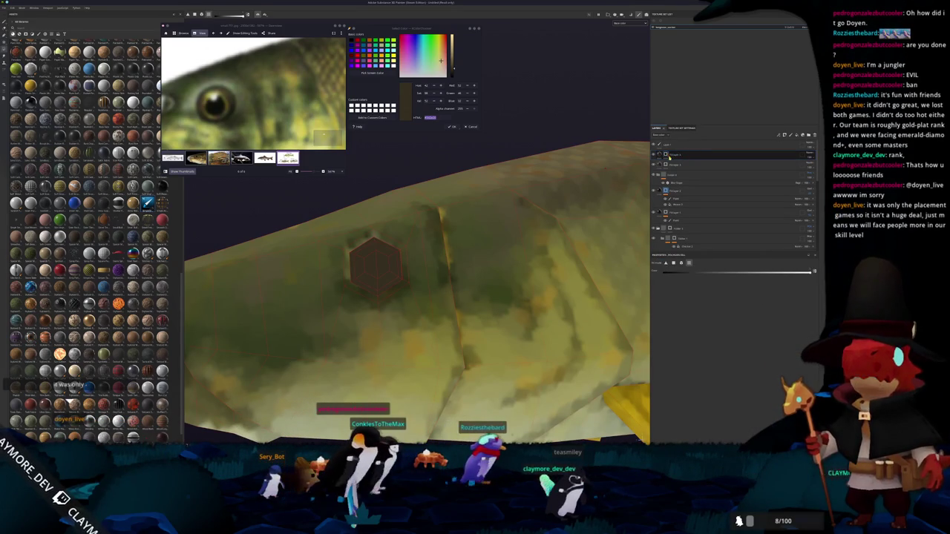
click(666, 154)
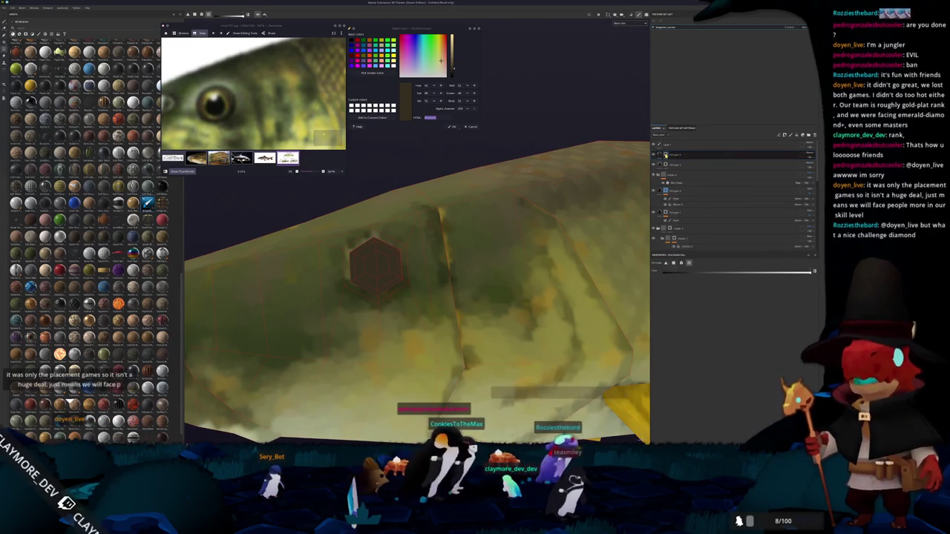
right_click(666, 155)
click(674, 204)
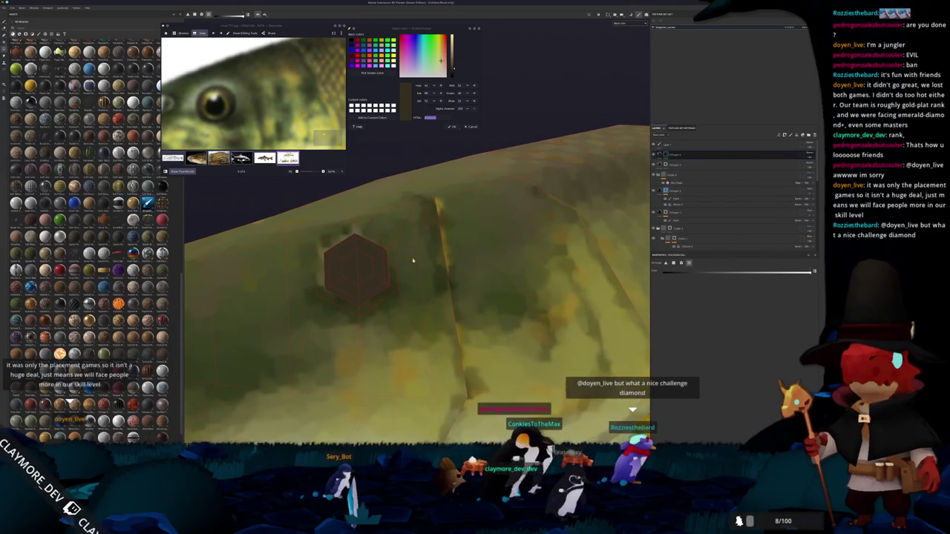
Paint a round black pupil in the centre of the eye hexagon with the brush
alt+drag(416, 296, 457, 236)
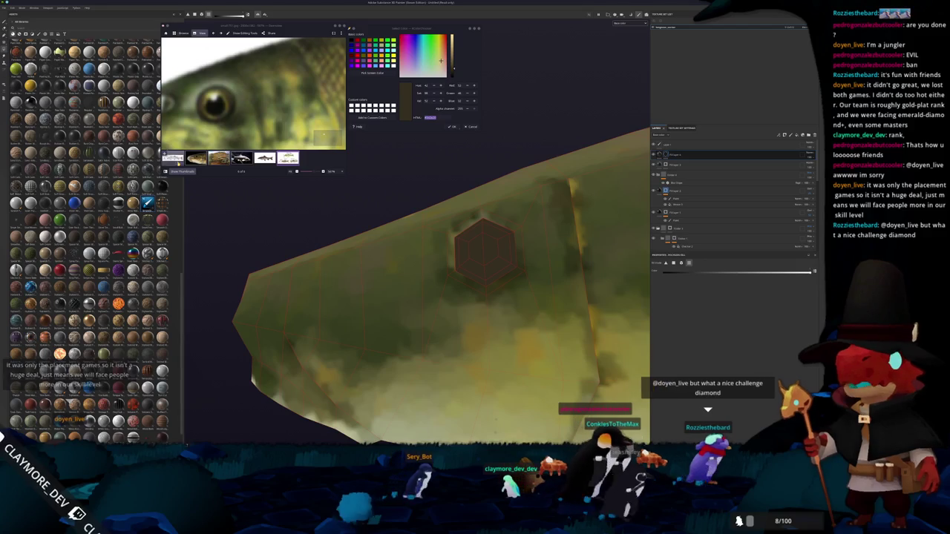
key(1)
alt+drag(458, 236, 445, 252)
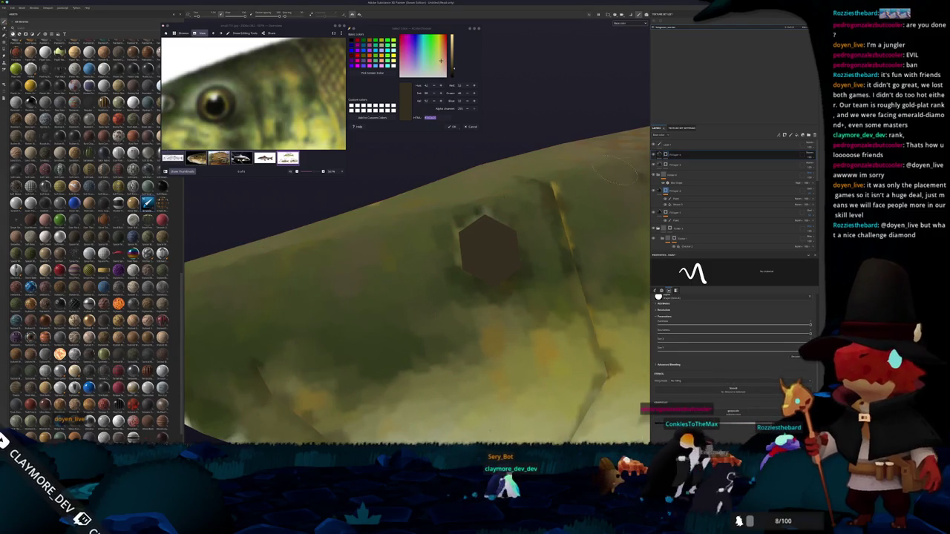
click(666, 190)
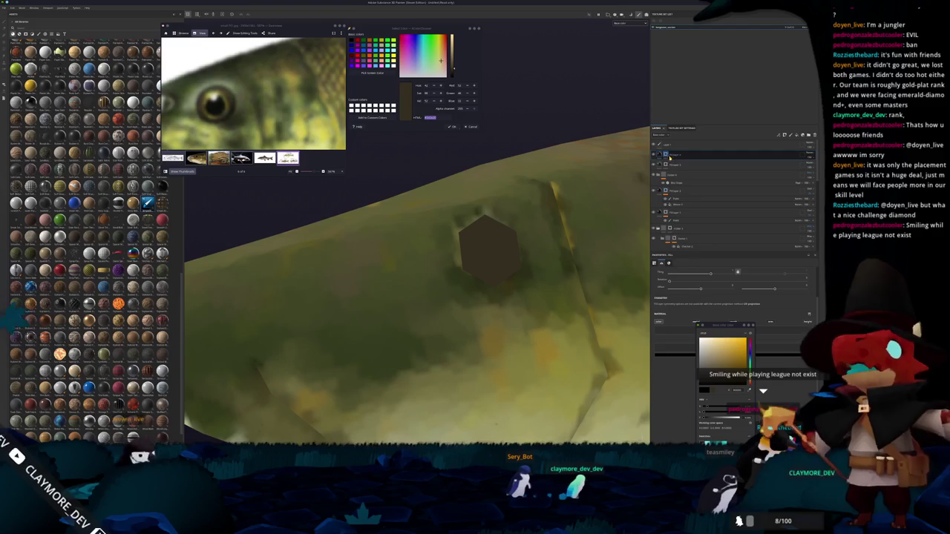
key(1)
scroll(493, 245, up, 3)
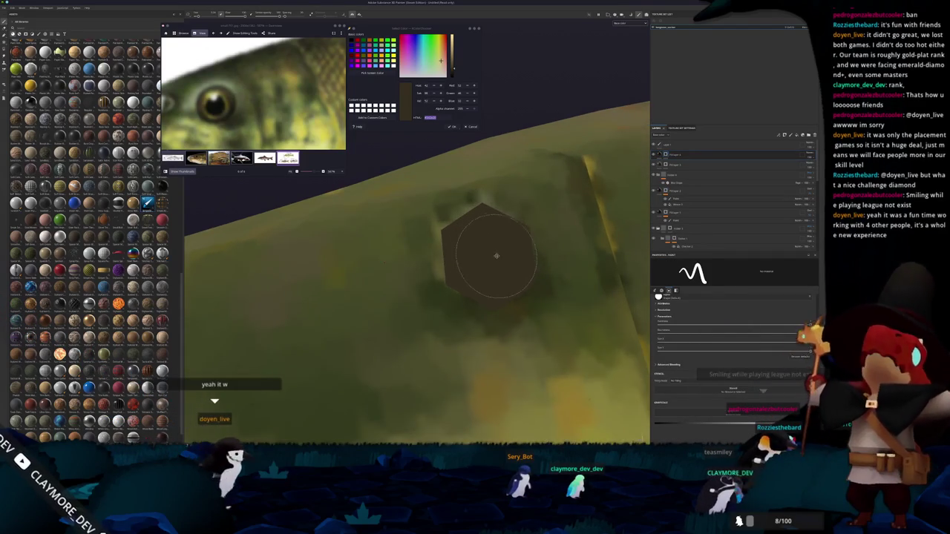
alt+drag(494, 245, 468, 285)
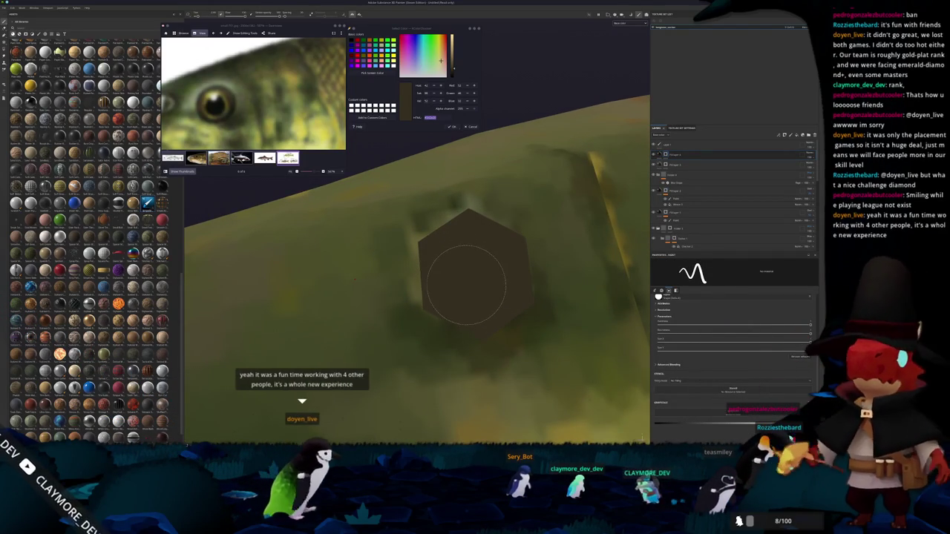
click(474, 271)
Orbit to review the whole fish from several angles, then save with Ctrl+S
scroll(473, 271, down, 3)
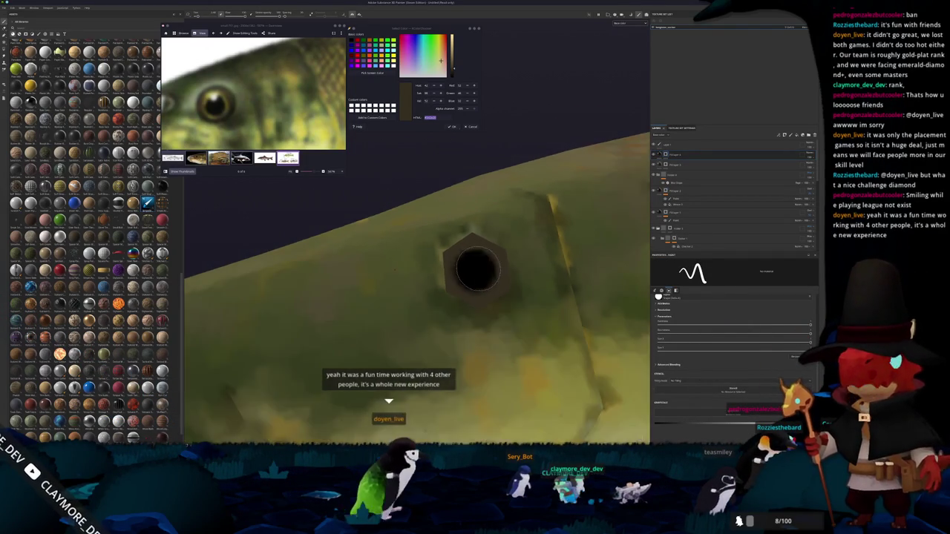
scroll(474, 271, down, 5)
scroll(474, 271, down, 3)
alt+drag(474, 271, 631, 276)
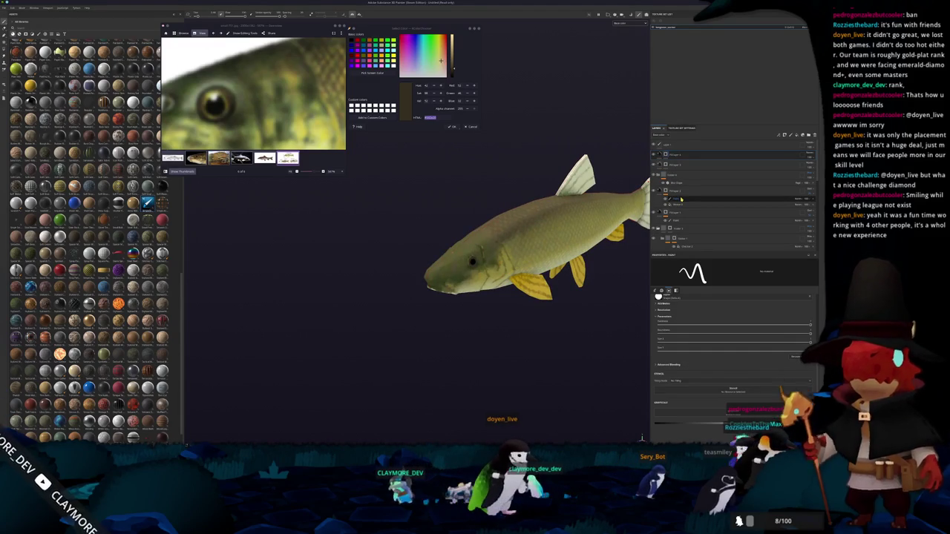
click(679, 220)
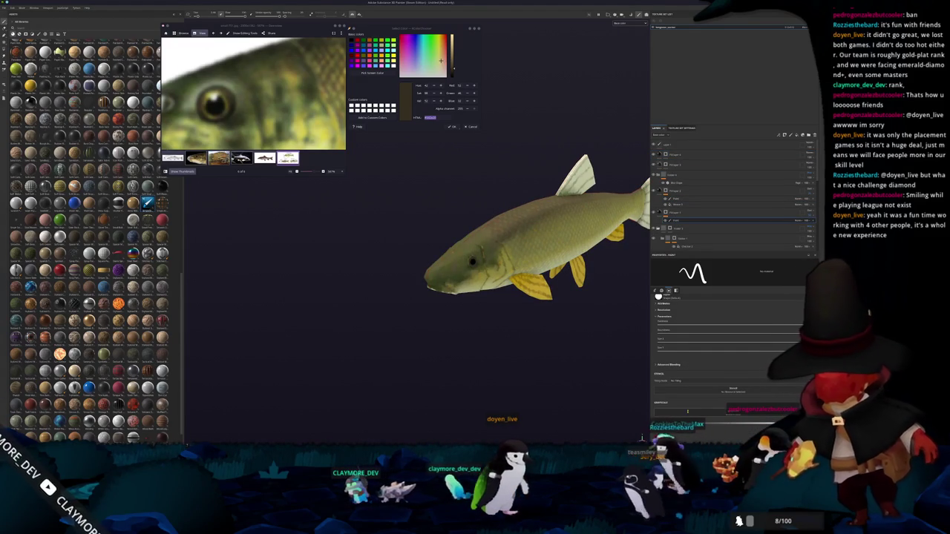
scroll(479, 292, up, 3)
scroll(478, 291, up, 2)
scroll(479, 291, up, 2)
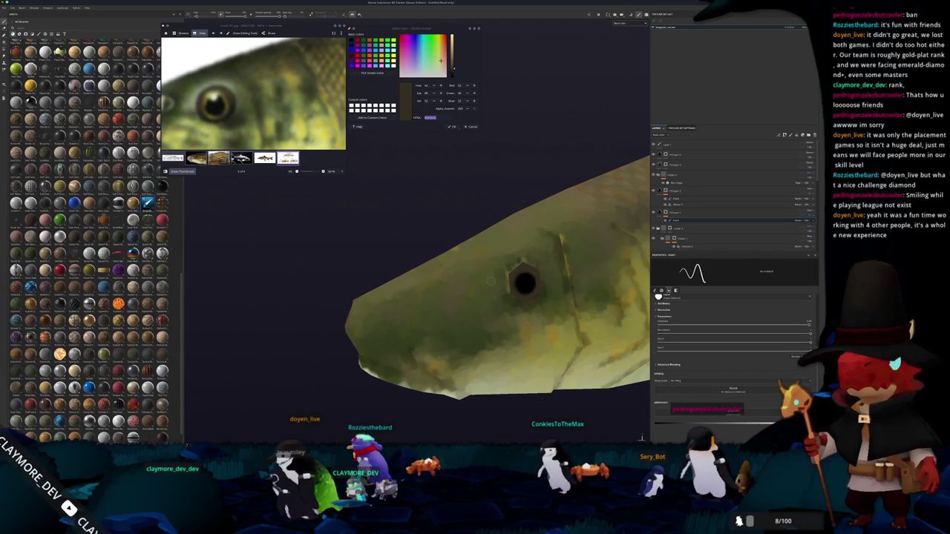
scroll(471, 296, down, 3)
alt+drag(471, 296, 523, 300)
scroll(641, 438, down, 3)
scroll(641, 438, down, 2)
key(ctrl+s)
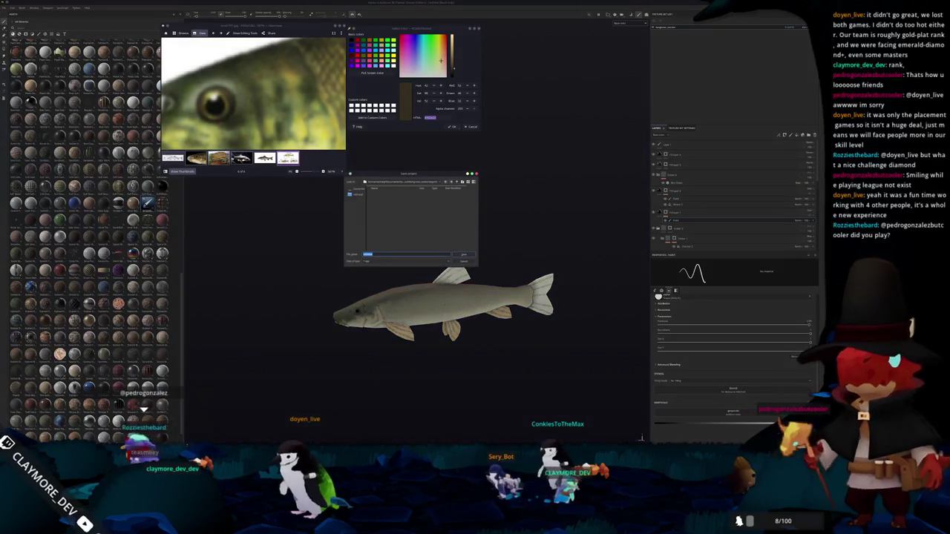
Save the project under a new file name in the project folder
drag(444, 203, 515, 249)
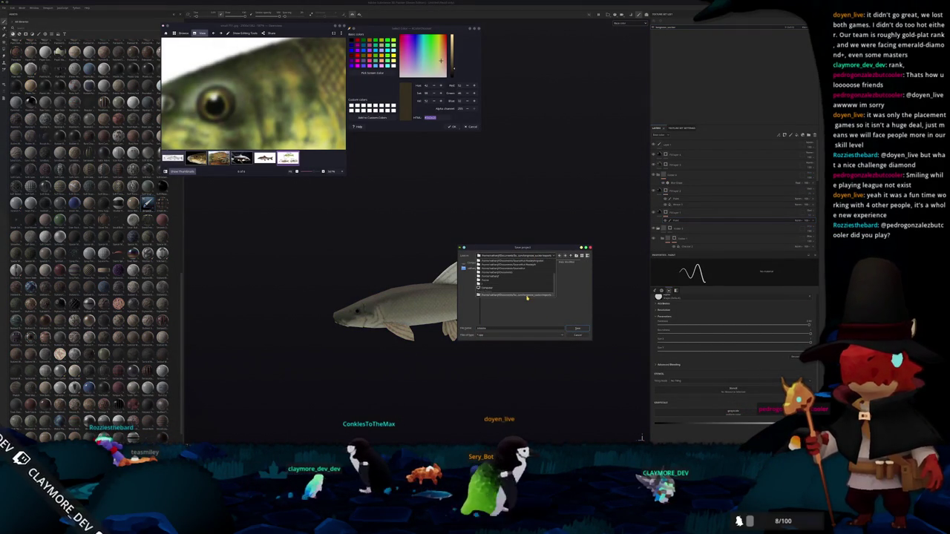
click(529, 296)
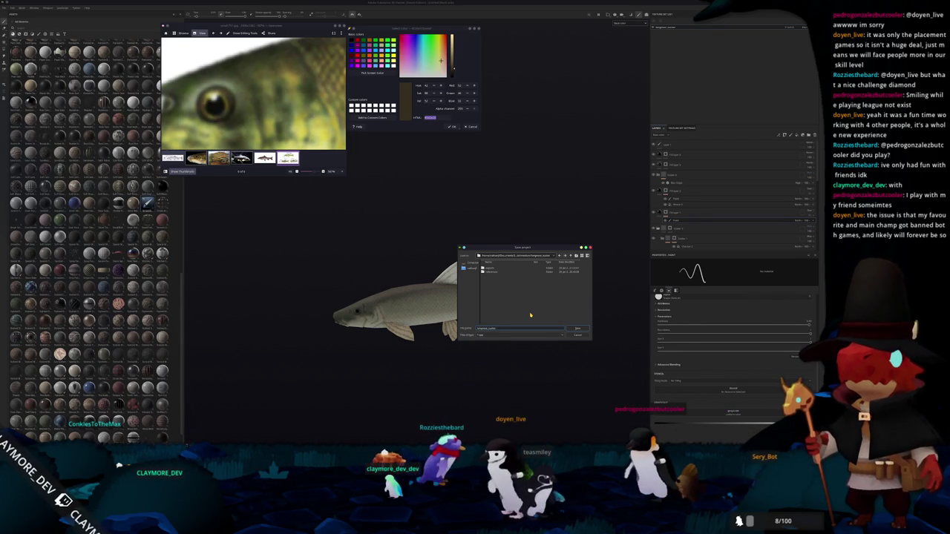
key(Return)
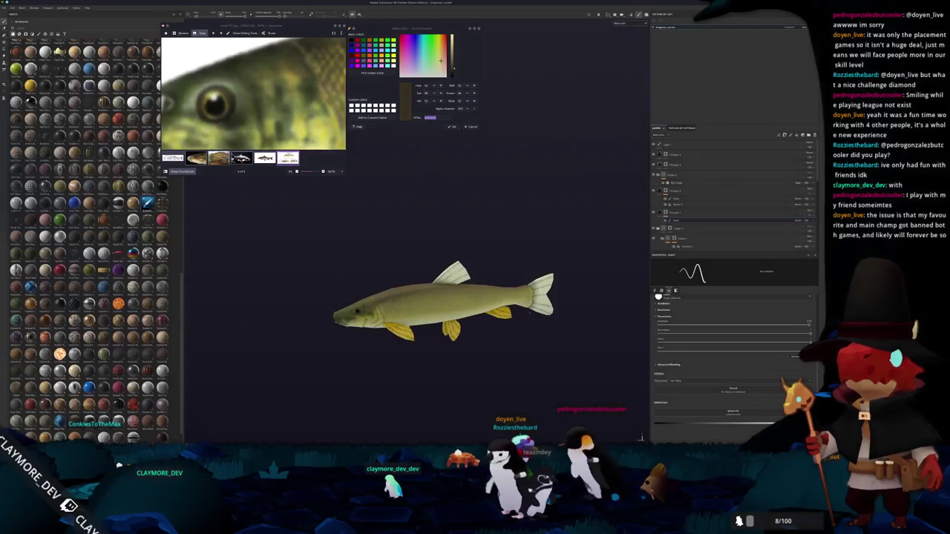
Export the fish textures to a recent output folder via Ctrl+Shift+E
key(ctrl+shift+e)
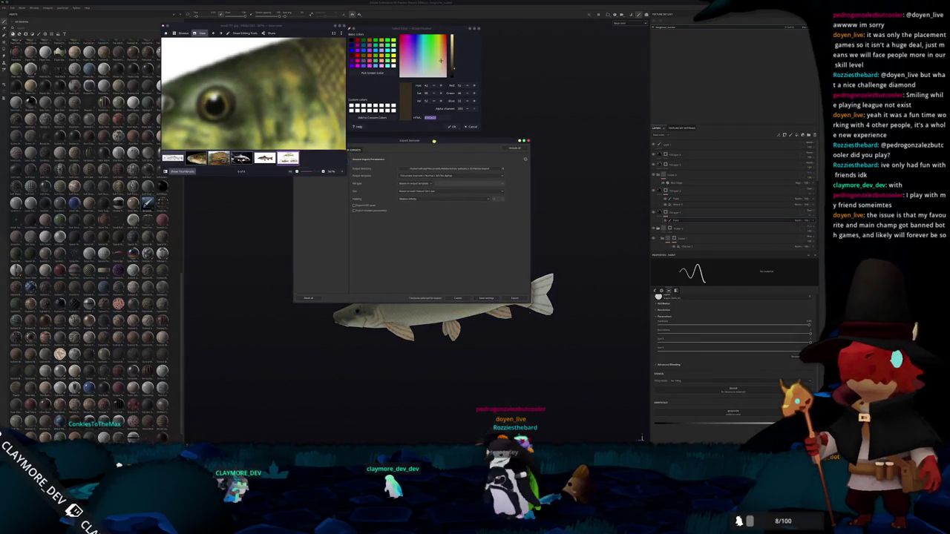
drag(434, 141, 516, 191)
click(543, 217)
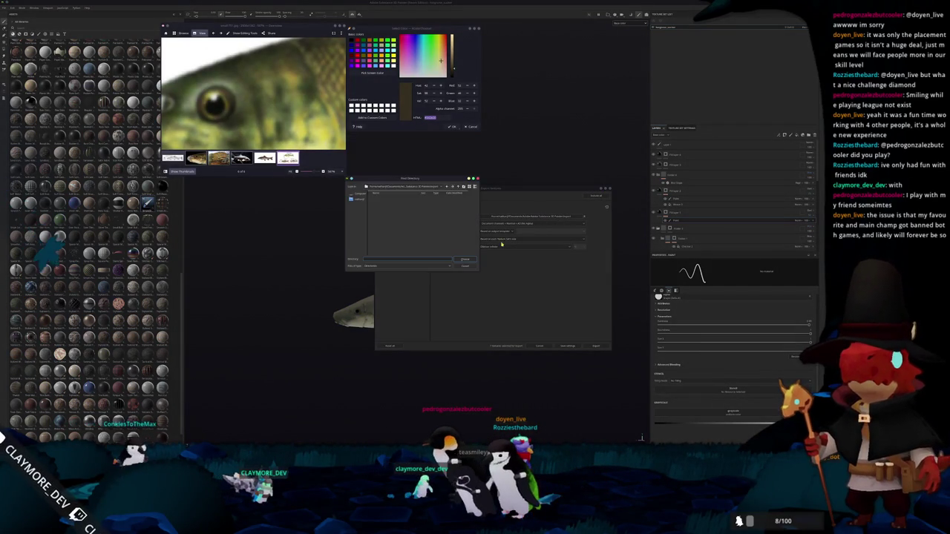
click(428, 188)
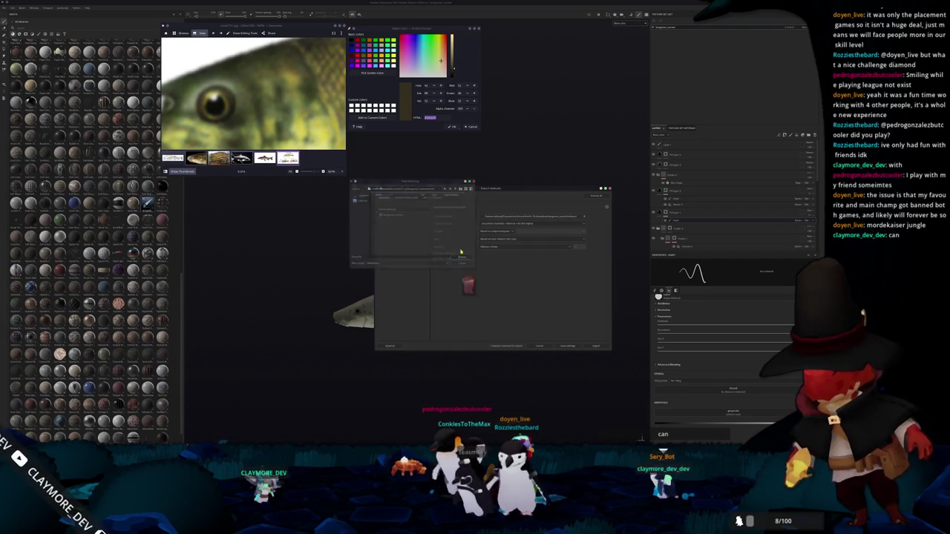
click(464, 259)
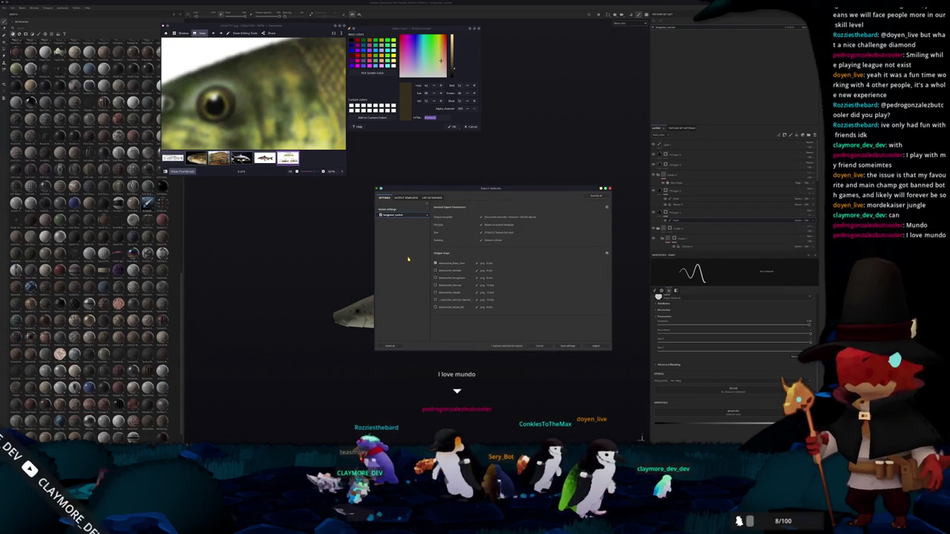
click(408, 210)
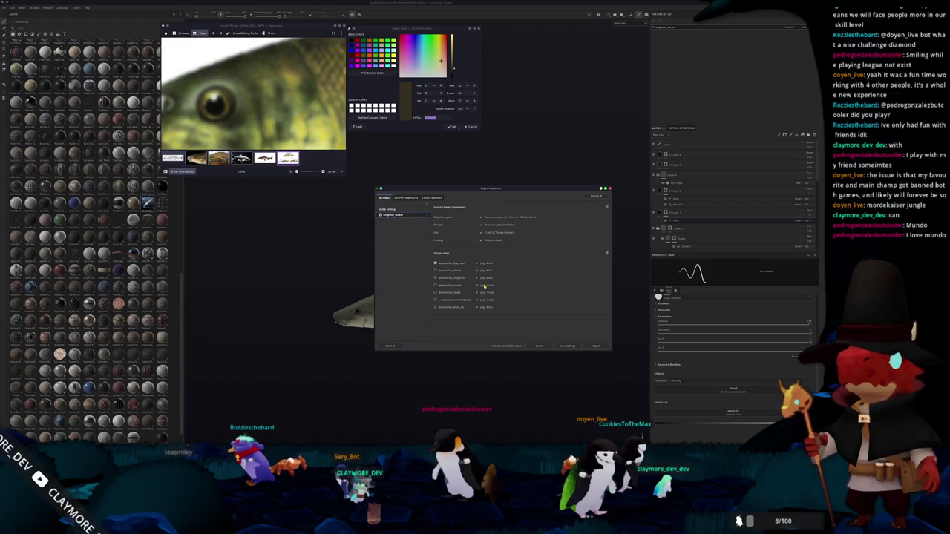
click(594, 346)
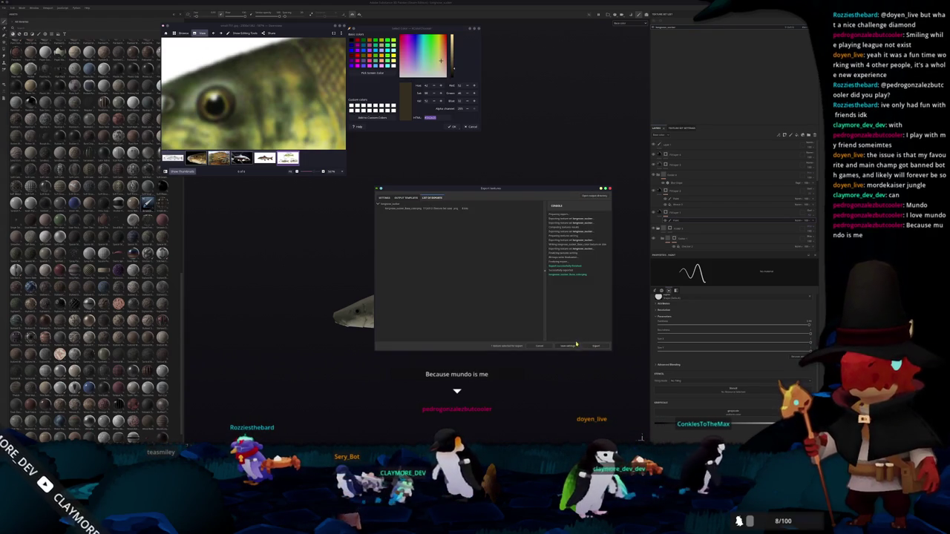
Close the export window and frame the whole textured fish in the viewport
click(575, 346)
alt+middle_drag(516, 331, 514, 309)
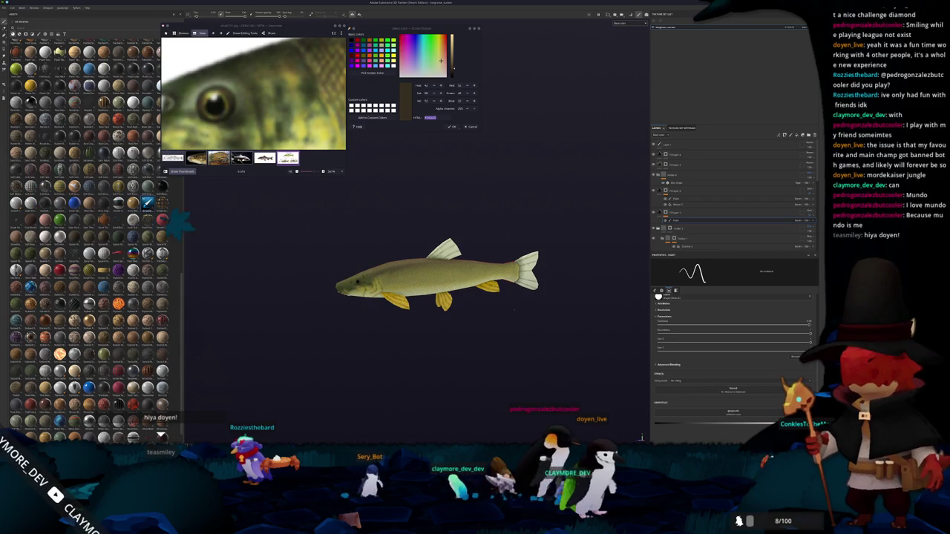
scroll(515, 312, up, 2)
key(alt+Tab)
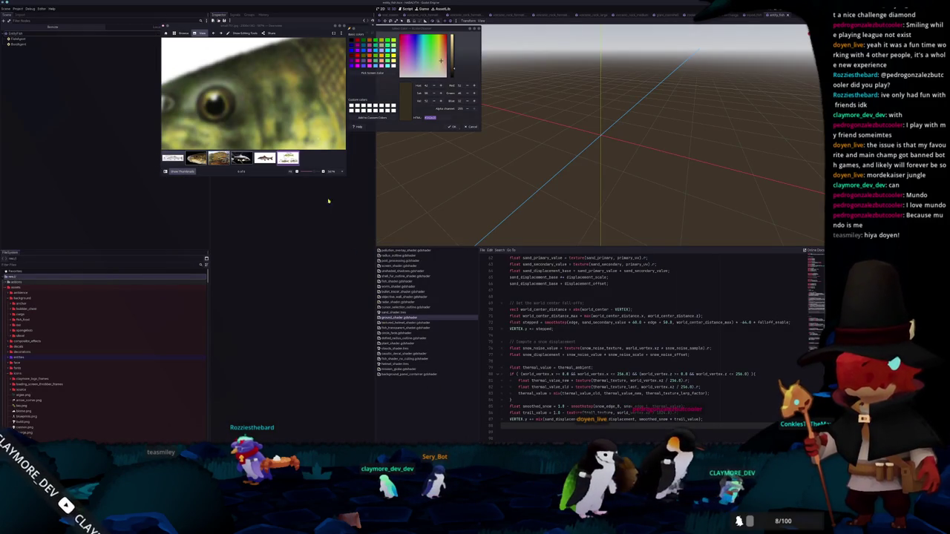
Close the reference image viewer and colour picker, and collapse the icons and portraits folders
click(343, 26)
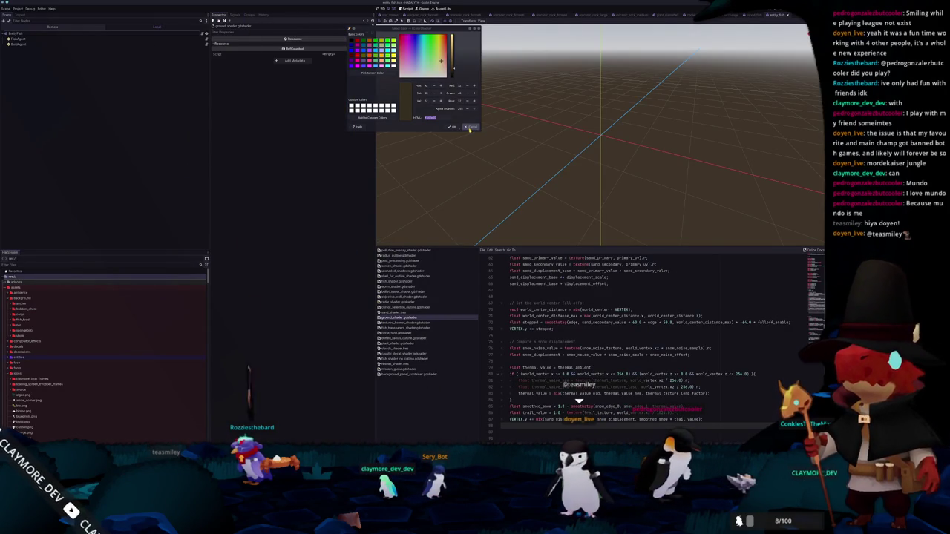
click(469, 127)
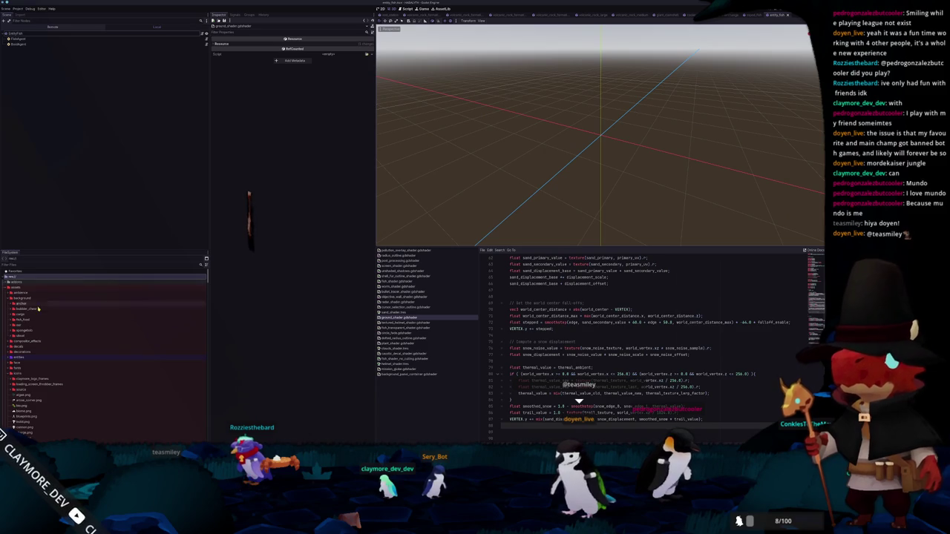
double_click(23, 373)
scroll(25, 364, down, 3)
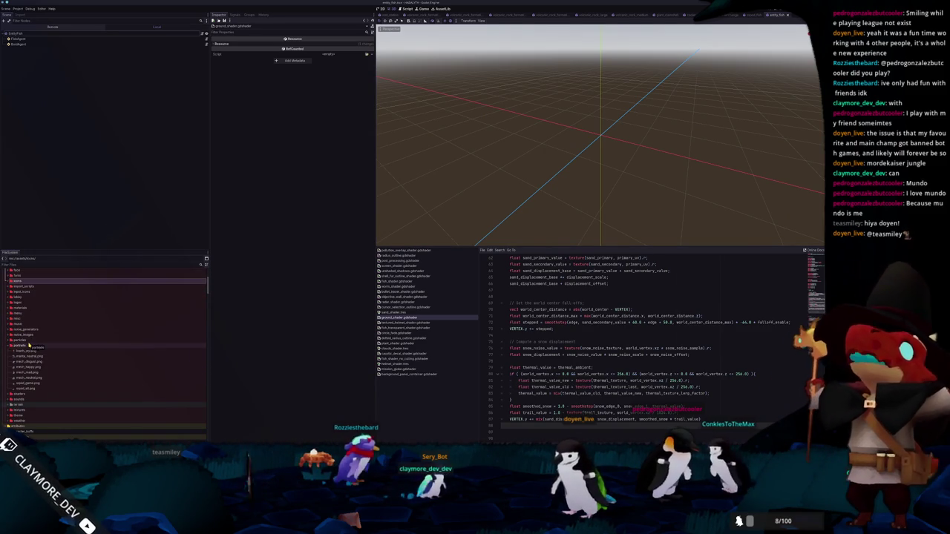
double_click(28, 345)
scroll(44, 356, down, 3)
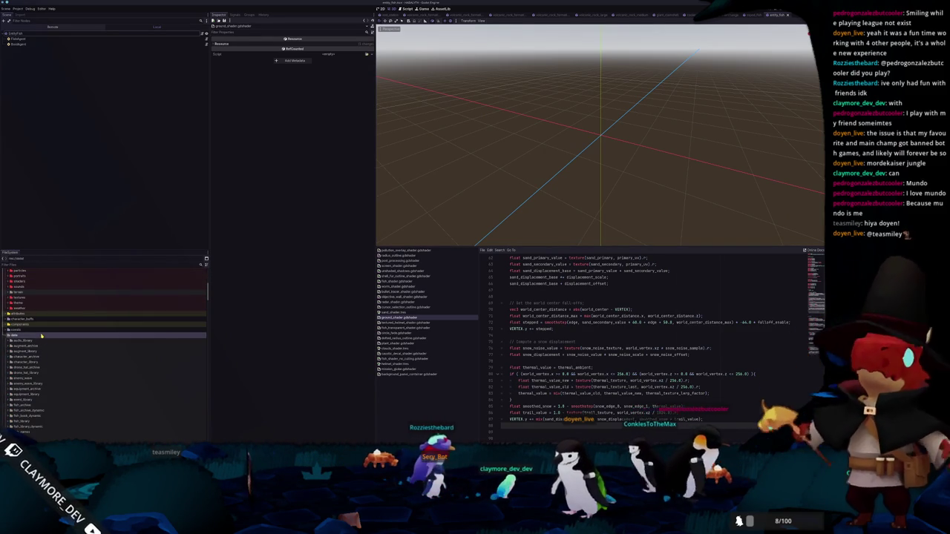
scroll(42, 337, down, 3)
Browse to entities/fish in FileSystem and duplicate the golden_trout folder with Ctrl+D
click(30, 343)
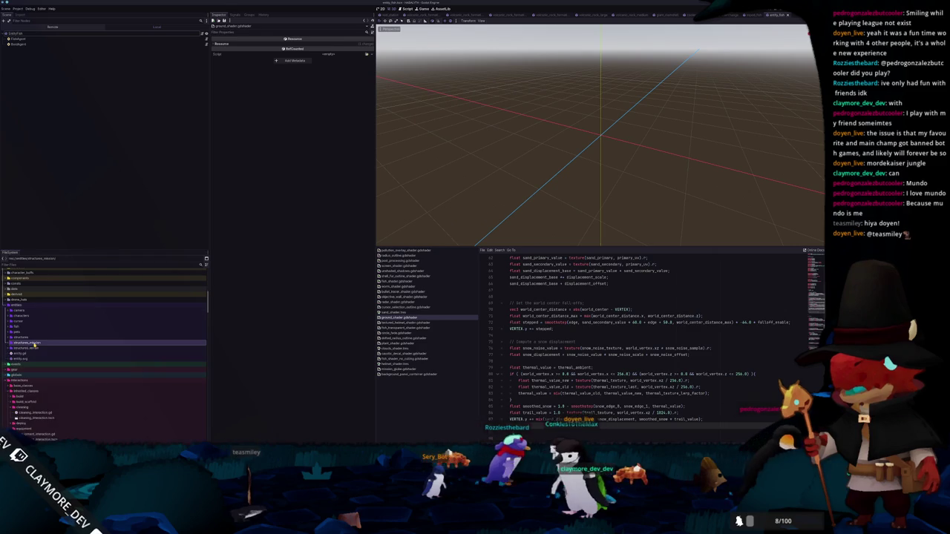
double_click(25, 326)
scroll(34, 353, down, 3)
scroll(37, 360, down, 2)
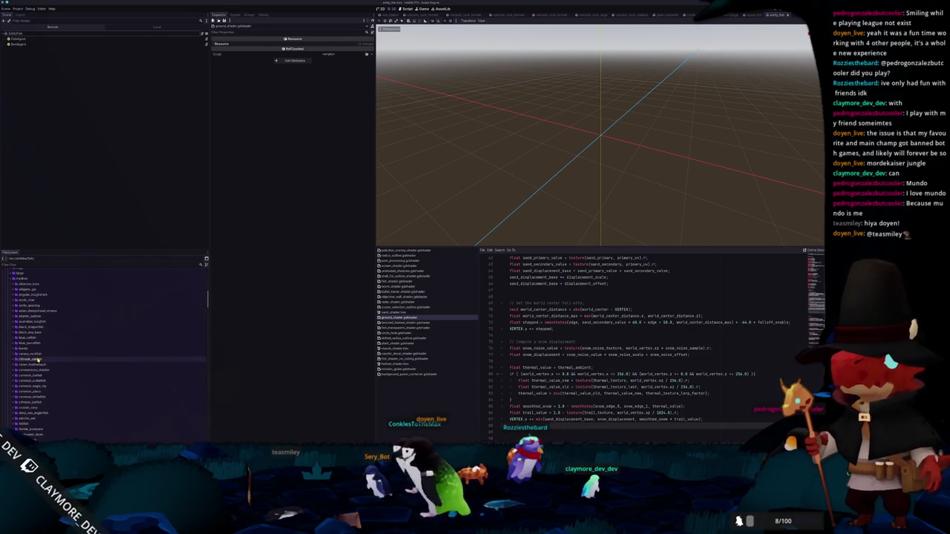
scroll(49, 378, down, 2)
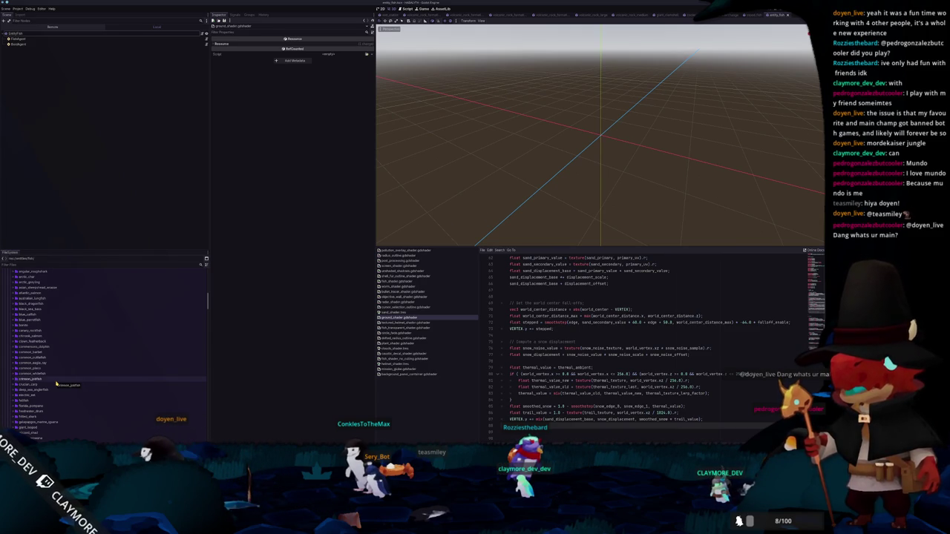
scroll(56, 384, down, 1)
scroll(57, 384, down, 1)
scroll(57, 384, down, 1)
scroll(56, 384, down, 1)
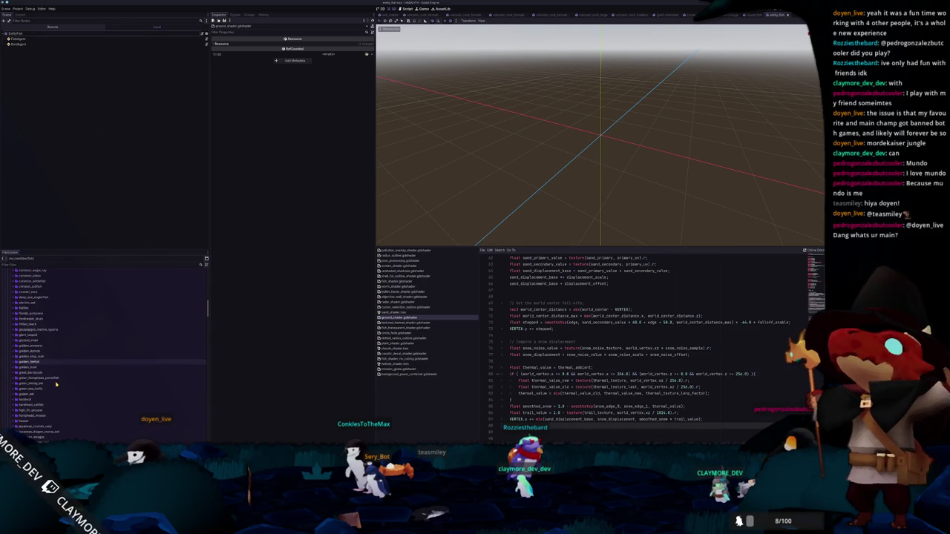
scroll(56, 384, down, 1)
scroll(54, 381, down, 1)
scroll(50, 379, down, 1)
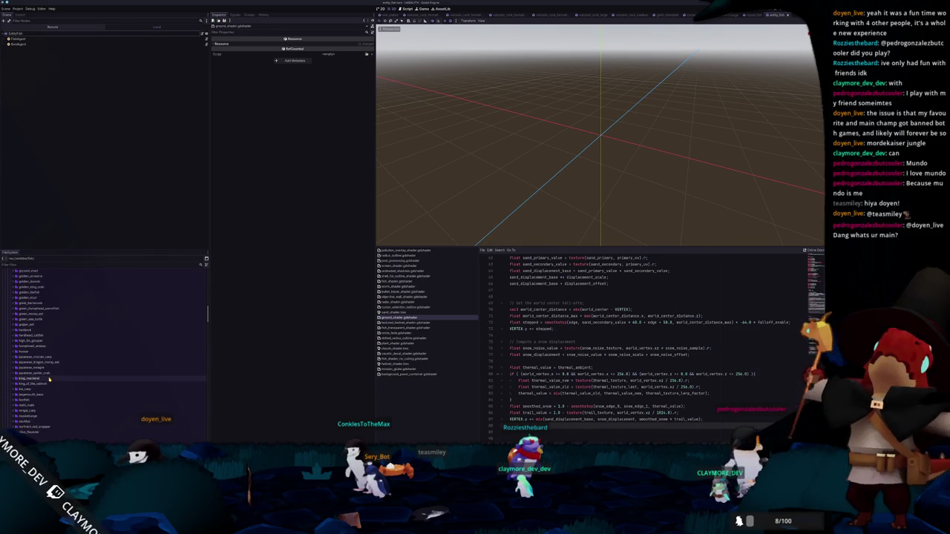
scroll(49, 379, down, 1)
scroll(47, 380, down, 1)
scroll(46, 380, down, 1)
scroll(44, 381, down, 2)
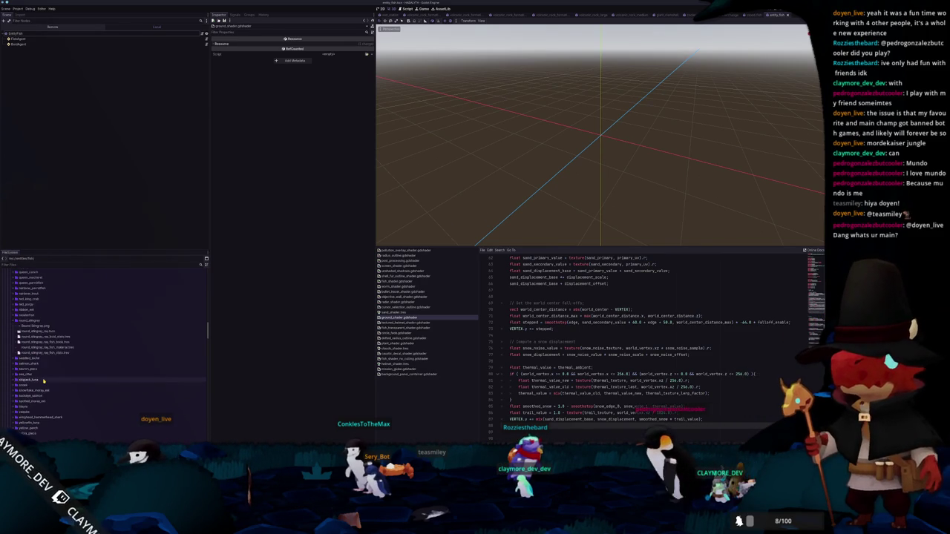
click(40, 357)
scroll(41, 357, up, 3)
scroll(43, 349, up, 4)
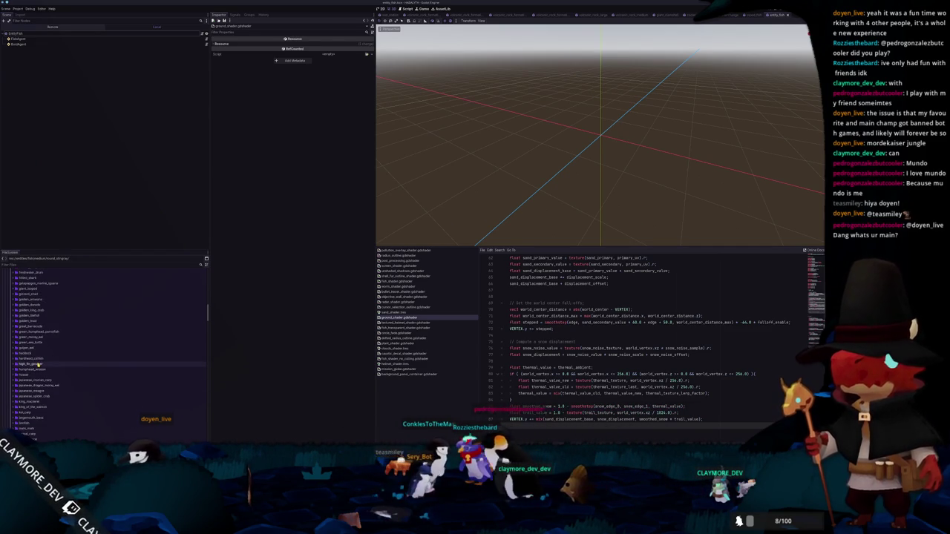
click(46, 321)
key(ctrl+d)
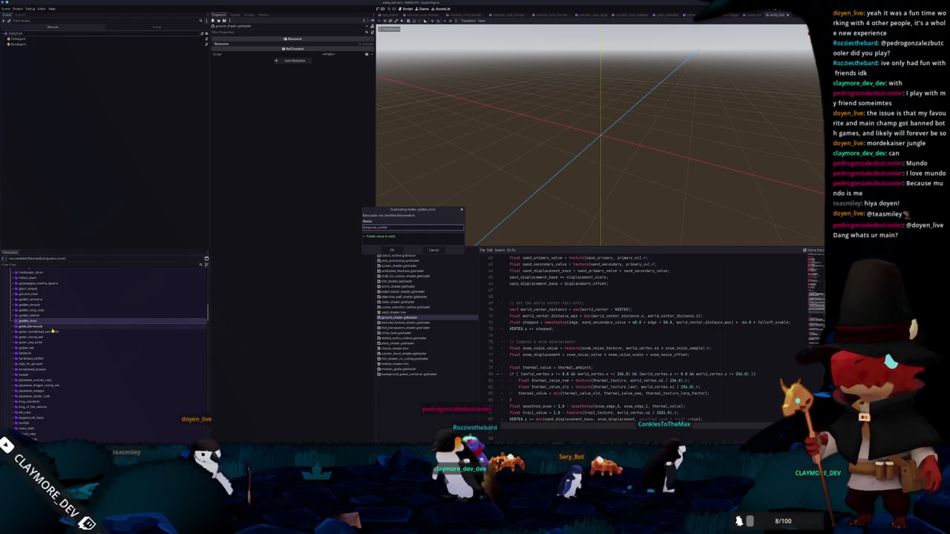
Confirm the duplicate as longnose_sucker and expand the new folder
key(Return)
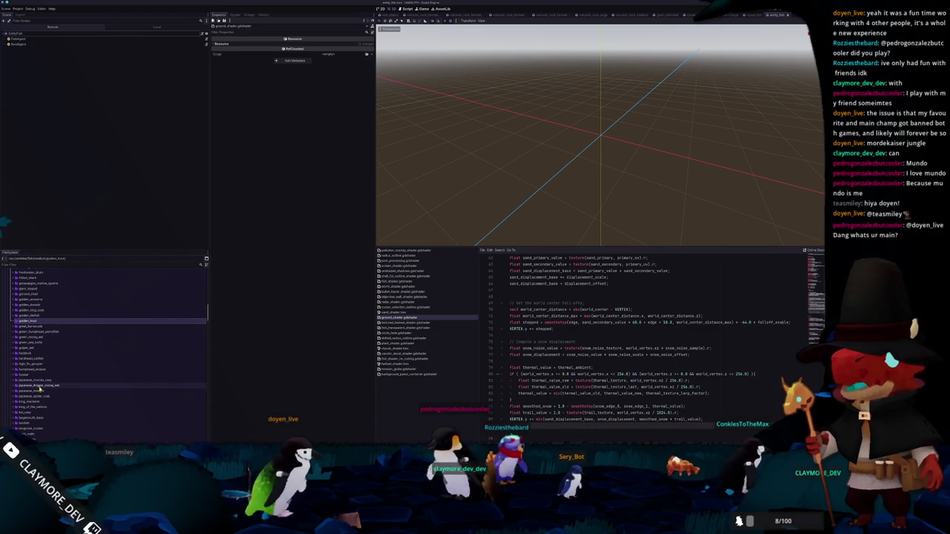
scroll(43, 395, down, 1)
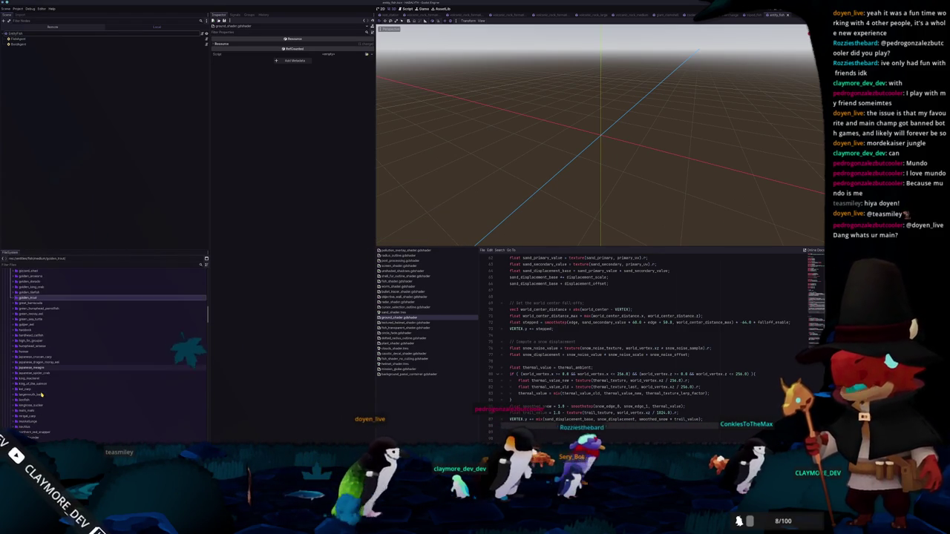
double_click(50, 406)
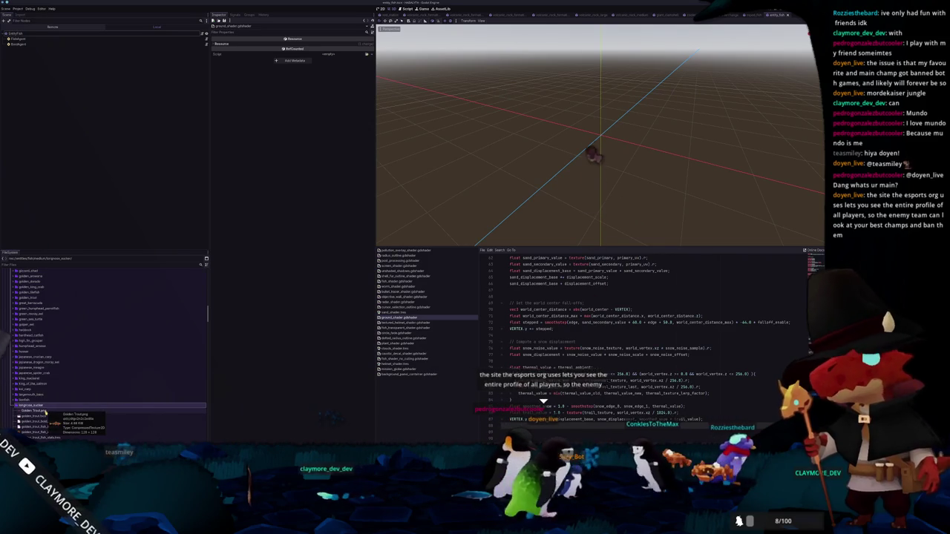
scroll(46, 414, down, 1)
scroll(46, 414, down, 1)
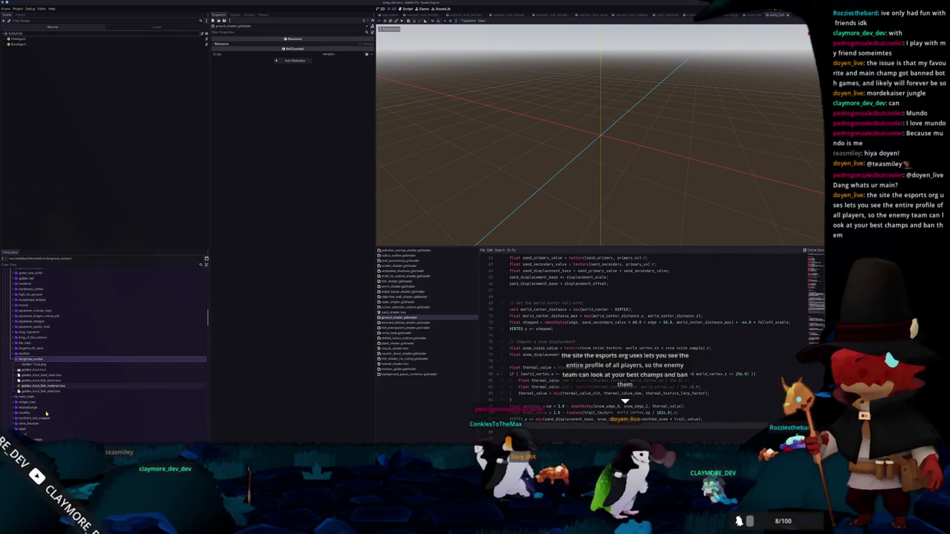
Rename the copies to longnose_sucker.tscn and longnose_sucker_fish_stats/material/book.tres, then open the scene
click(51, 371)
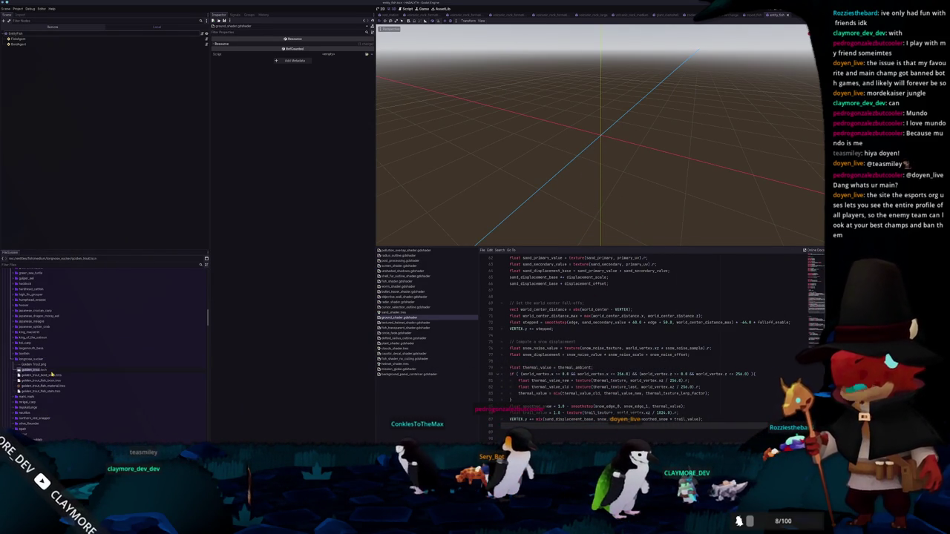
key(Return)
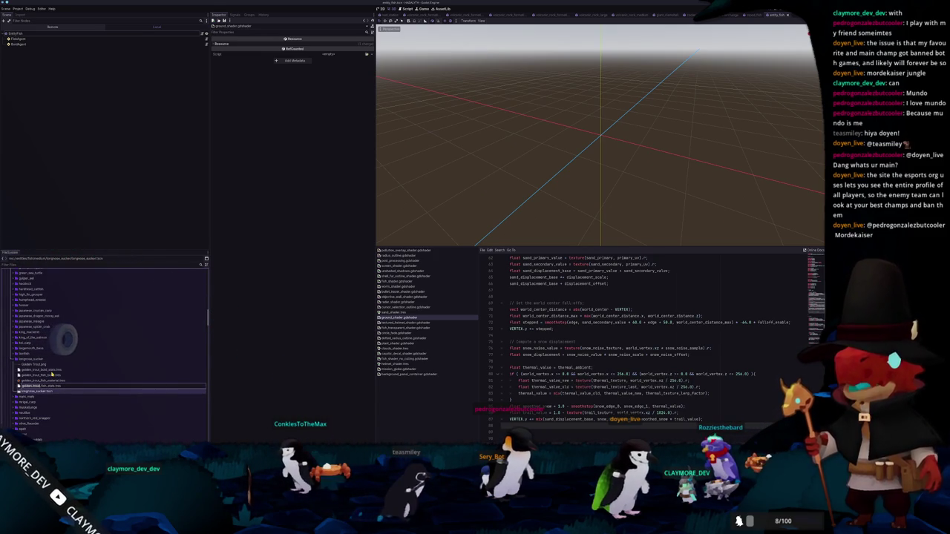
key(Return)
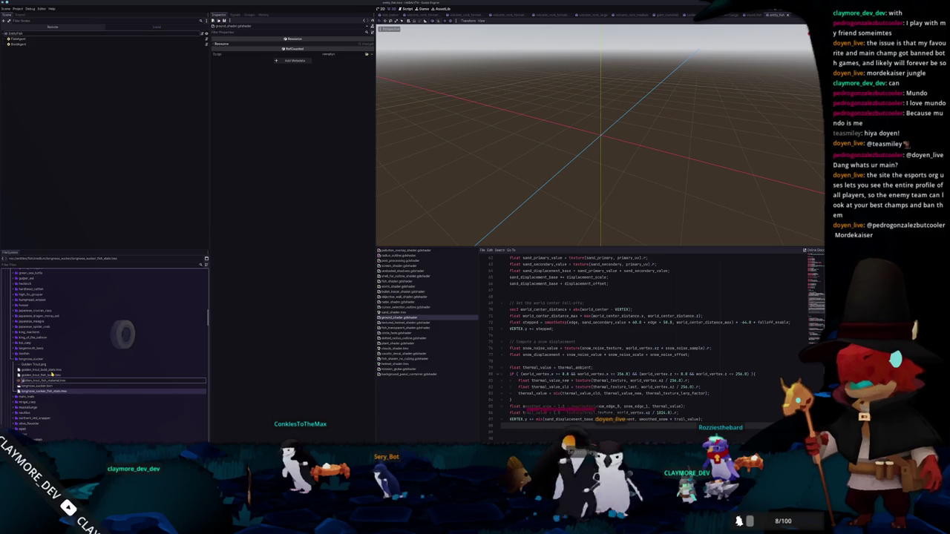
key(Return)
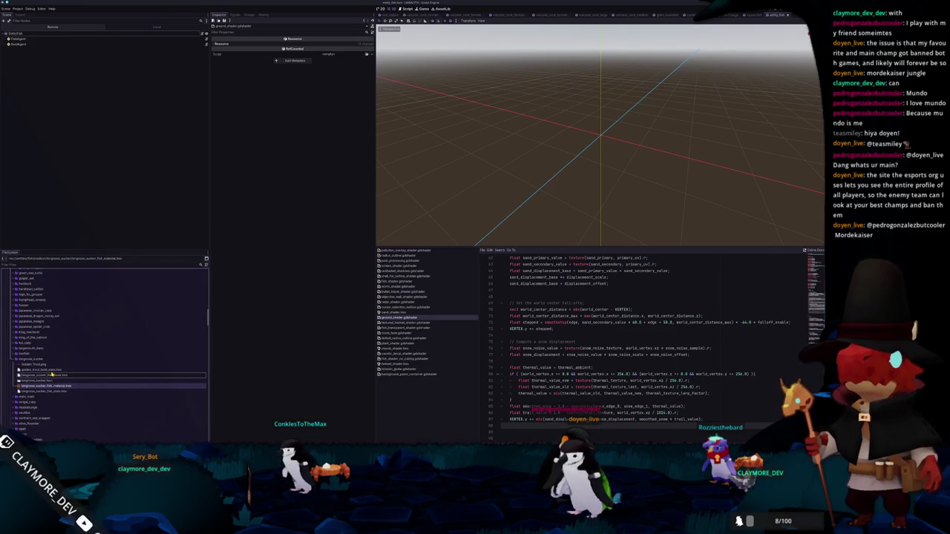
key(Return)
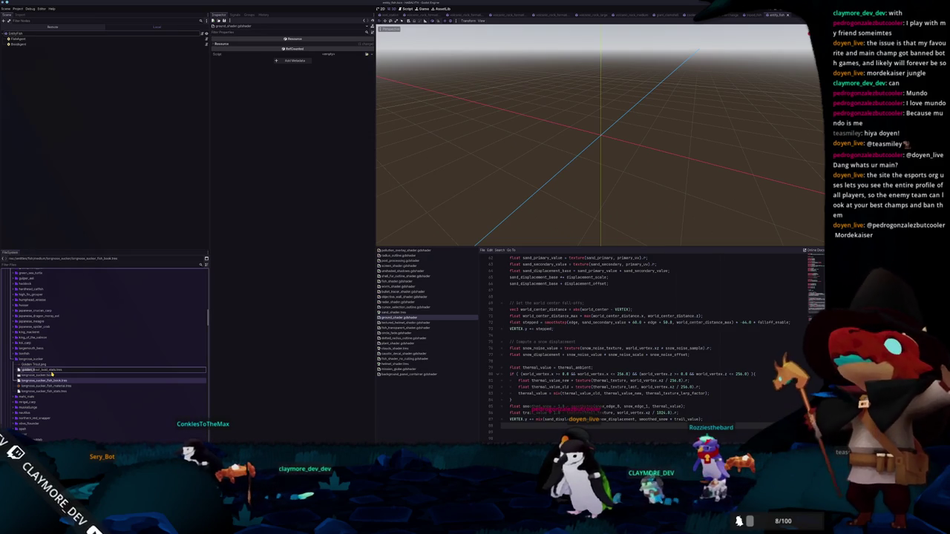
key(Return)
double_click(38, 369)
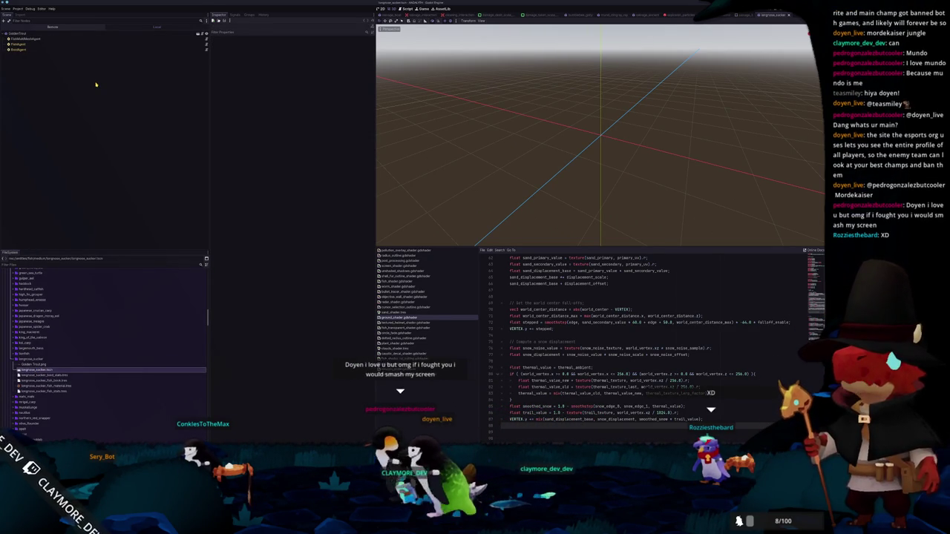
Assign the longnose sucker mesh to the FishMultiMeshAgent node
click(51, 34)
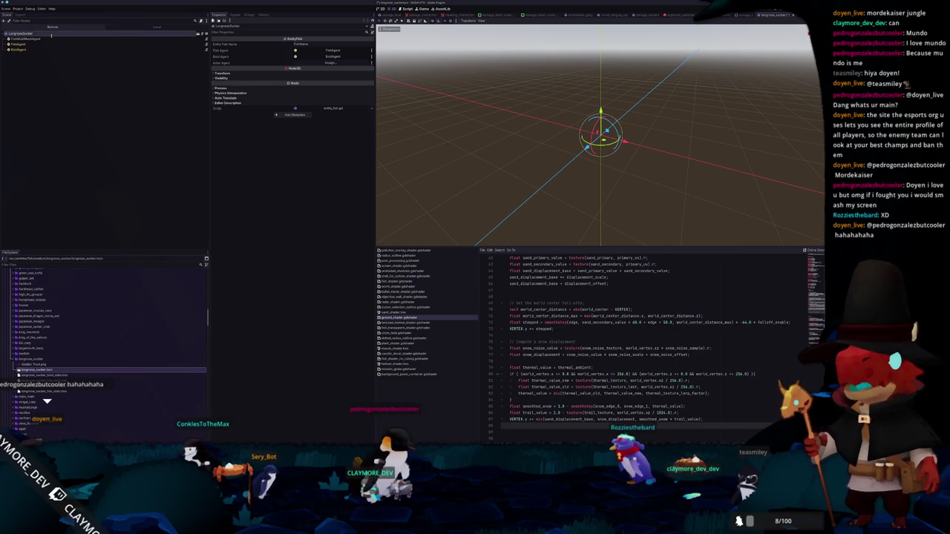
click(29, 38)
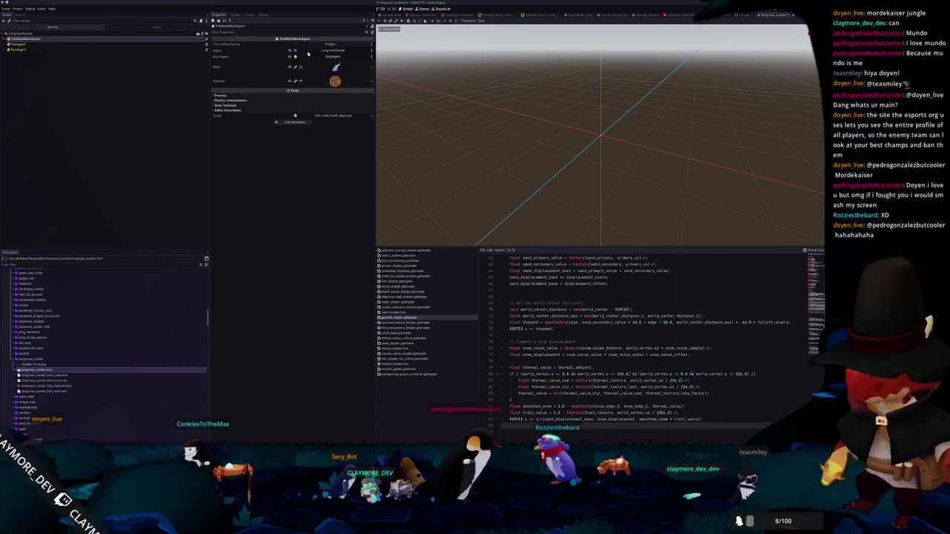
click(369, 66)
click(347, 171)
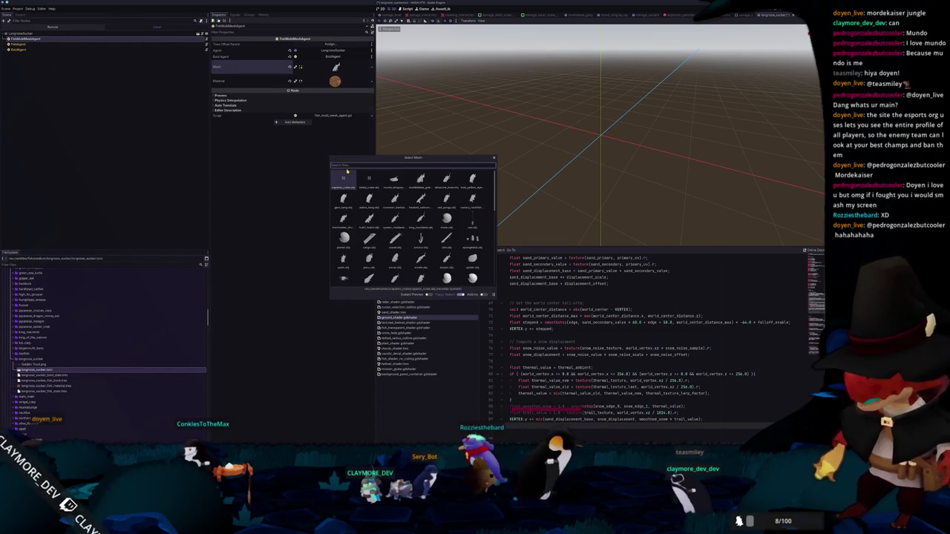
text(longnose)
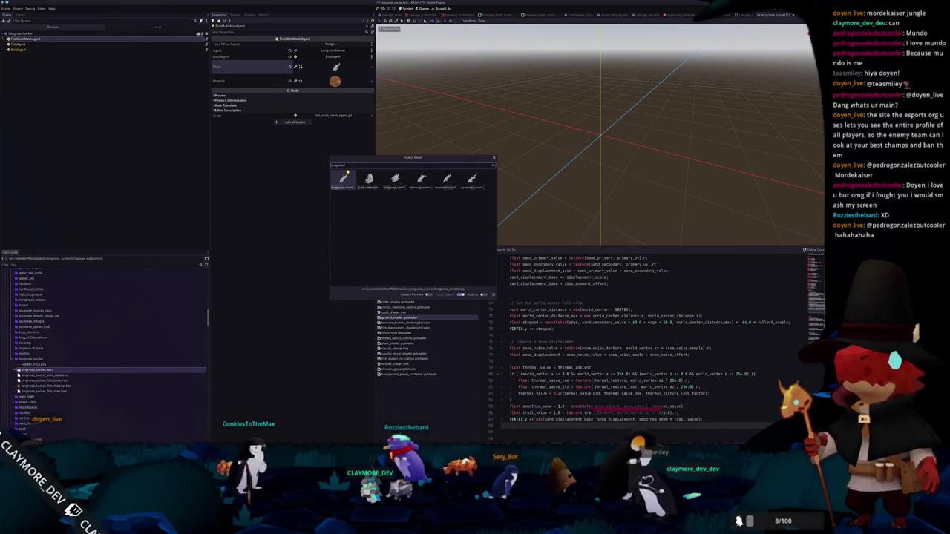
double_click(346, 171)
Set the agent material's Albedo shader parameter to the new fish texture via Quick Load
click(335, 80)
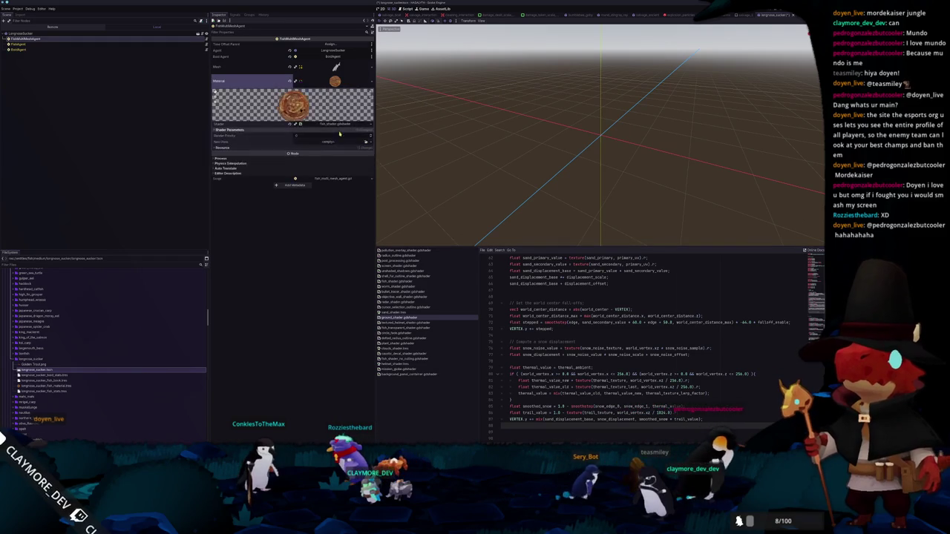
click(357, 131)
click(356, 139)
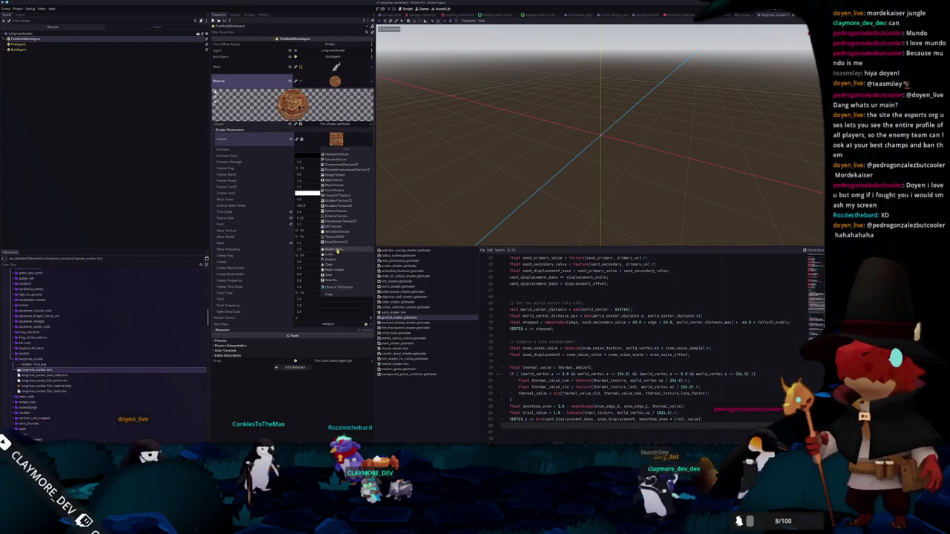
click(337, 251)
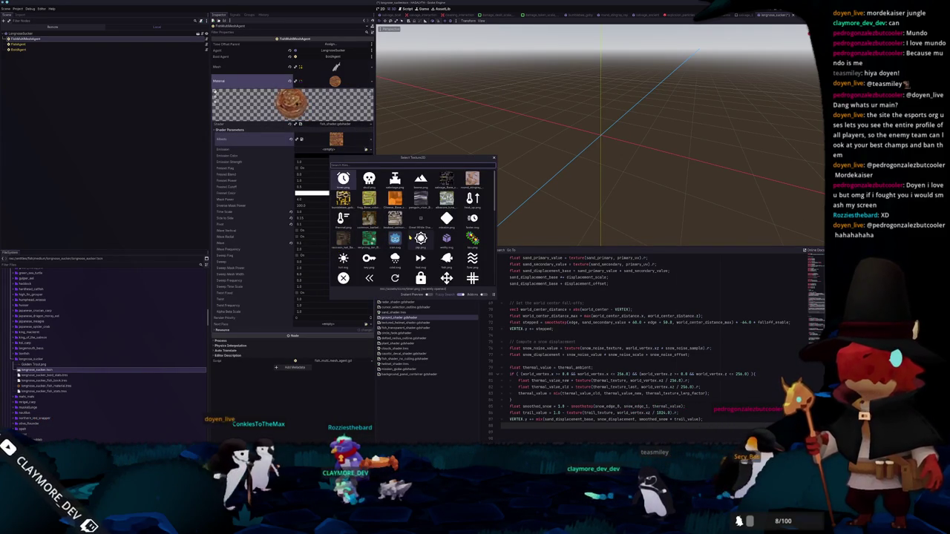
scroll(409, 237, down, 3)
scroll(409, 237, up, 2)
scroll(409, 237, up, 2)
double_click(409, 237)
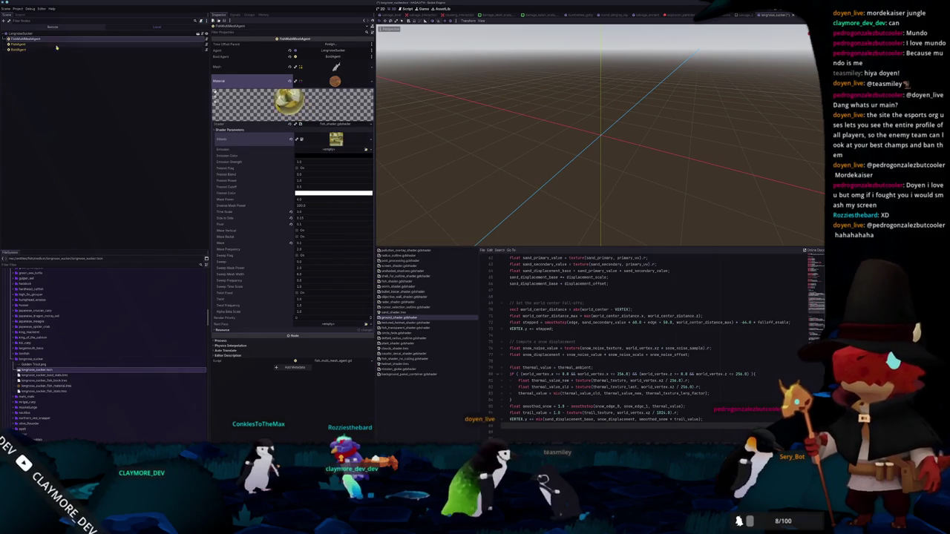
click(30, 44)
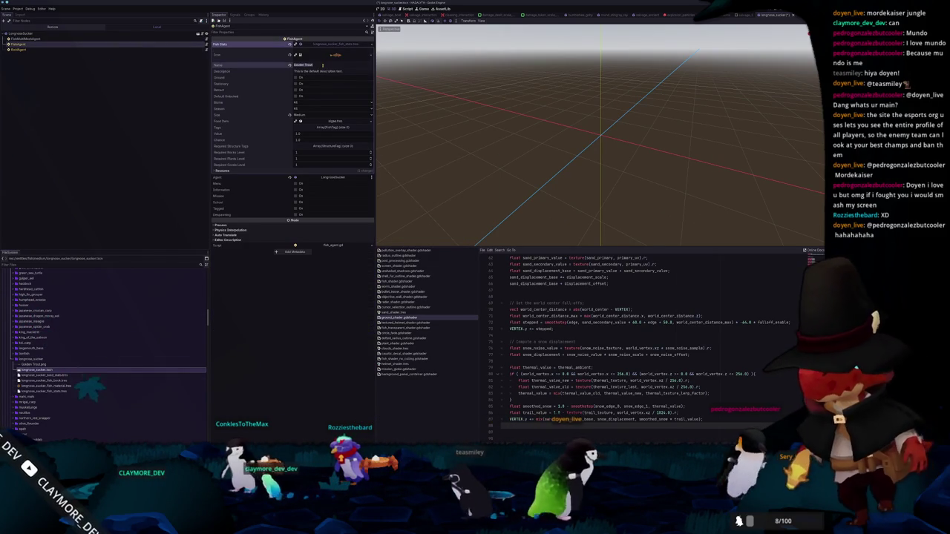
Rename the FishAgent's fish to 'Longnose Sucker'
triple_click(323, 65)
text(Long)
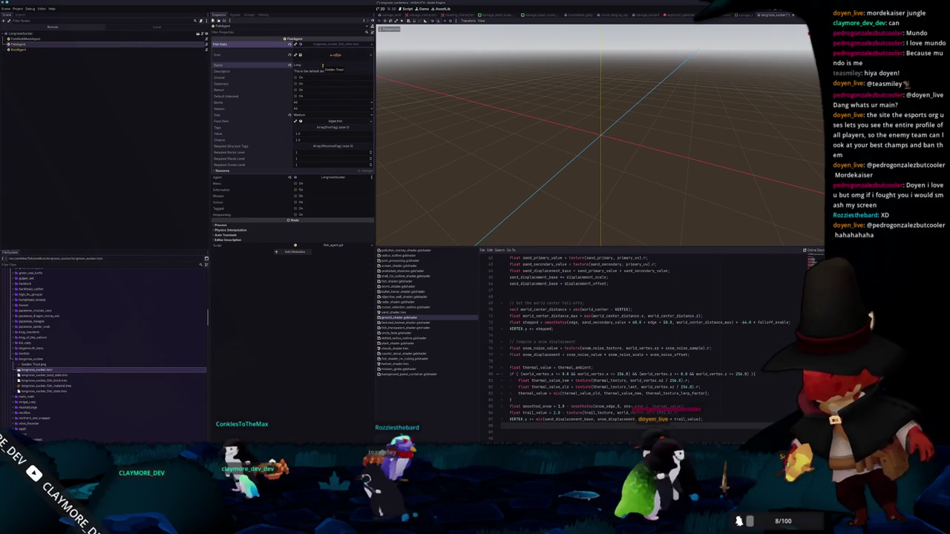
text(nose Sucker)
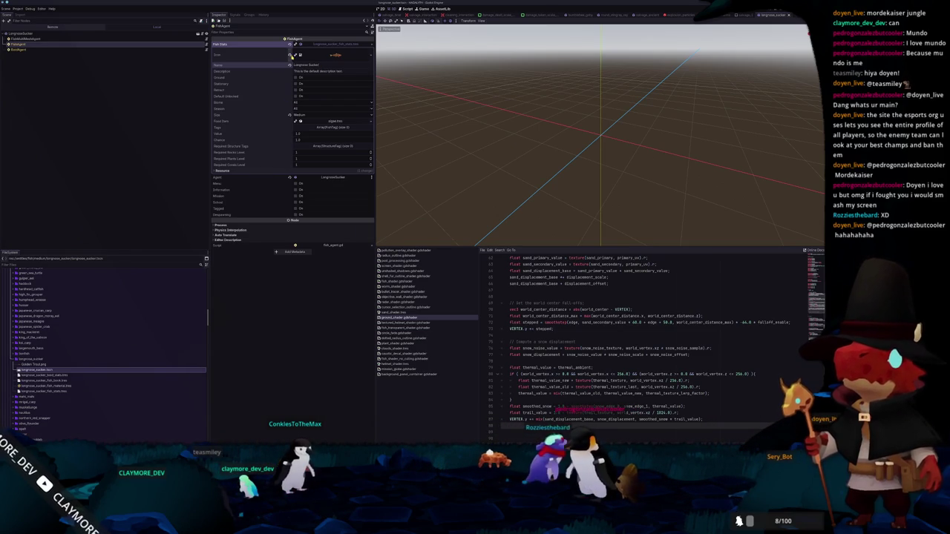
click(16, 50)
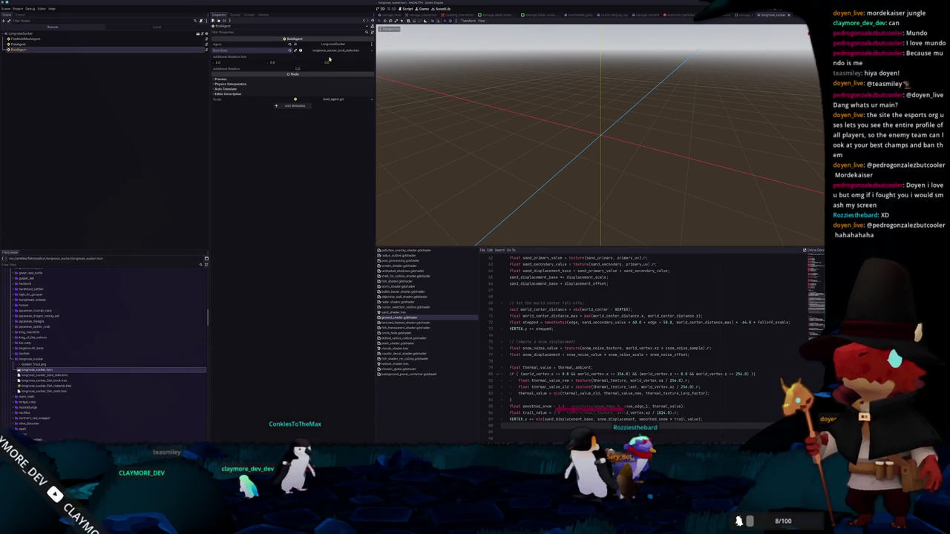
Save the scene and request deletion of the leftover Golden Trout.png
key(ctrl+s)
click(34, 360)
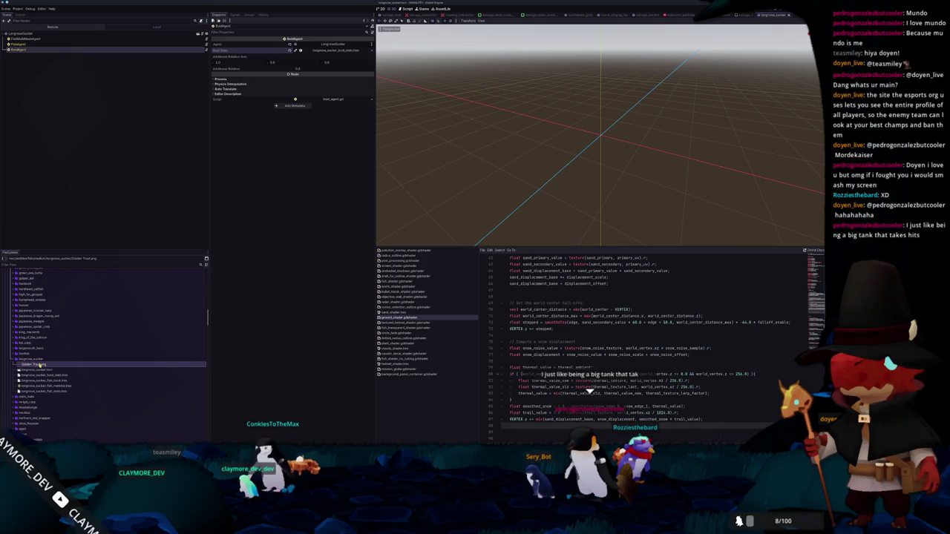
key(Delete)
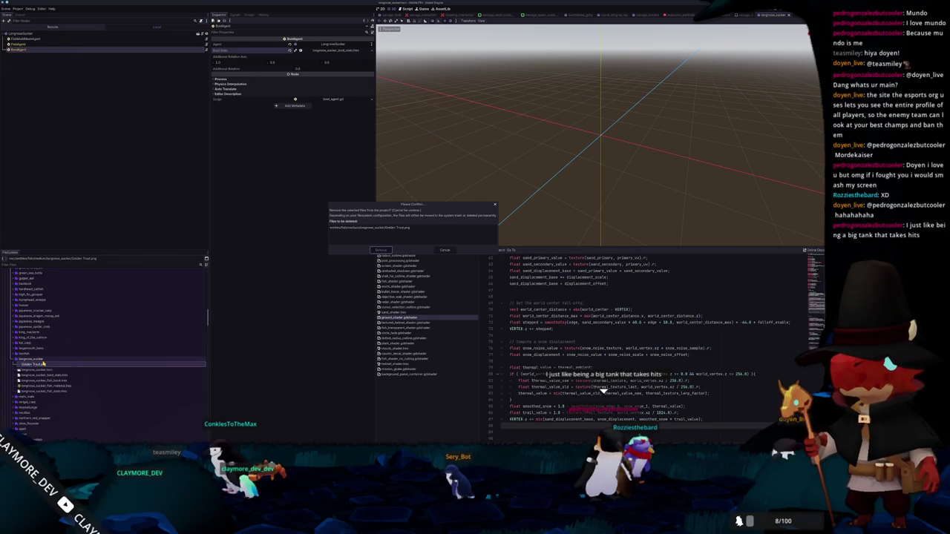
Confirm removing Golden Trout.png from the project
key(Return)
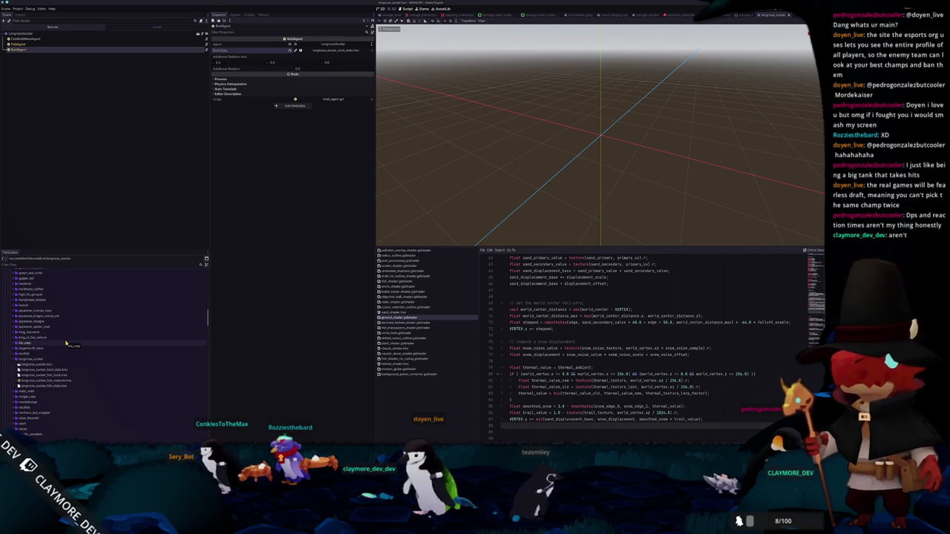
scroll(66, 343, up, 3)
scroll(66, 343, up, 3)
scroll(66, 343, up, 3)
scroll(67, 342, up, 3)
scroll(66, 343, up, 3)
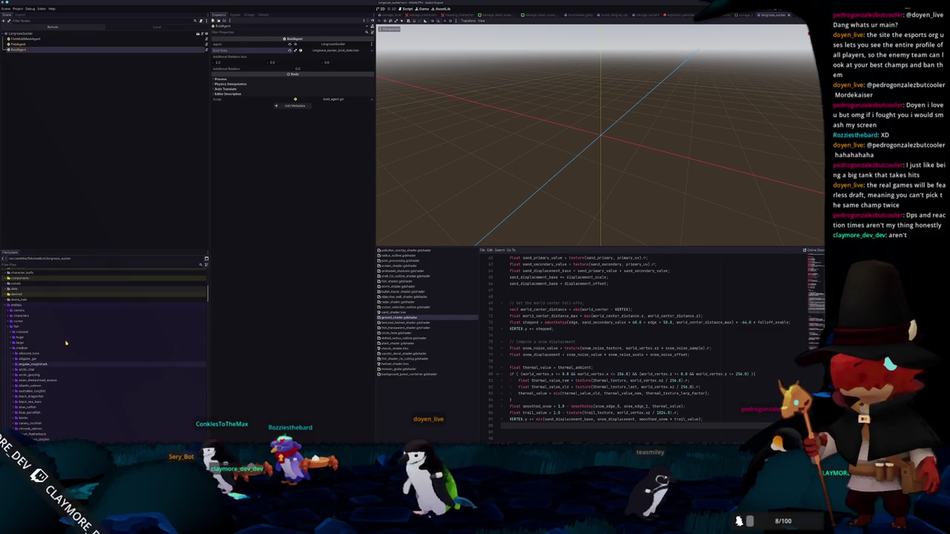
scroll(66, 341, up, 3)
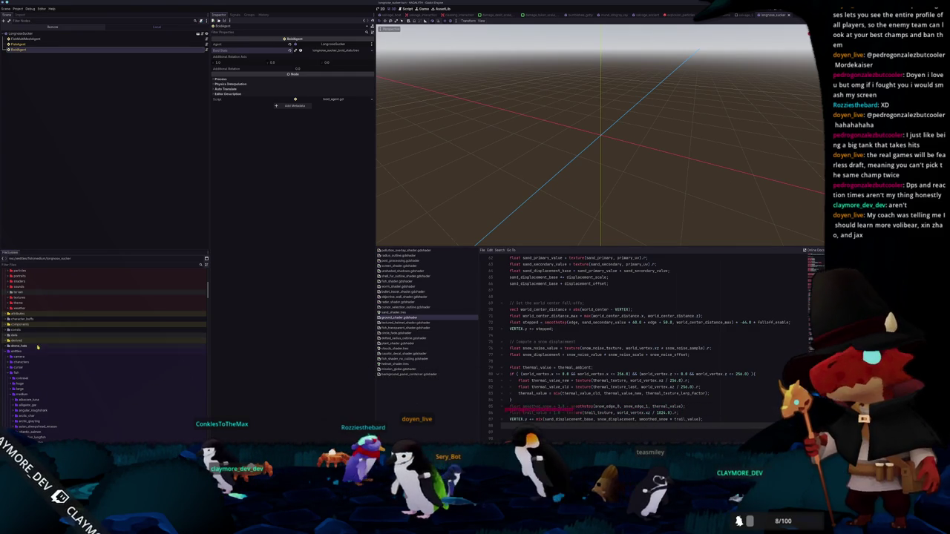
Expand the data folders down to fish_library and open medium_fish_library.tres
double_click(37, 335)
scroll(47, 354, down, 3)
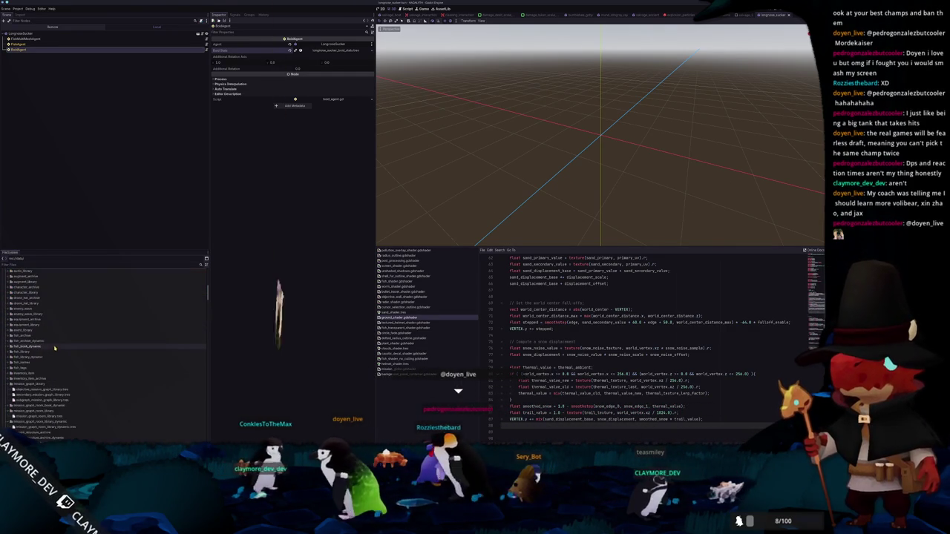
double_click(56, 359)
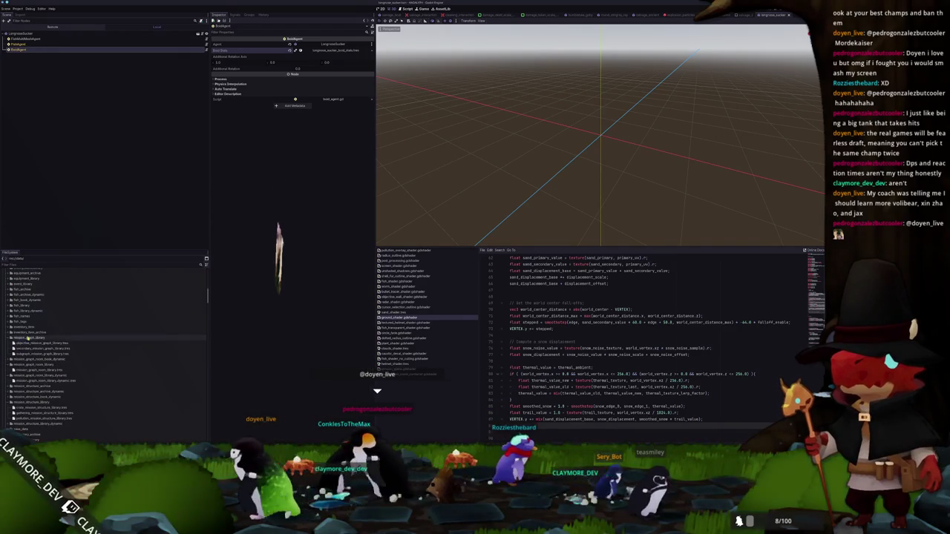
double_click(31, 349)
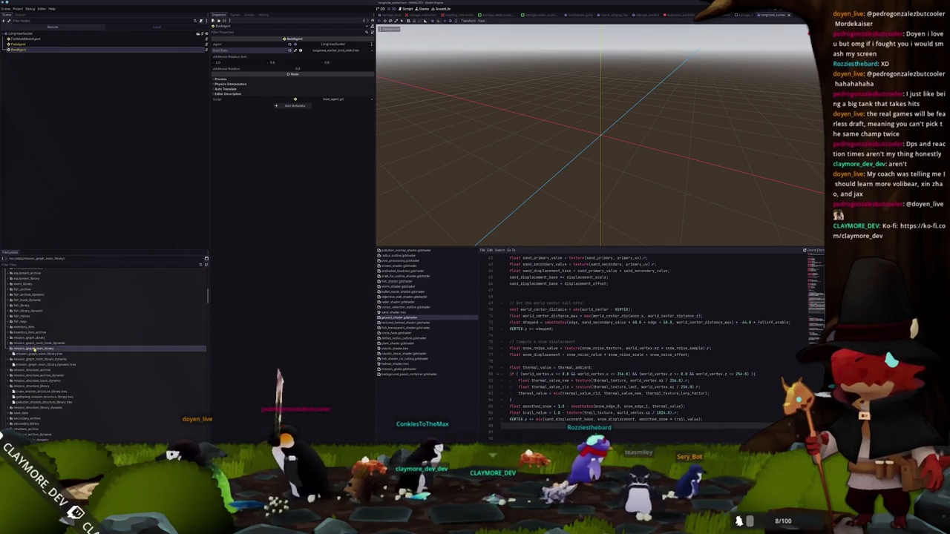
double_click(31, 353)
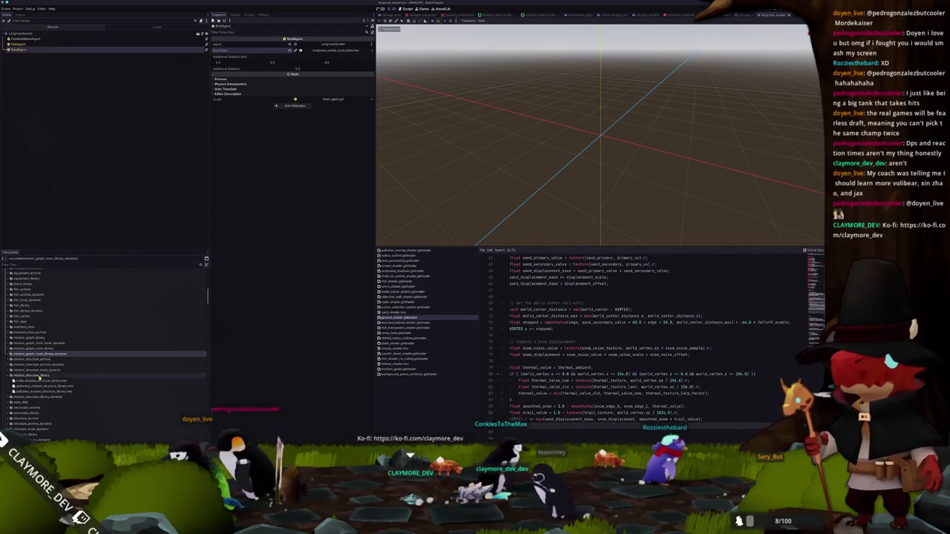
double_click(33, 376)
scroll(47, 365, down, 1)
scroll(49, 365, down, 1)
scroll(51, 364, down, 1)
scroll(52, 364, down, 1)
scroll(51, 364, up, 3)
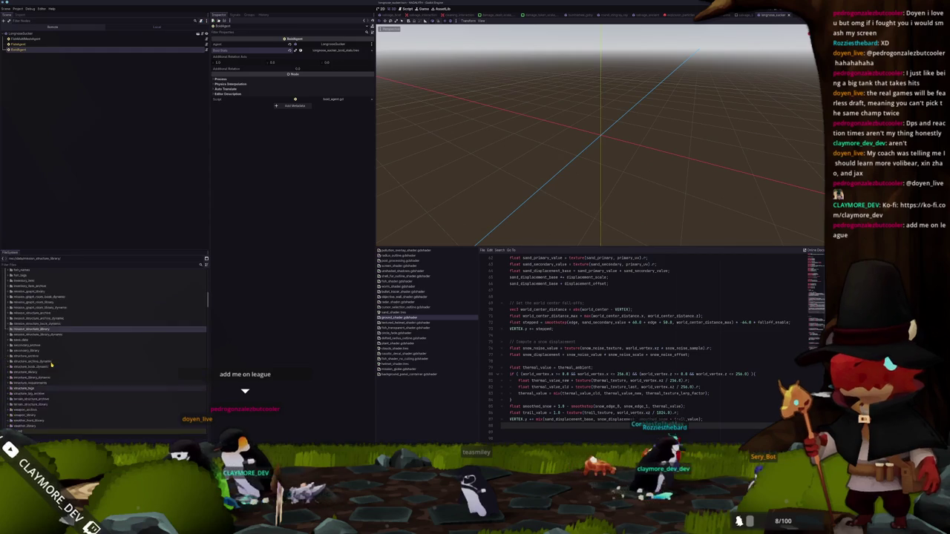
scroll(53, 363, up, 3)
double_click(25, 352)
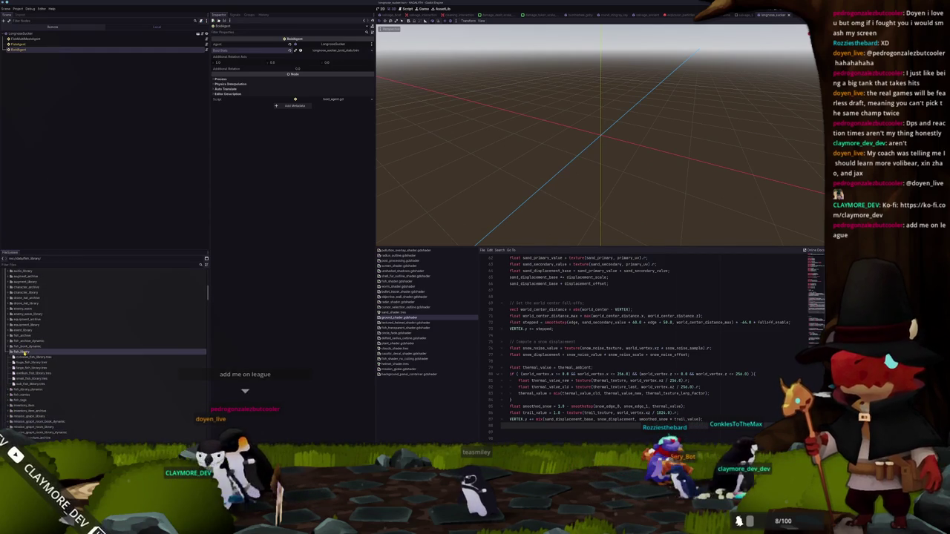
double_click(28, 374)
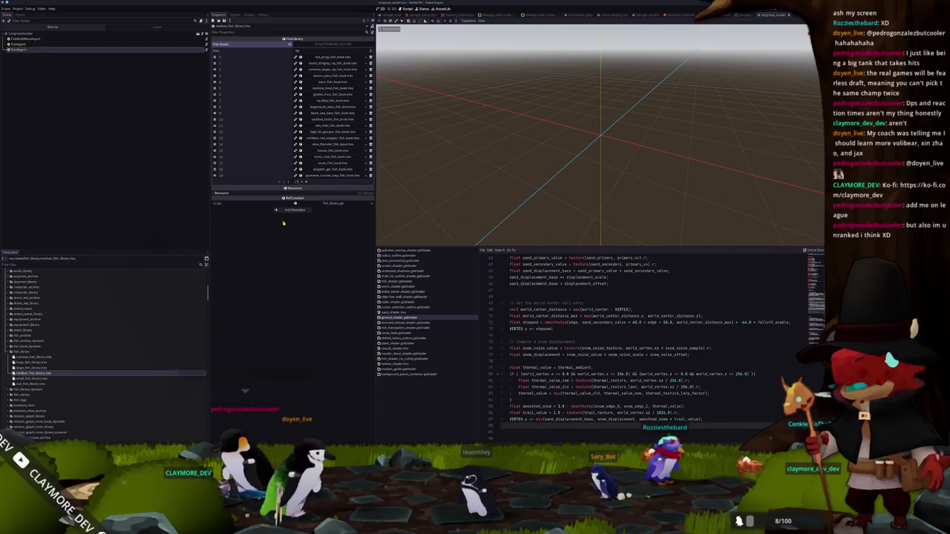
Append longnose_sucker_fish_book.tres as a new entry at the end of Fish Books
click(305, 183)
click(295, 157)
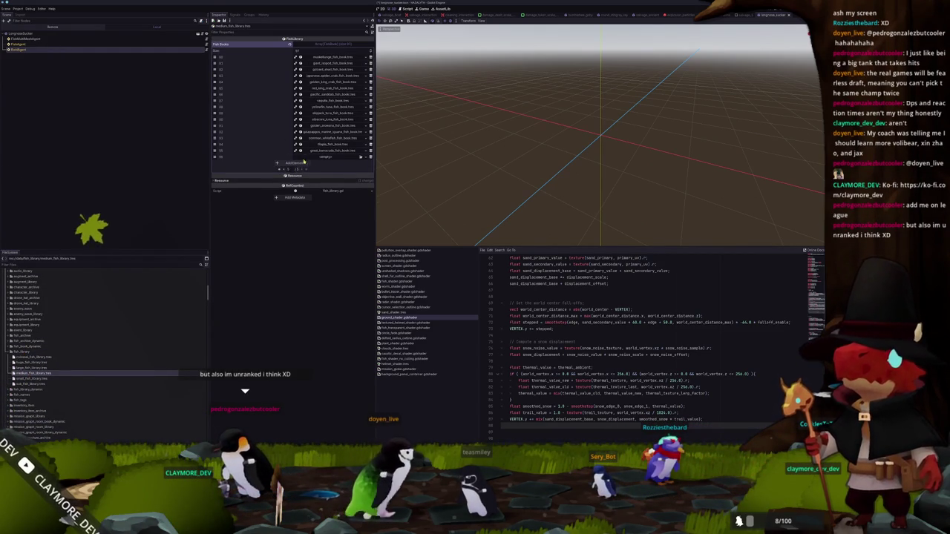
click(361, 158)
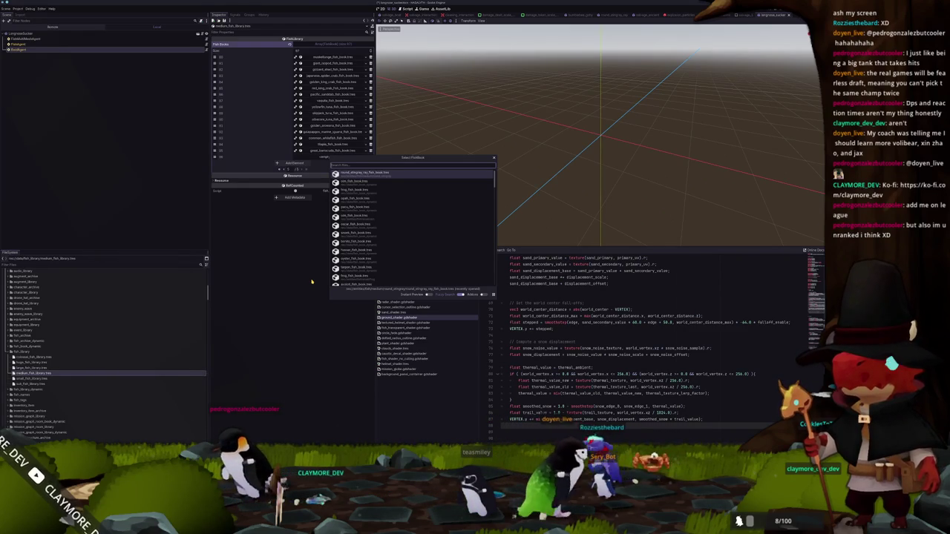
text(longnose_sucker)
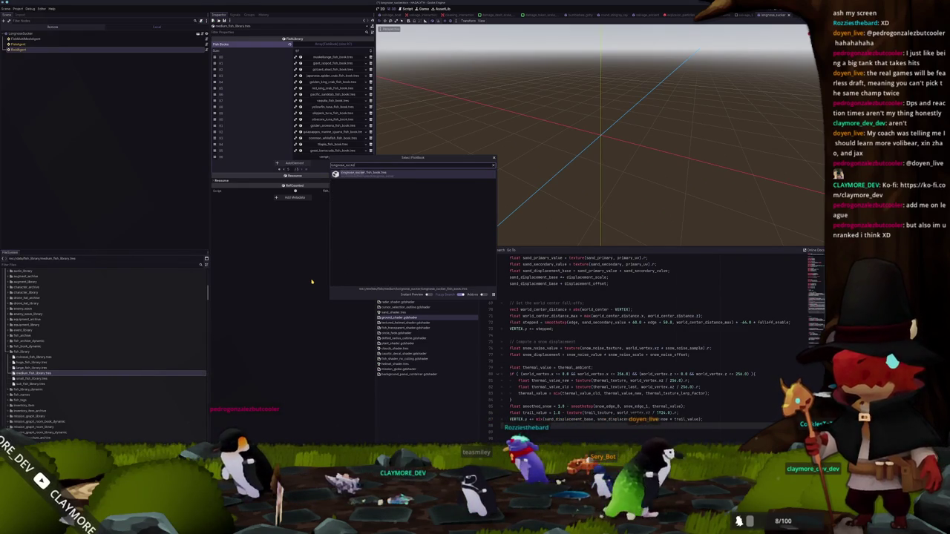
key(Return)
key(Return)
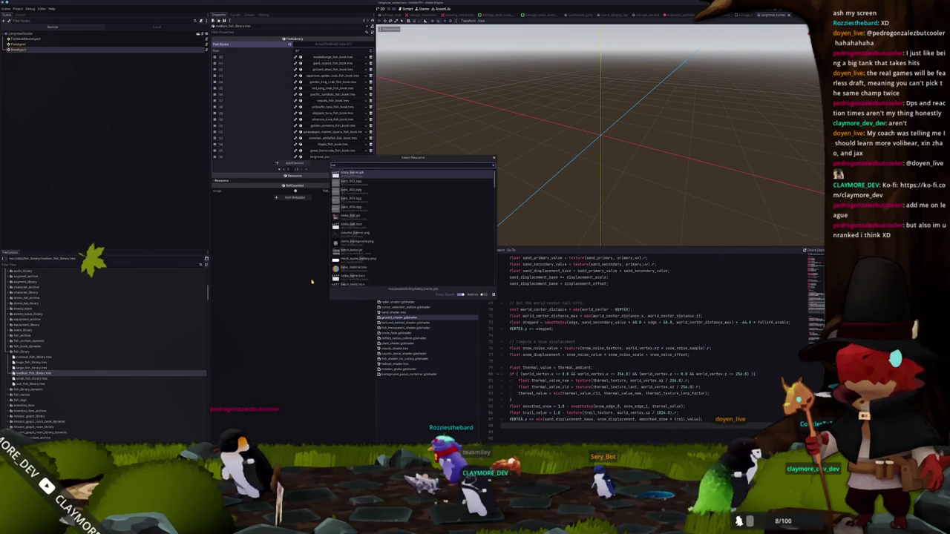
key(Escape)
Switch to the batch_tasks scene and run the game with F6
key(ctrl+w)
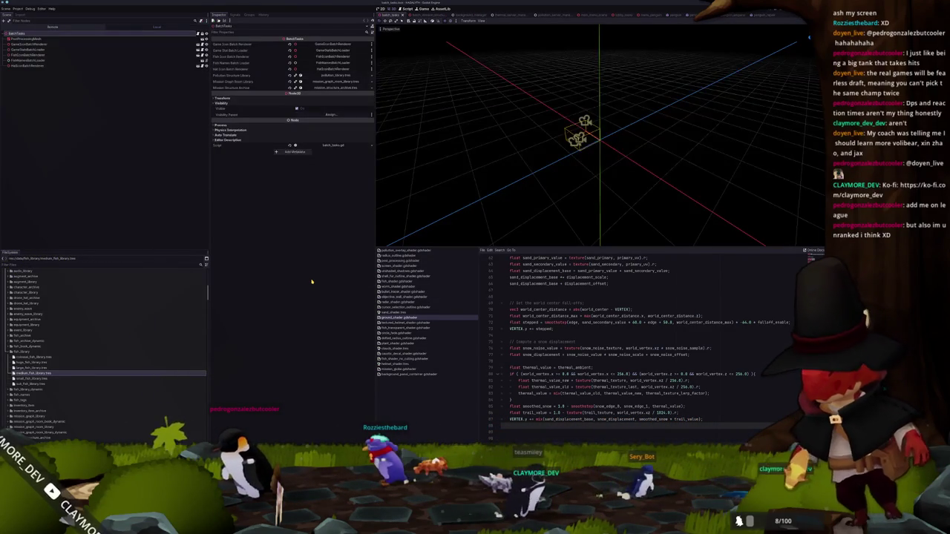
key(ctrl+w)
key(F6)
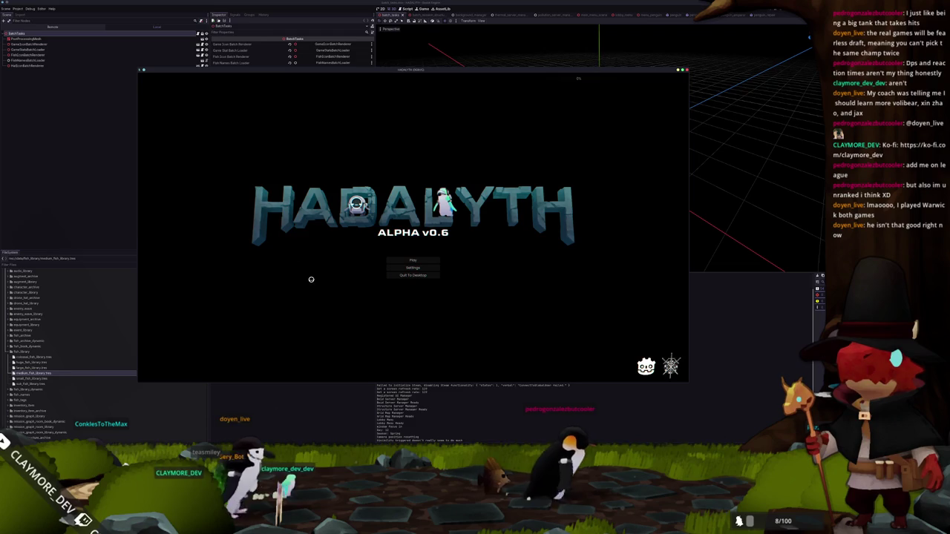
Load the Voyager save and open the Fish Information Menu from the developer console
click(416, 259)
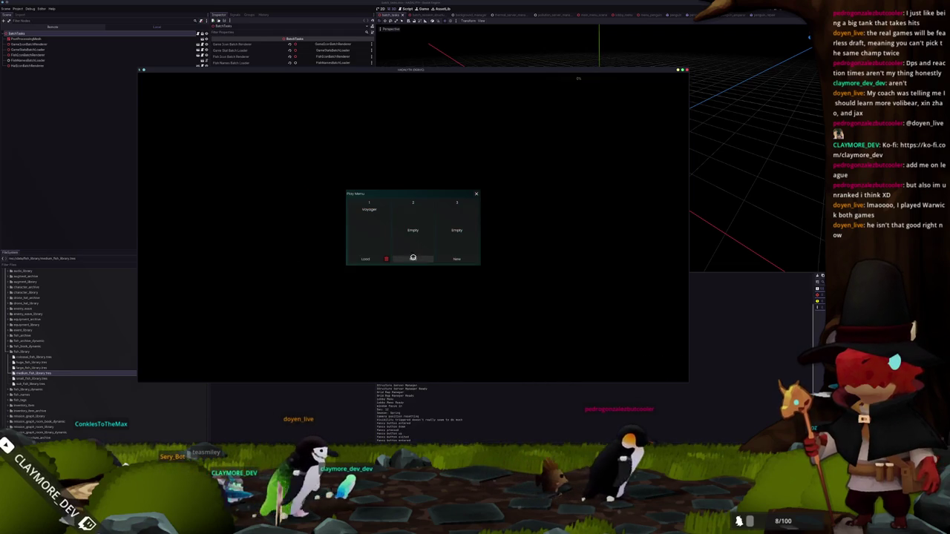
click(365, 259)
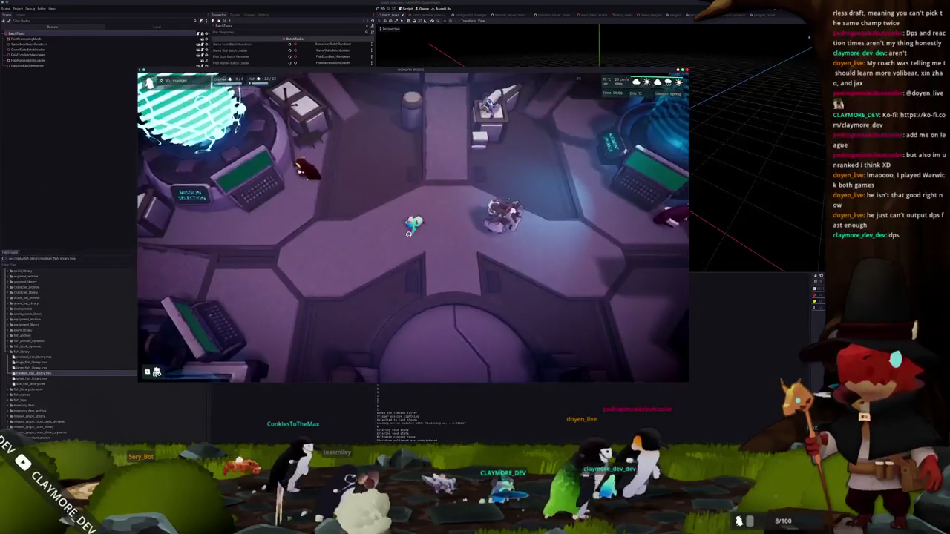
key(w)
key(d)
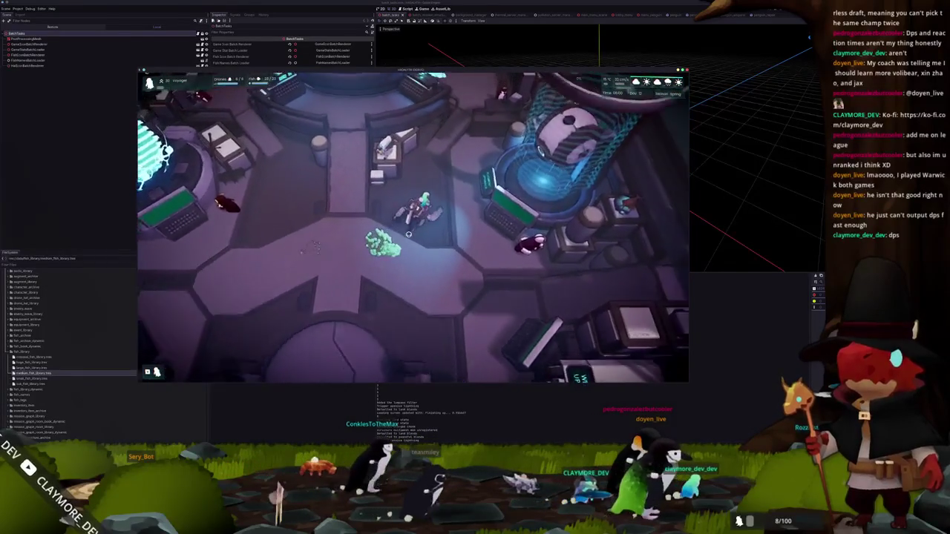
key(grave)
text(fish all)
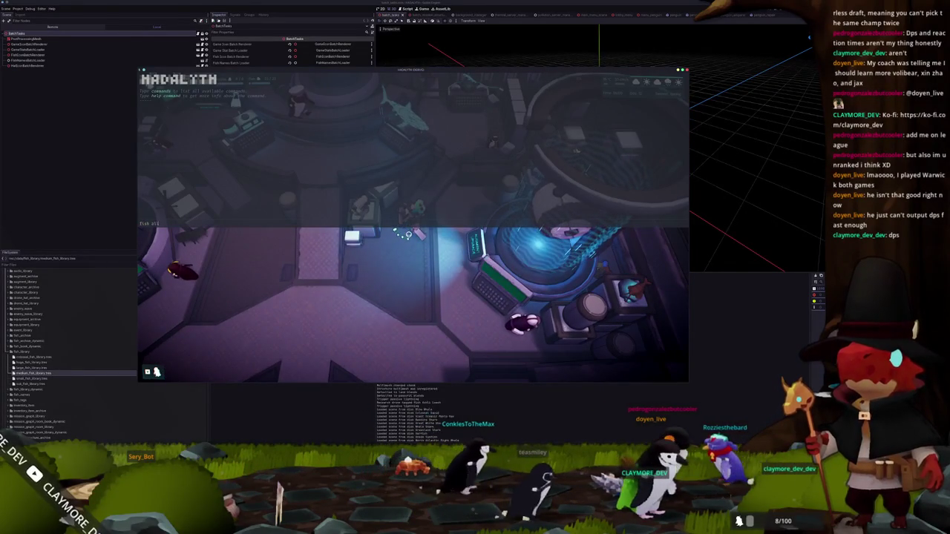
key(Return)
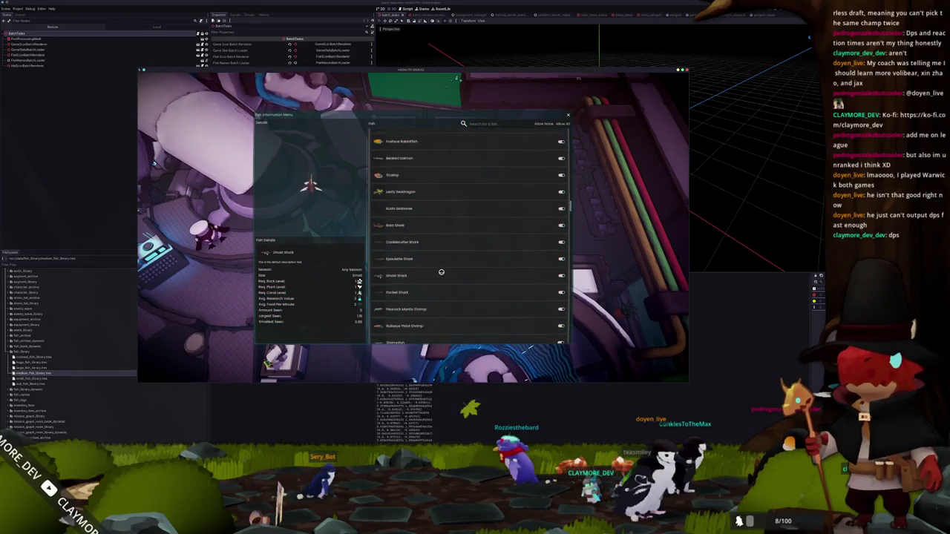
Scroll down through the Fish Information Menu's species list
scroll(441, 273, down, 2)
scroll(439, 275, down, 2)
scroll(437, 276, down, 2)
scroll(436, 278, down, 2)
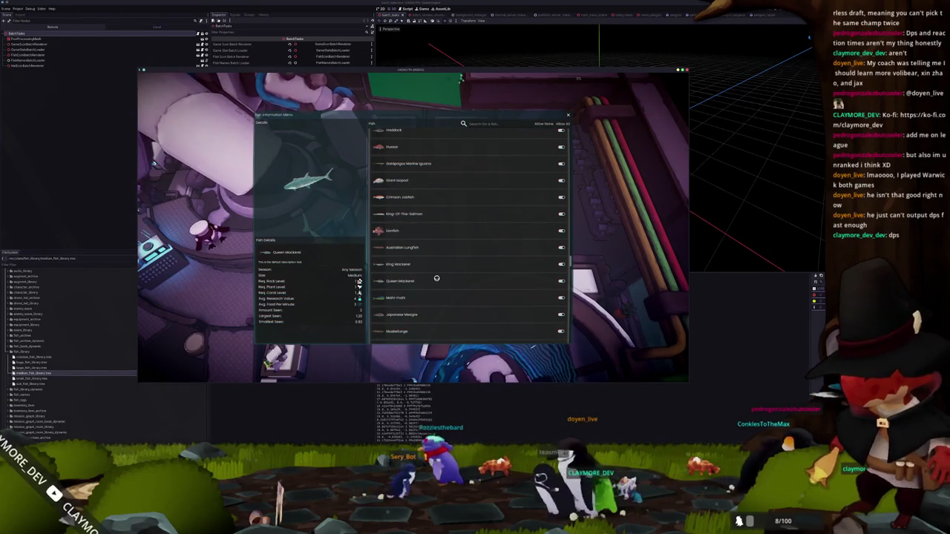
scroll(436, 278, down, 3)
scroll(434, 279, down, 3)
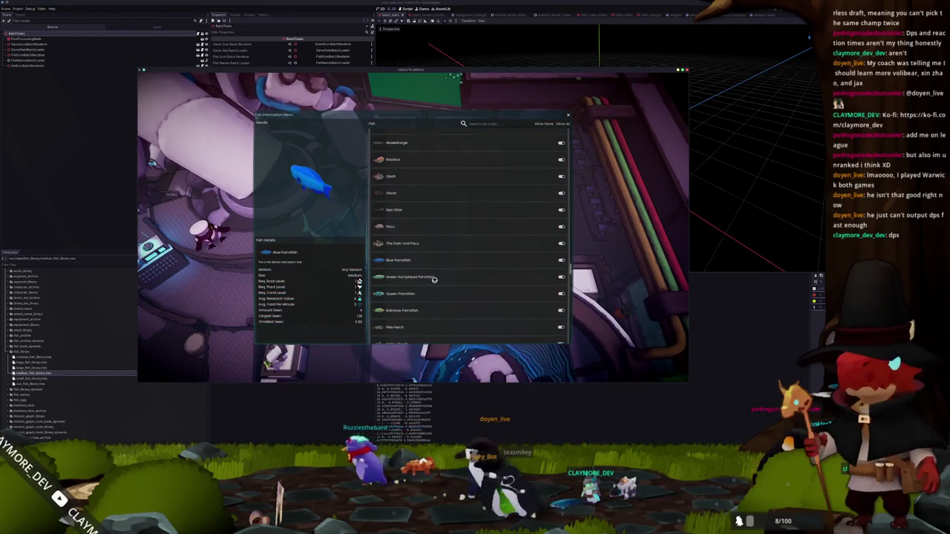
scroll(445, 275, down, 2)
scroll(469, 269, down, 2)
scroll(469, 269, down, 1)
scroll(469, 267, down, 2)
scroll(469, 268, down, 2)
scroll(469, 271, down, 3)
scroll(469, 273, down, 2)
scroll(469, 275, down, 2)
scroll(469, 276, down, 3)
scroll(469, 276, down, 3)
scroll(468, 277, down, 3)
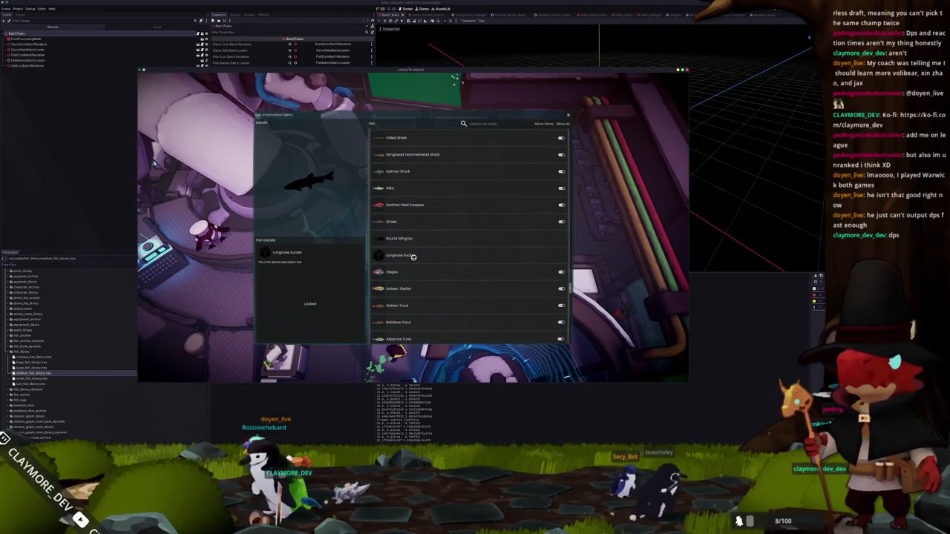
Unlock every fish with 'fish unlock all' and close the fish menu
key(grave)
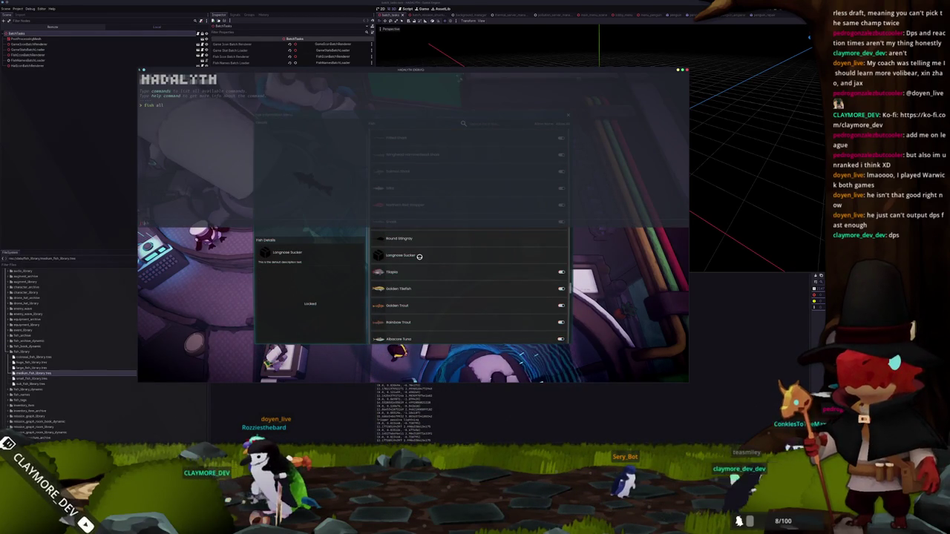
text(fish unlock all)
key(Return)
key(grave)
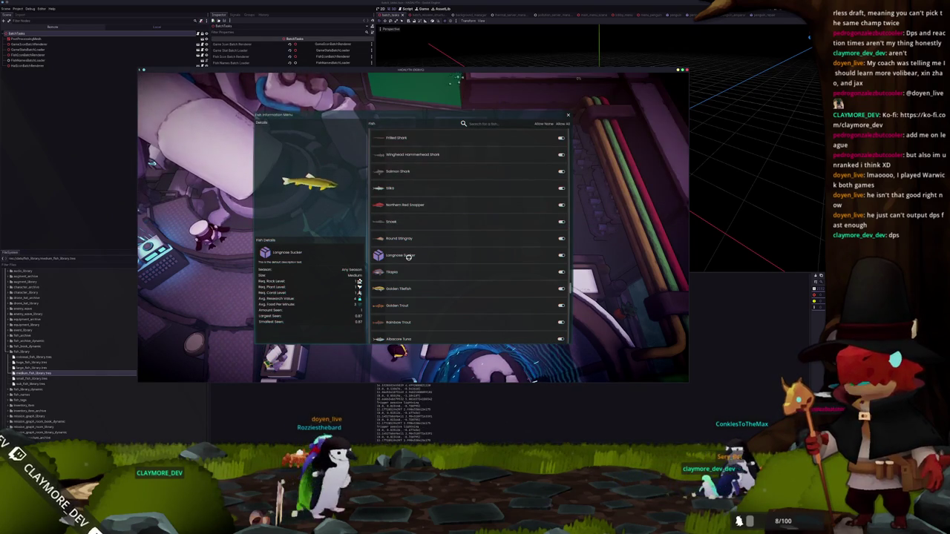
key(Escape)
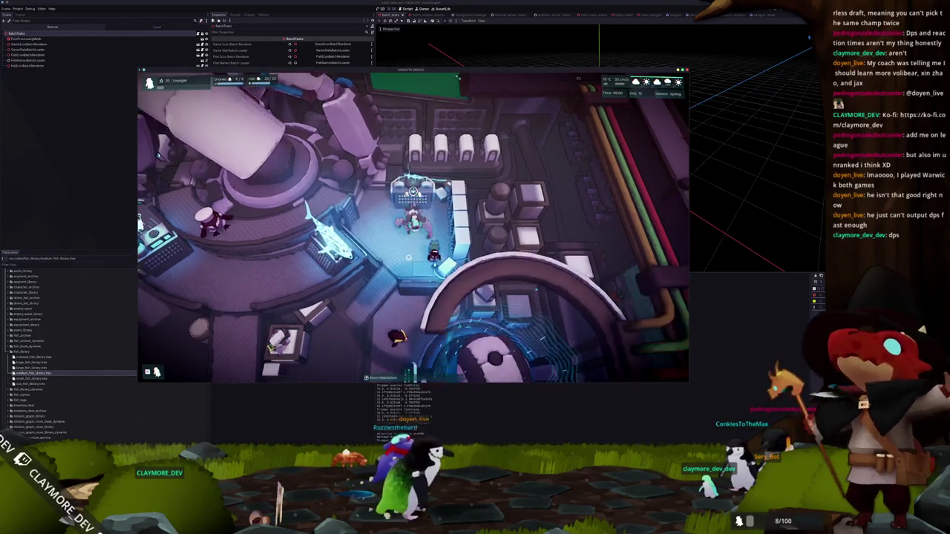
Walk onto the central platform, descend underwater and enter building mode
key(s)
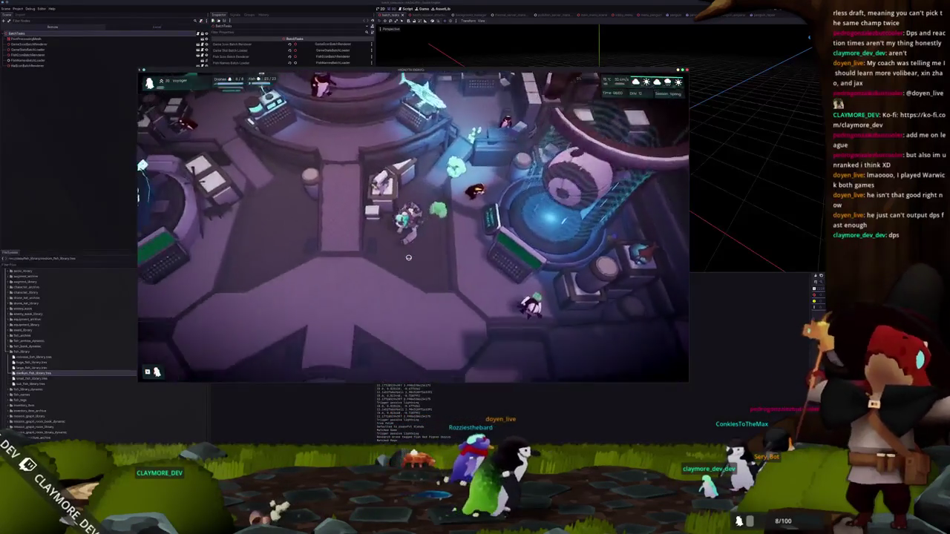
key(s)
key(e)
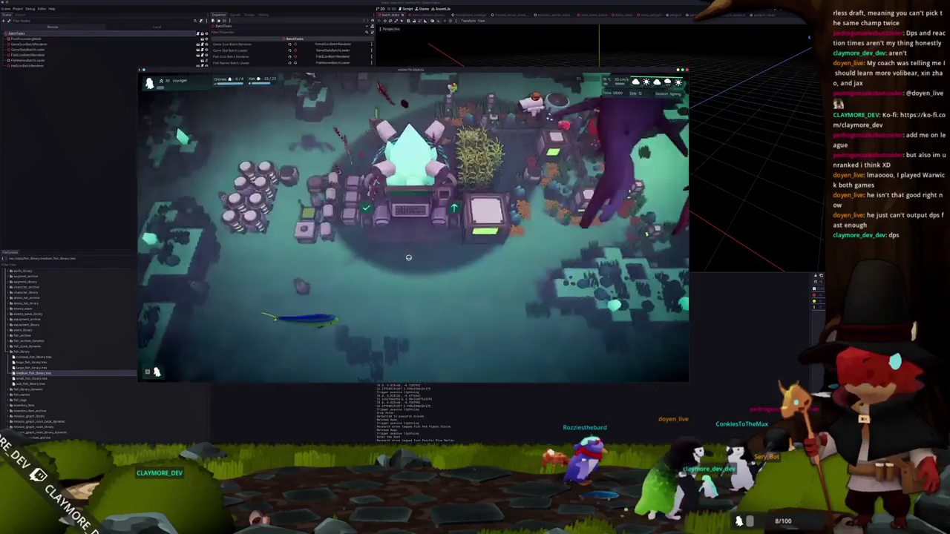
key(b)
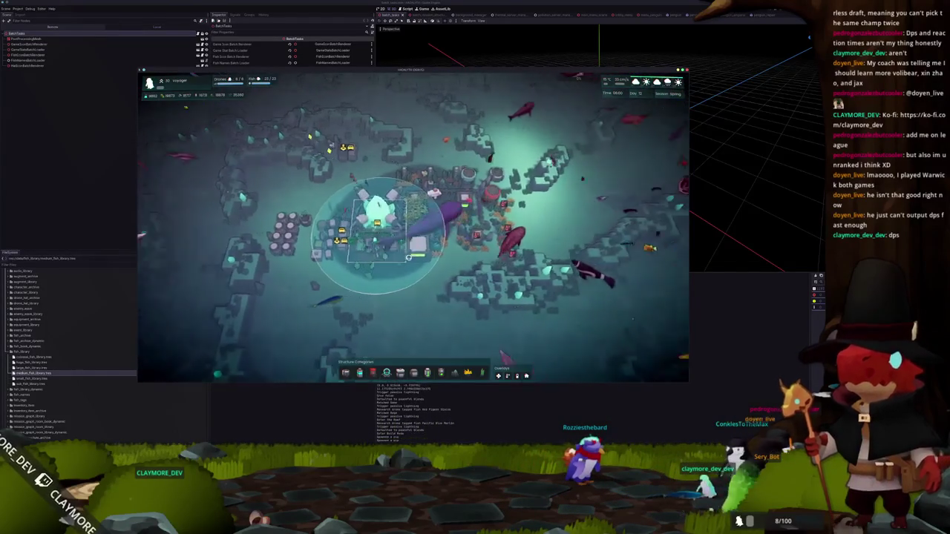
Spawn Longnose Sucker fish with the console fish command
key(grave)
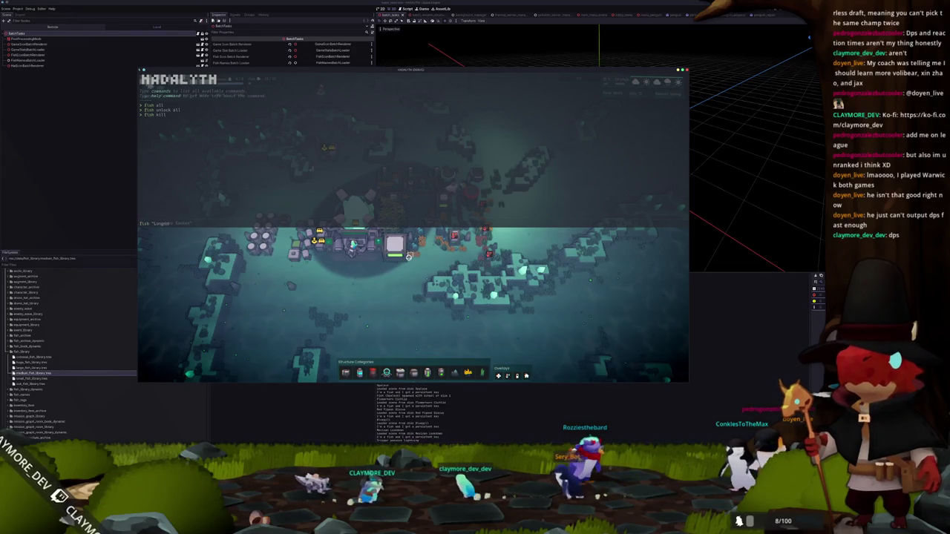
text( Sucker)
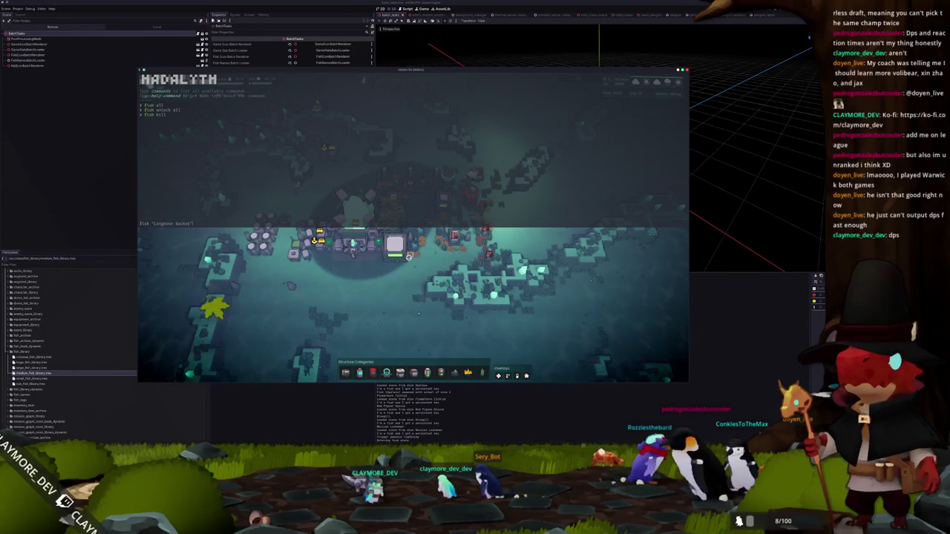
key(Return)
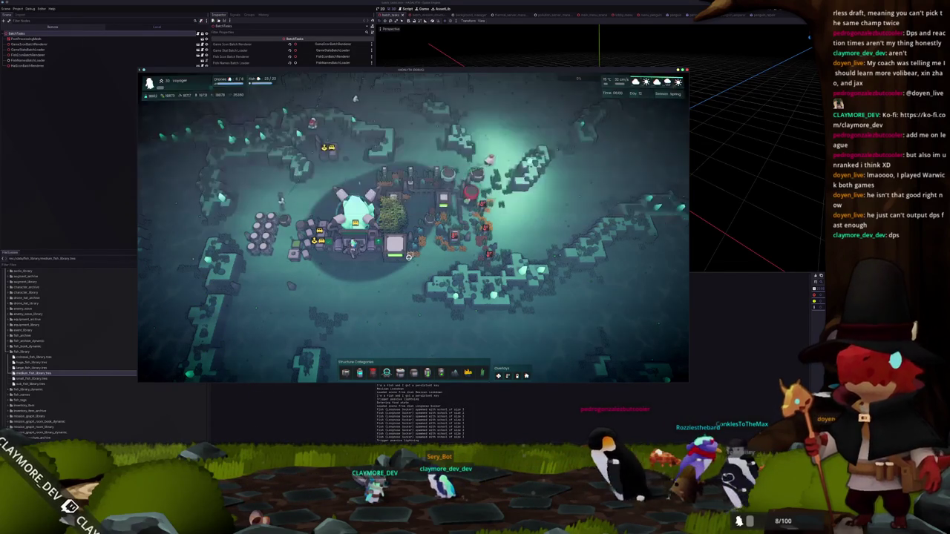
Watch the school up close, toggling the range overlay, then drag the game window right
scroll(490, 263, up, 3)
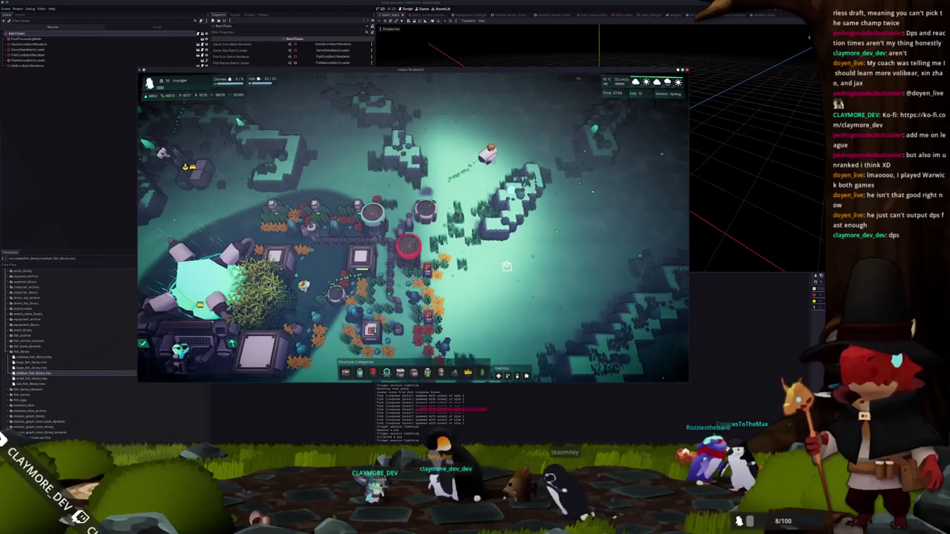
scroll(507, 266, down, 3)
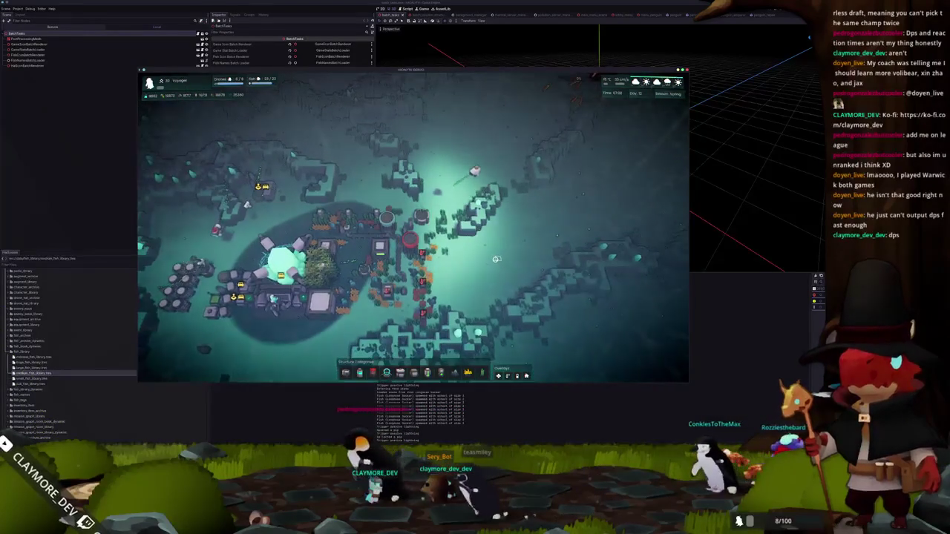
key(o)
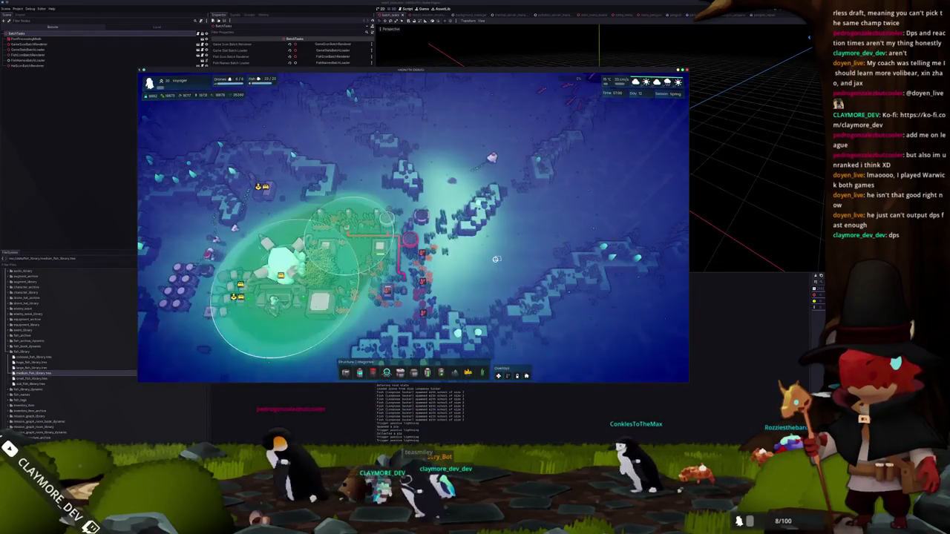
key(o)
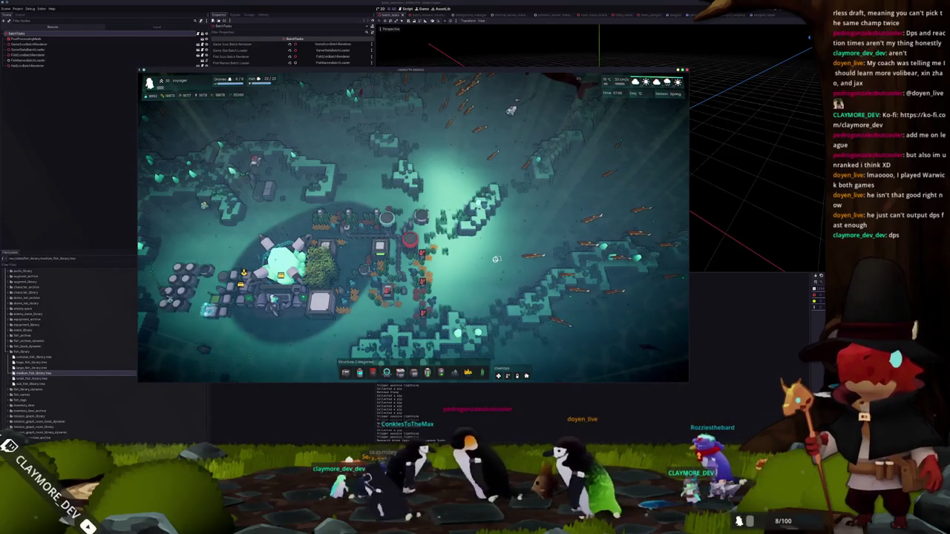
scroll(496, 259, up, 3)
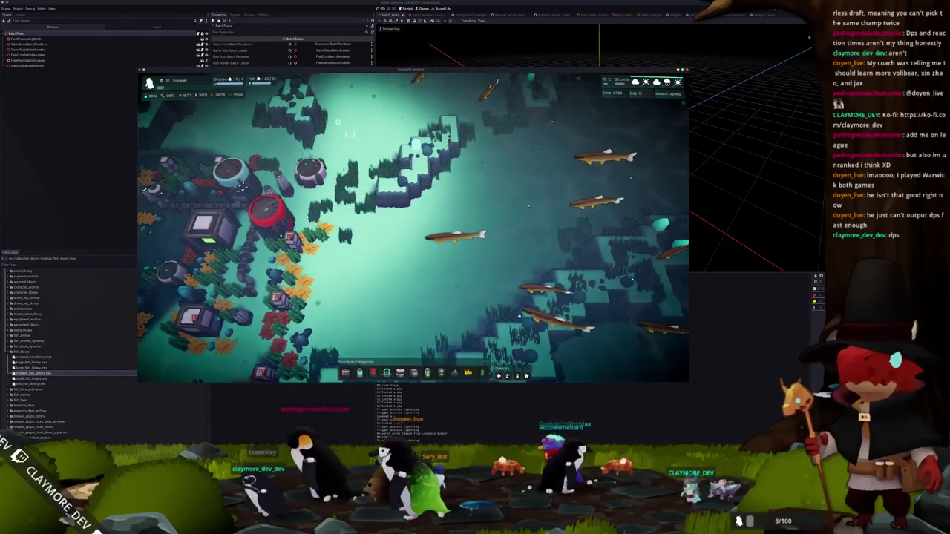
drag(306, 72, 528, 105)
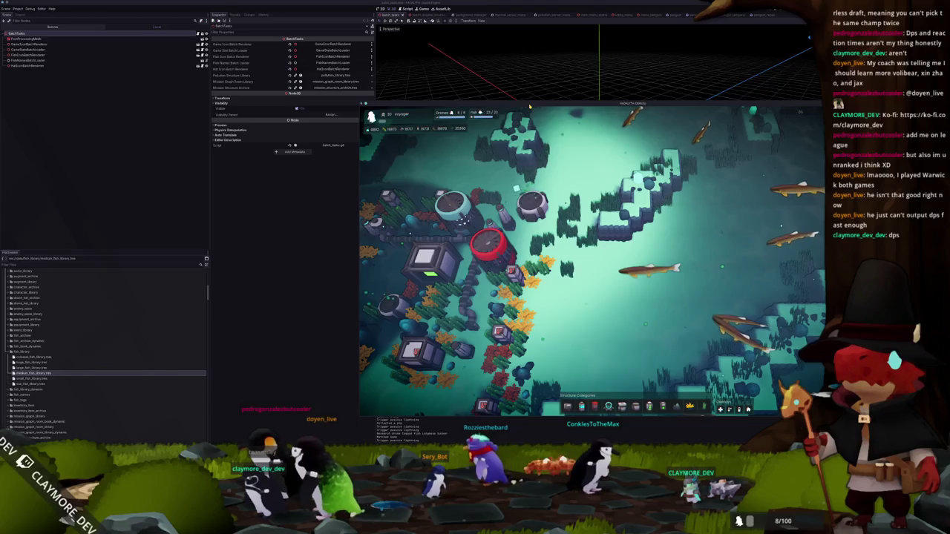
In longnose_sucker_fish_material.tres, change Twist and set Wave Frequency to 4.0
scroll(55, 367, down, 10)
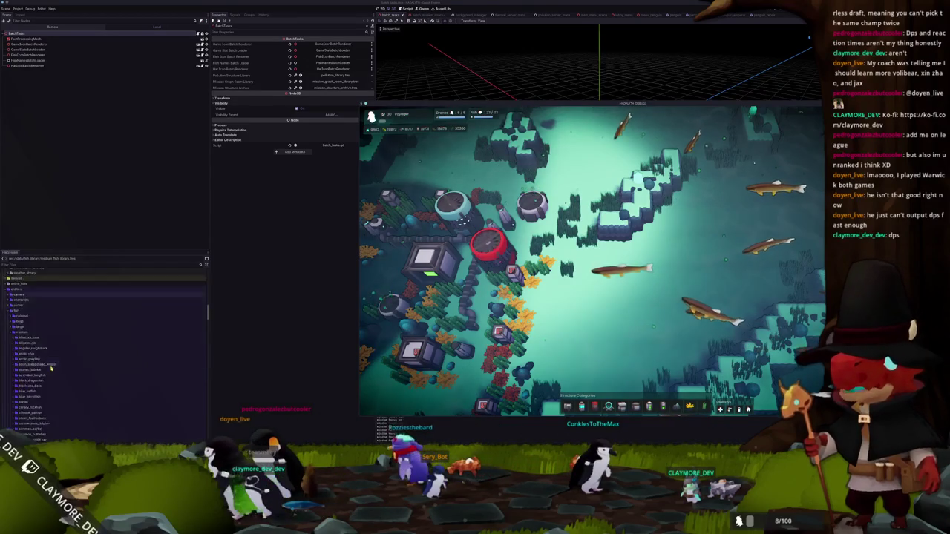
scroll(56, 366, down, 4)
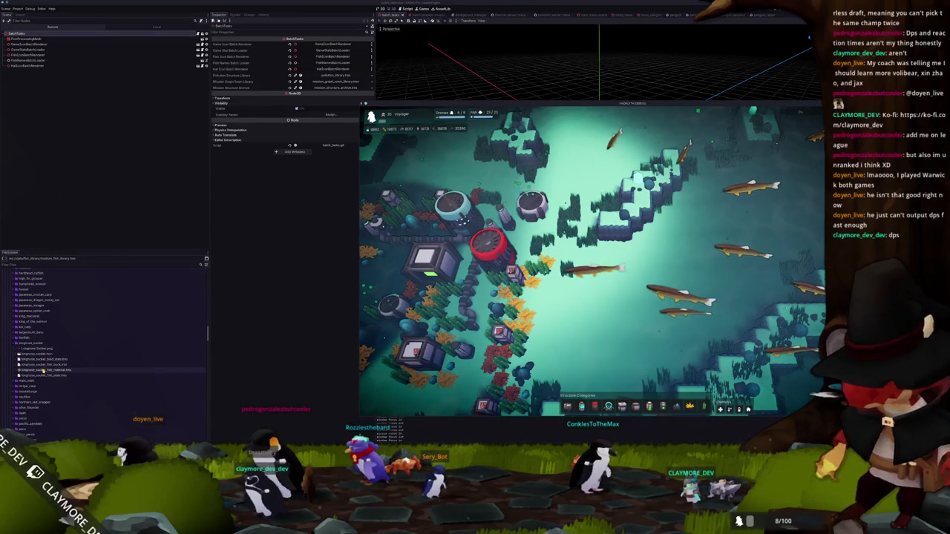
click(56, 369)
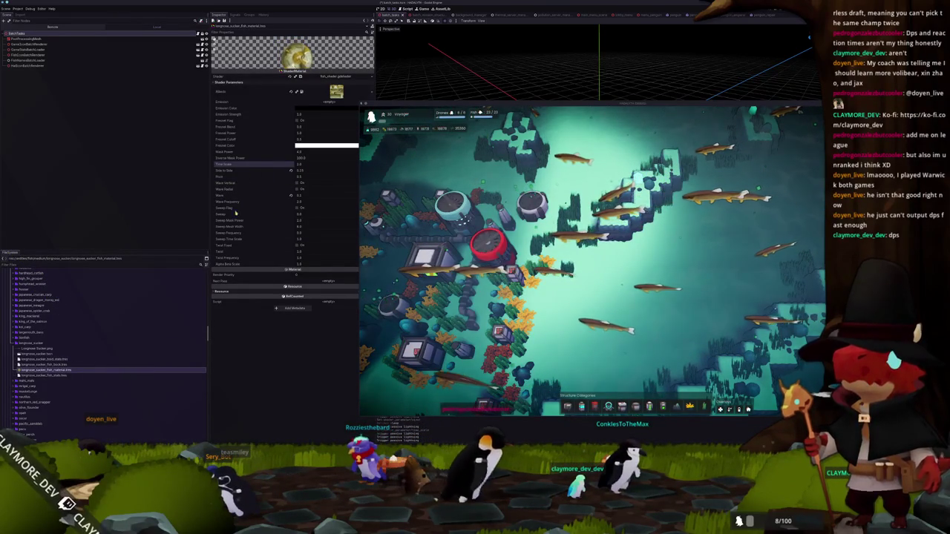
click(308, 251)
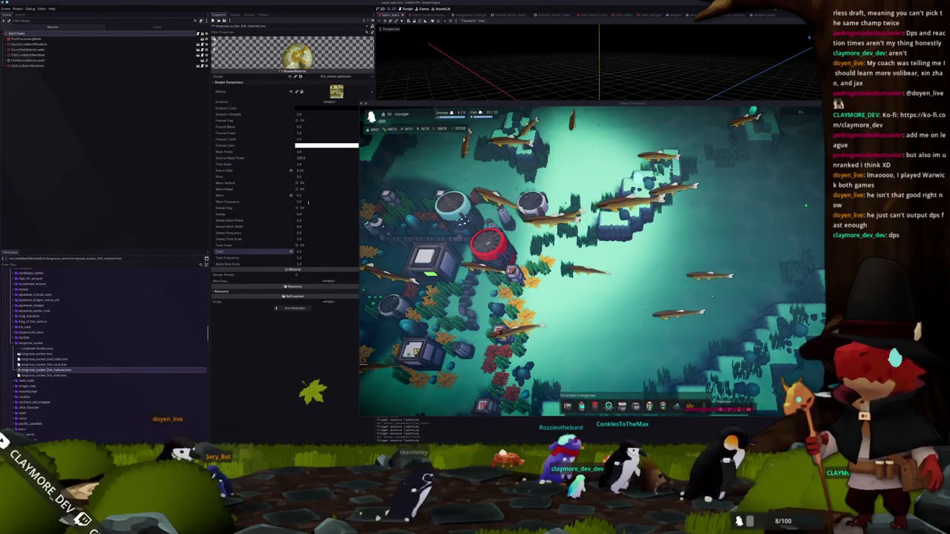
text(30)
key(Return)
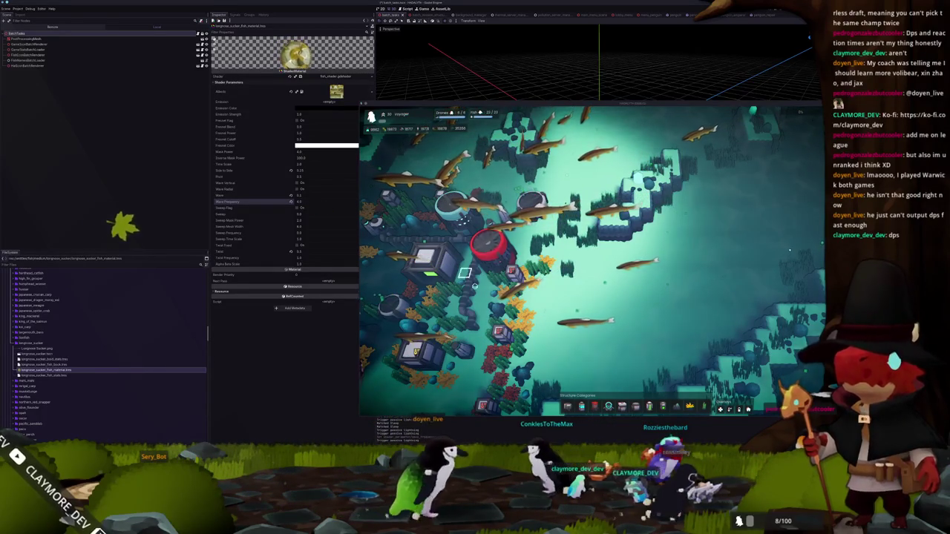
Pan the game camera to the swimming fish and select a screenshot region
key(a)
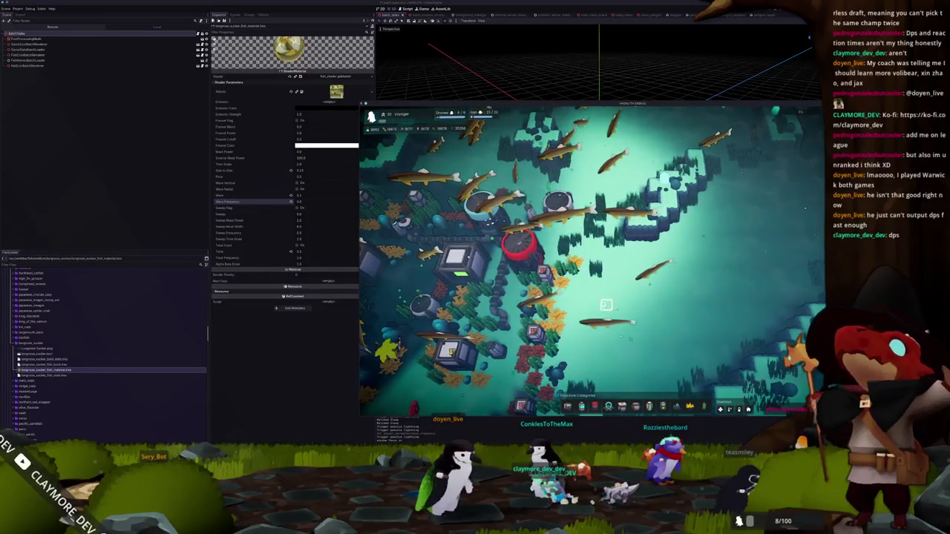
scroll(606, 304, down, 3)
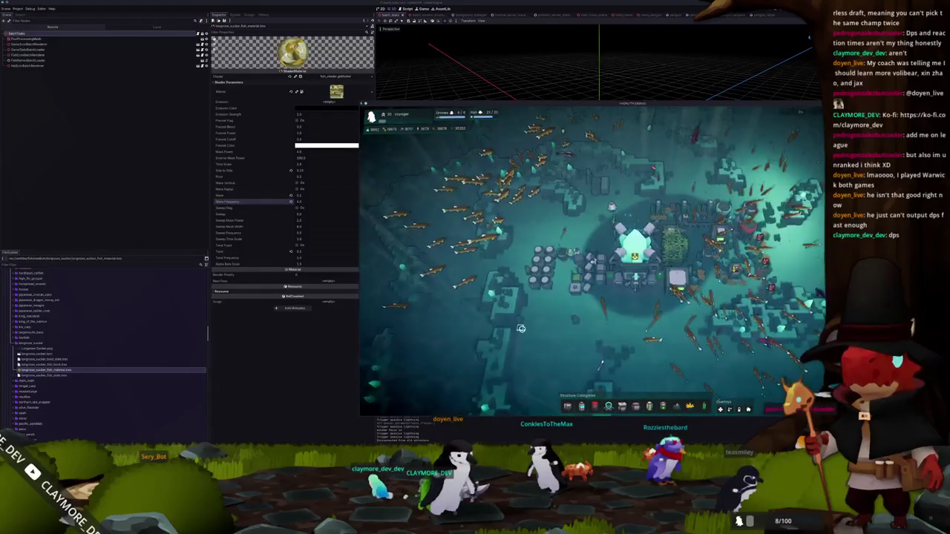
scroll(505, 237, up, 5)
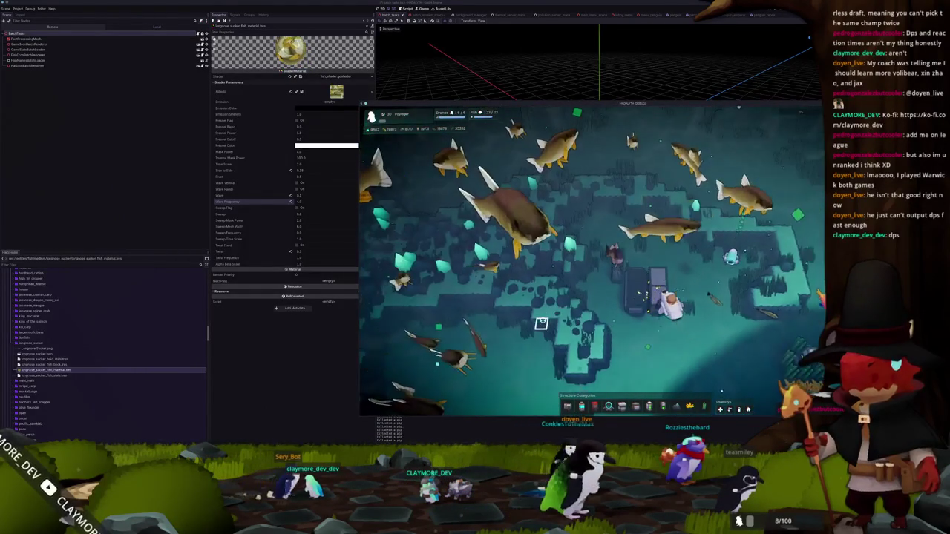
key(Print)
drag(345, 238, 470, 351)
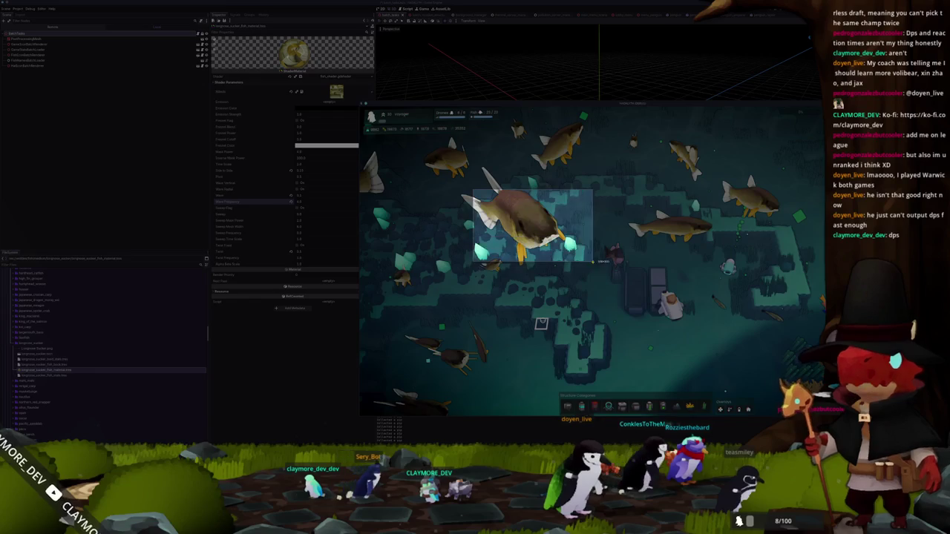
Save the region screenshot and open it in Spectacle
key(Return)
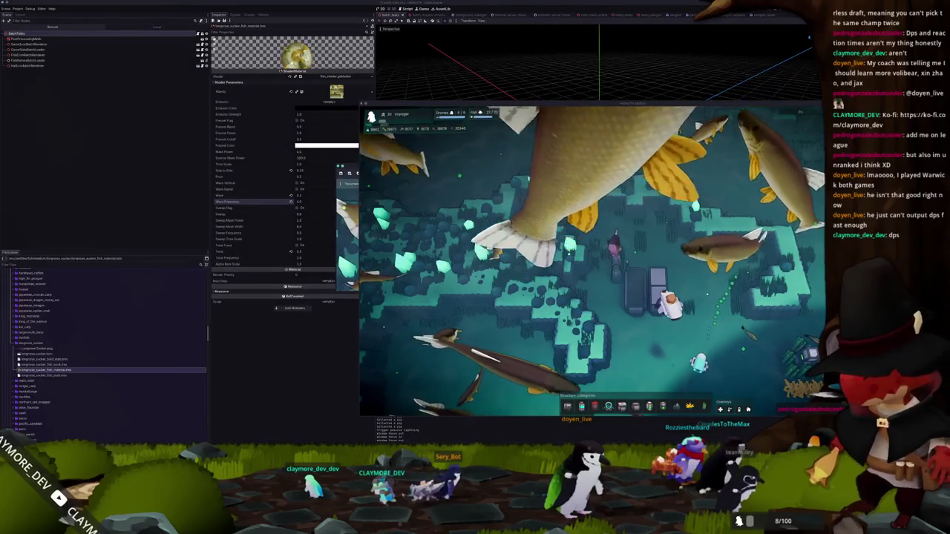
click(360, 199)
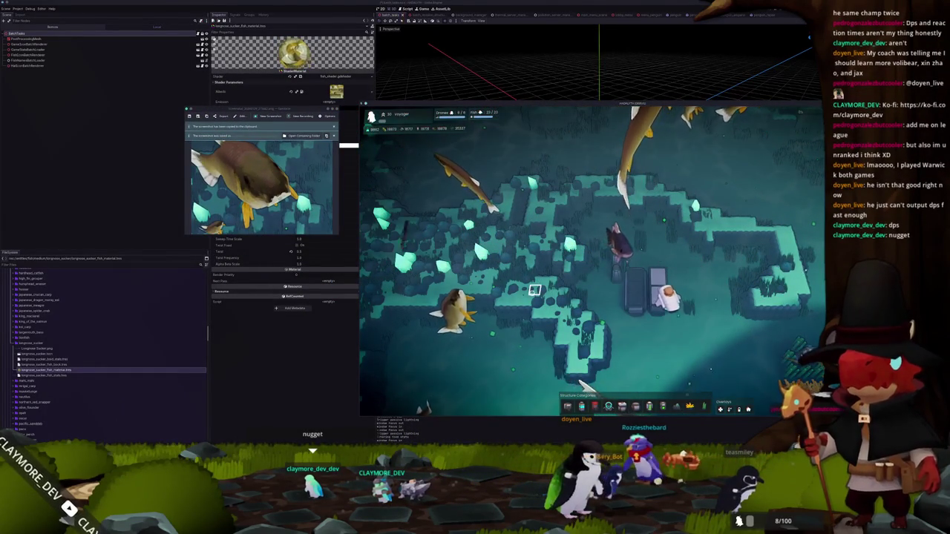
scroll(534, 290, up, 2)
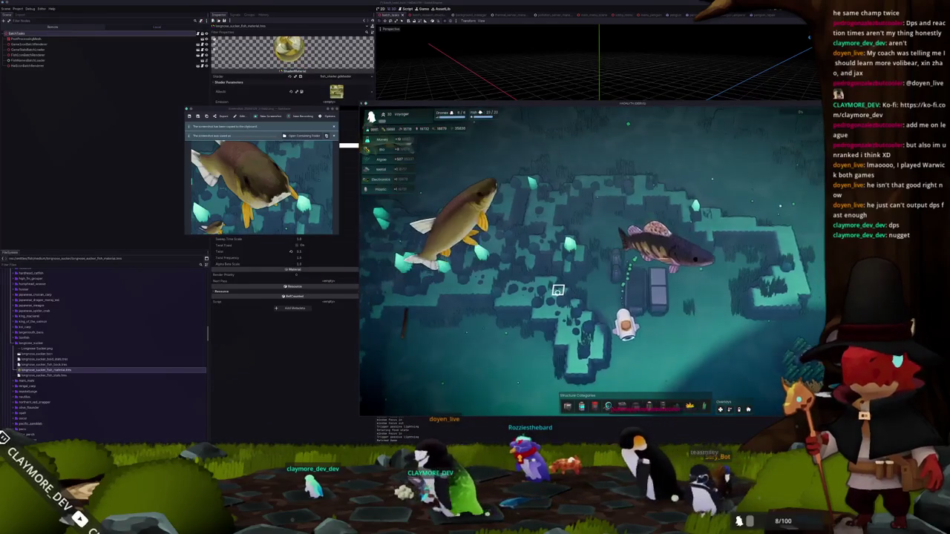
Capture another close-up of the fish and move the game window up and left
key(Print)
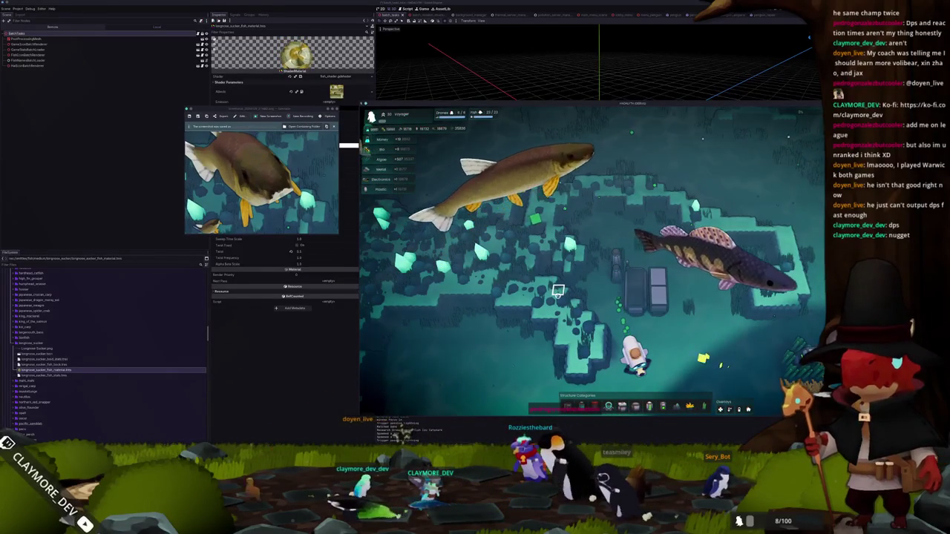
scroll(558, 291, down, 5)
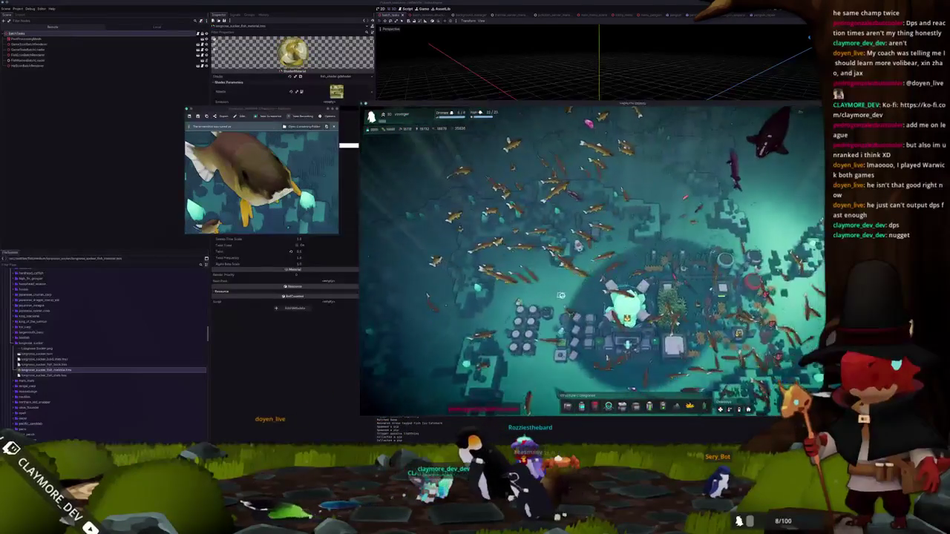
scroll(562, 299, up, 5)
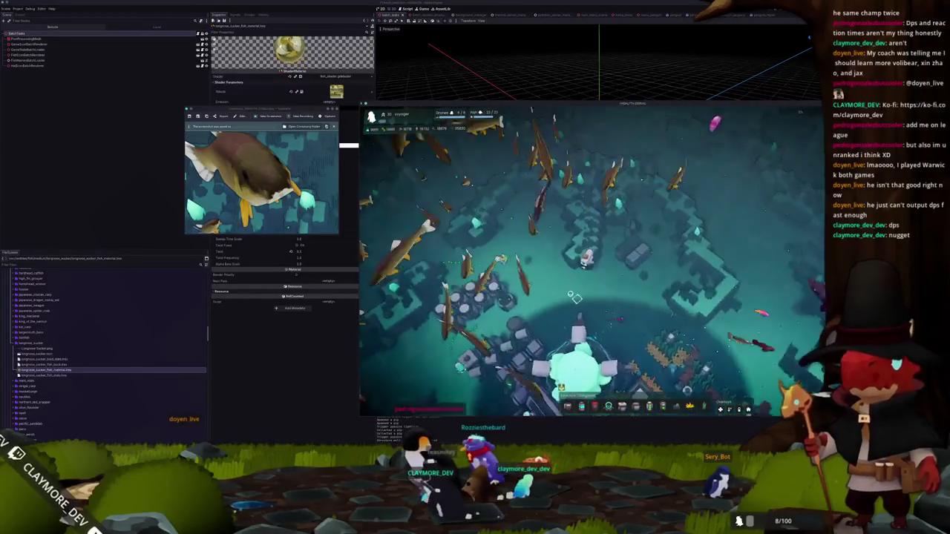
key(a)
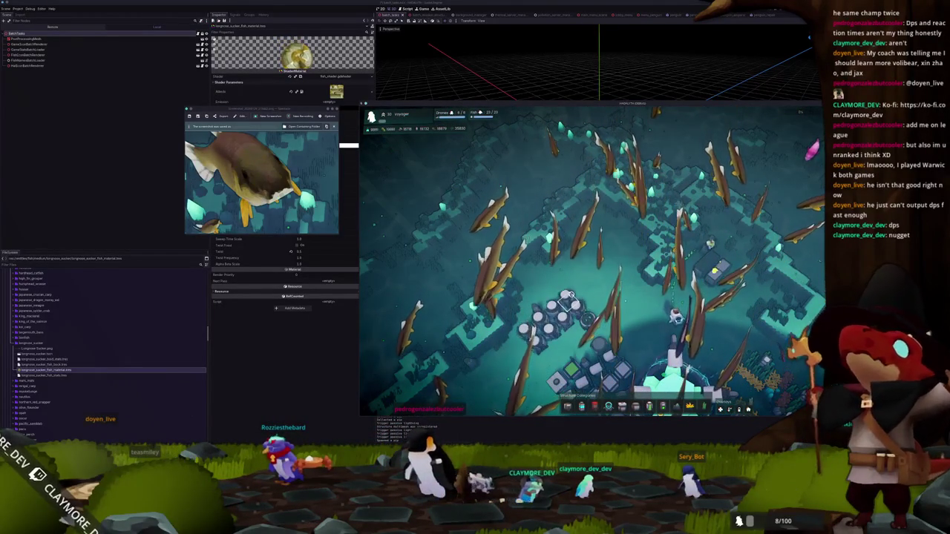
drag(574, 105, 355, 63)
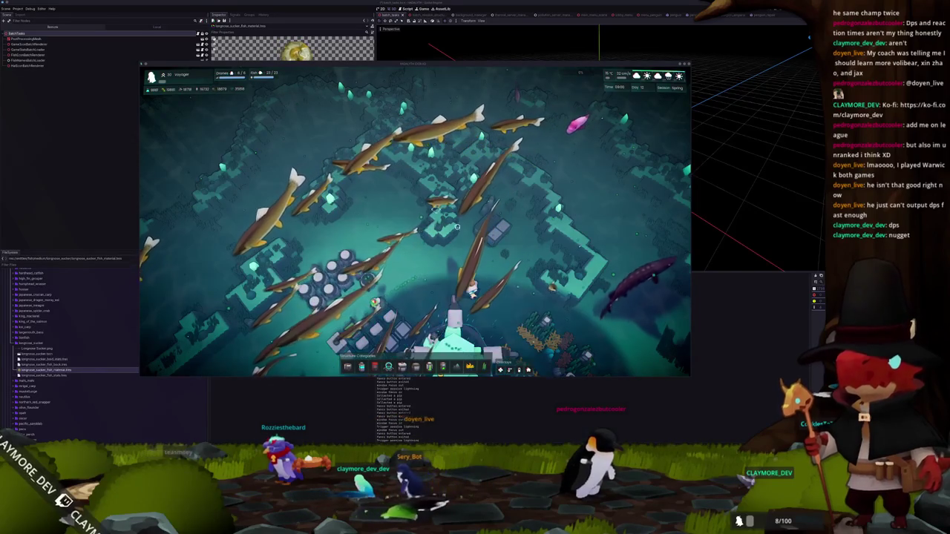
Inspect the Logistics Drone Hub and Caulerpa Racemosa in fullscreen, then open the application launcher
click(490, 231)
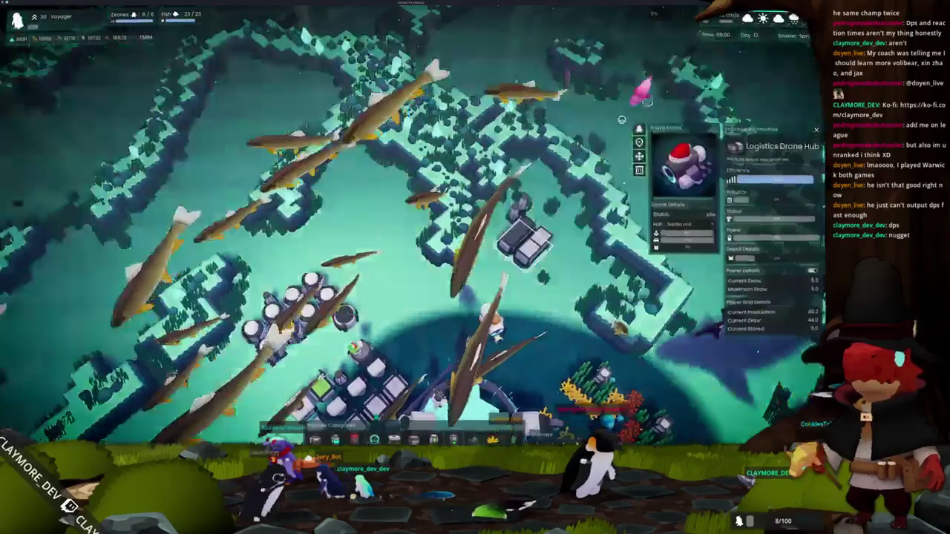
key(Escape)
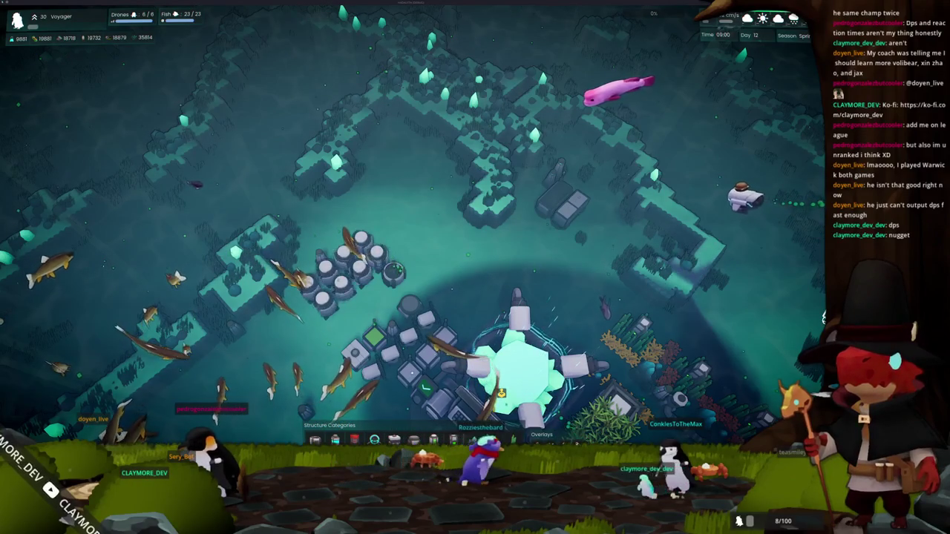
click(646, 354)
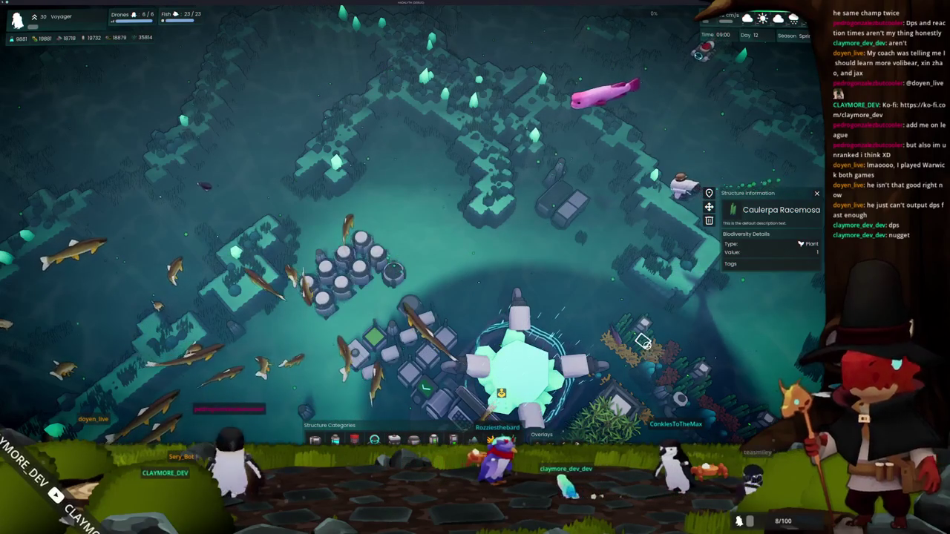
key(Escape)
key(Escape)
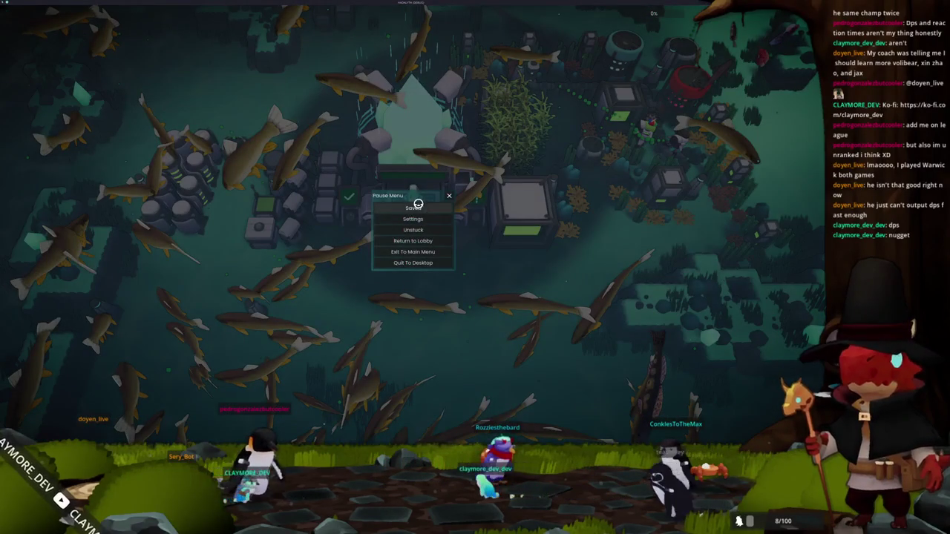
key(Escape)
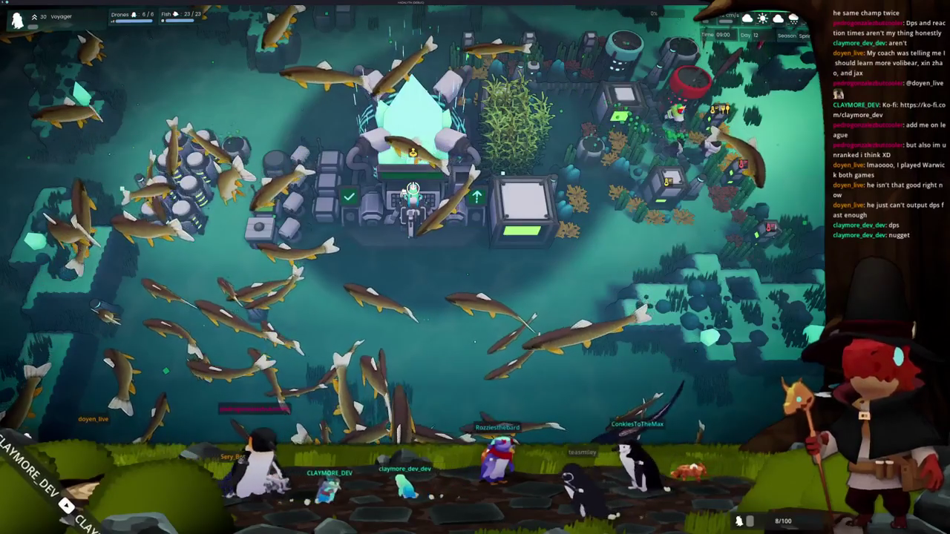
key(super)
Launch Kdenlive, start a new project and import the latest recording from Videos/Recordings
text(ins)
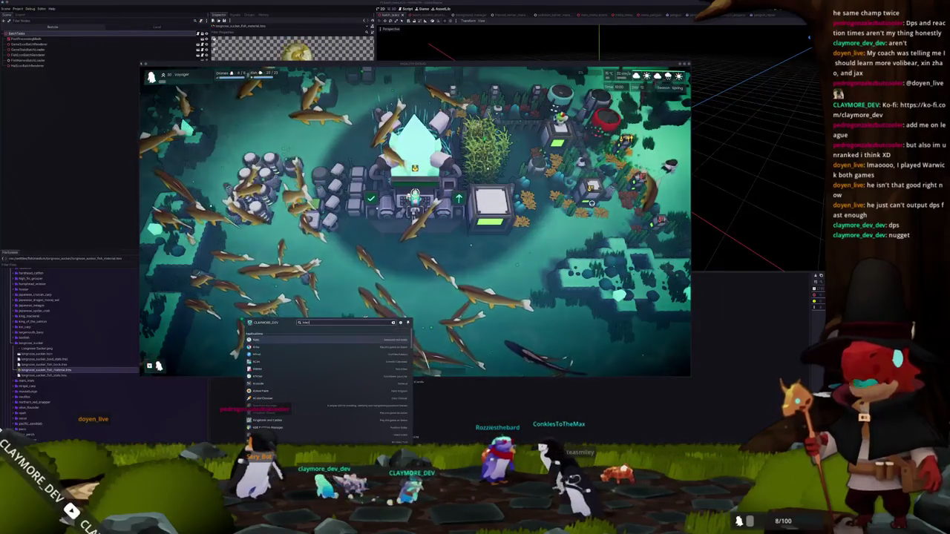
key(Escape)
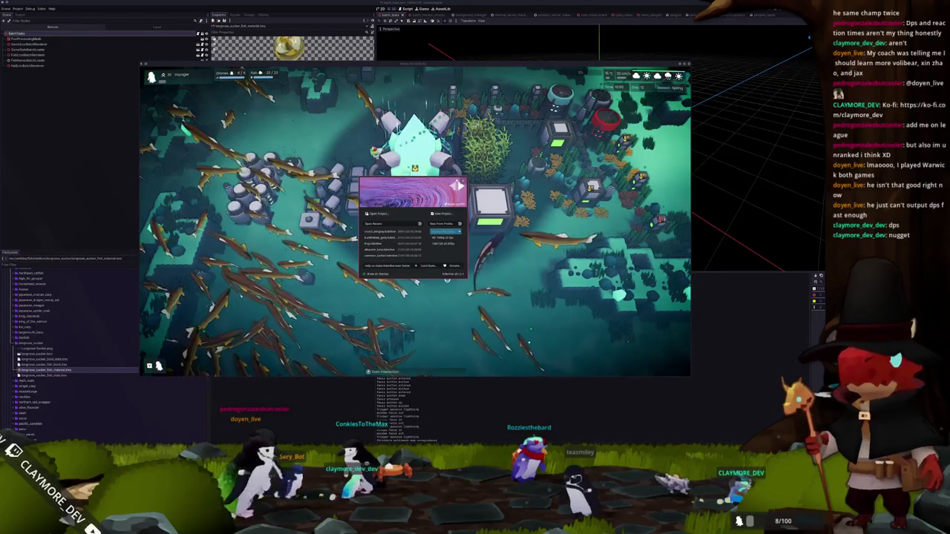
double_click(442, 232)
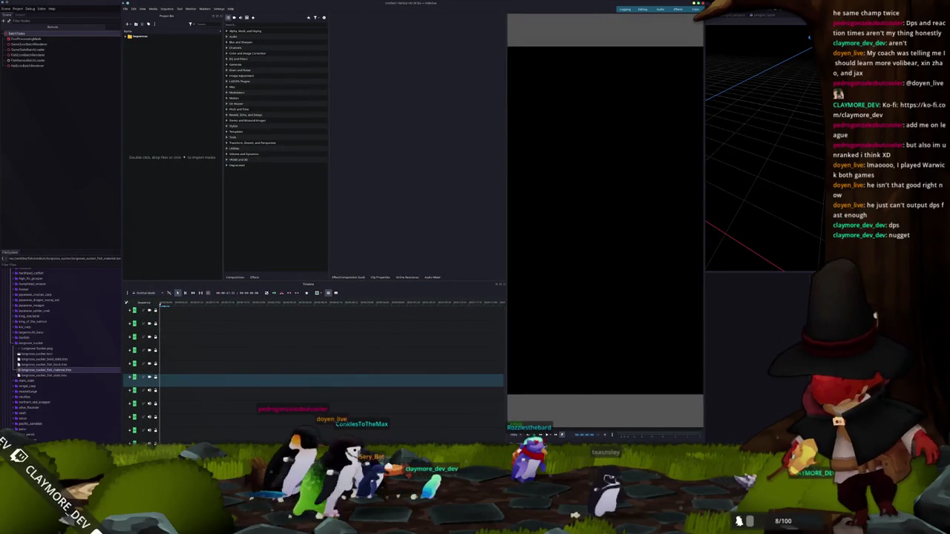
double_click(172, 157)
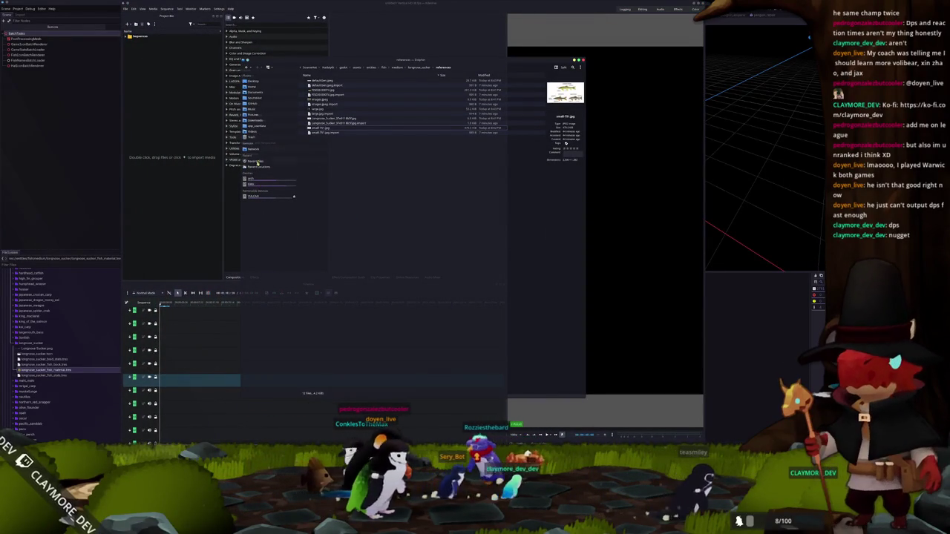
click(255, 132)
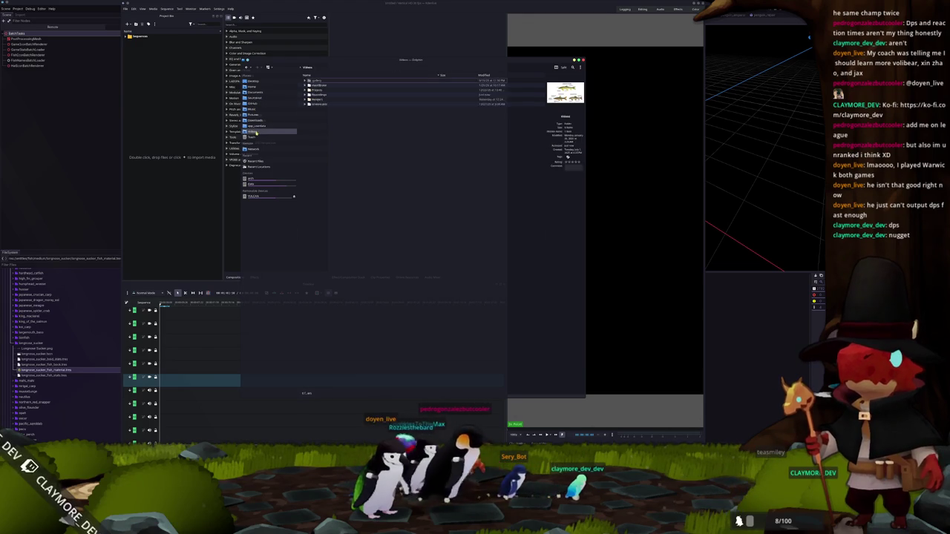
double_click(312, 93)
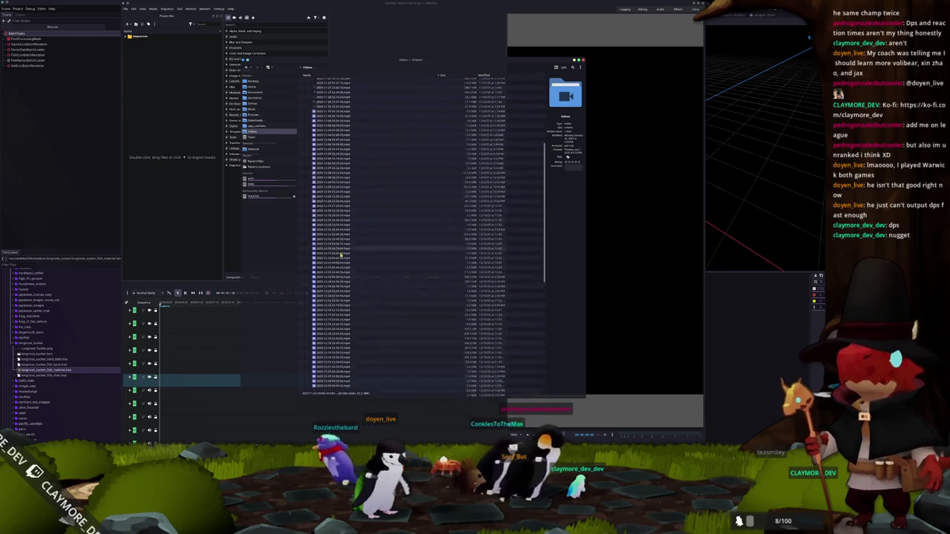
scroll(336, 319, down, 10)
double_click(332, 361)
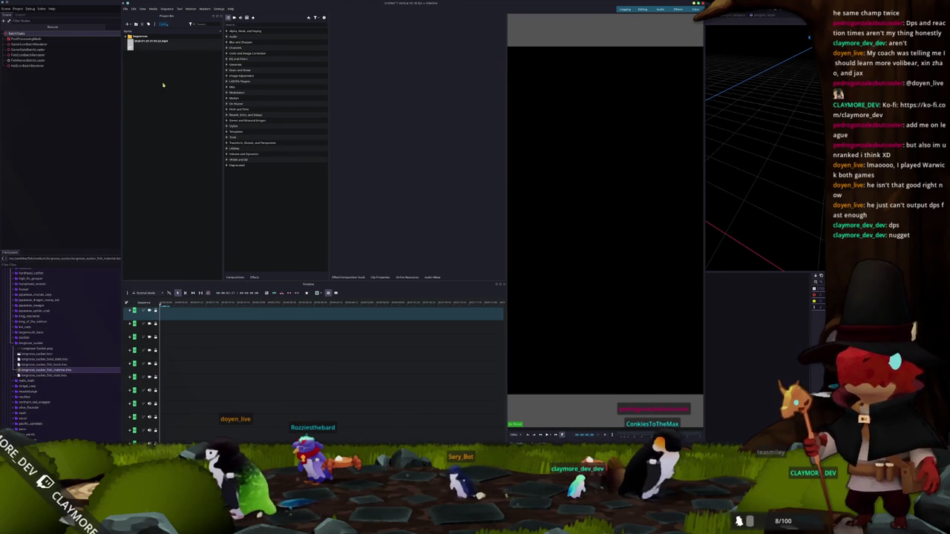
Put the recording on the timeline and apply Position and Zoom so it fills the vertical frame
click(152, 47)
drag(260, 241, 179, 379)
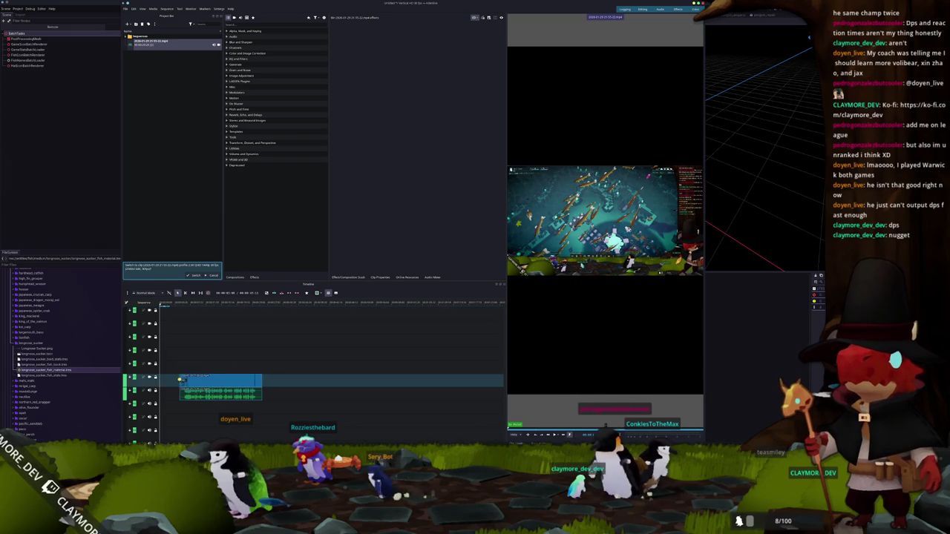
click(201, 380)
click(263, 25)
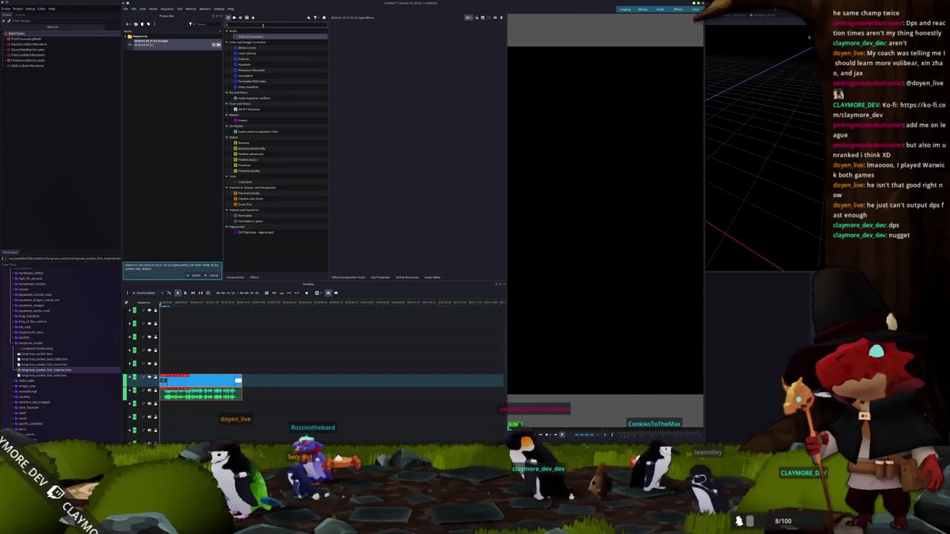
text(zoom)
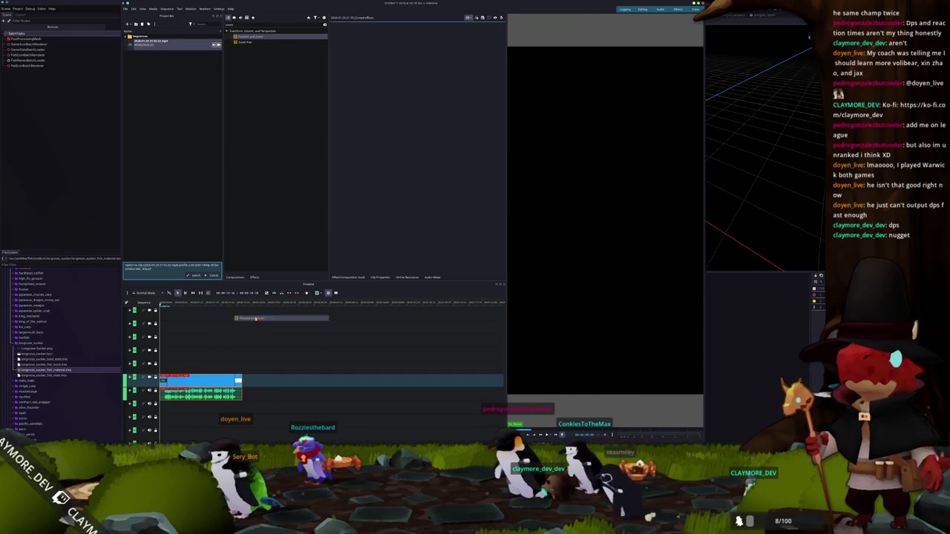
drag(213, 381, 215, 381)
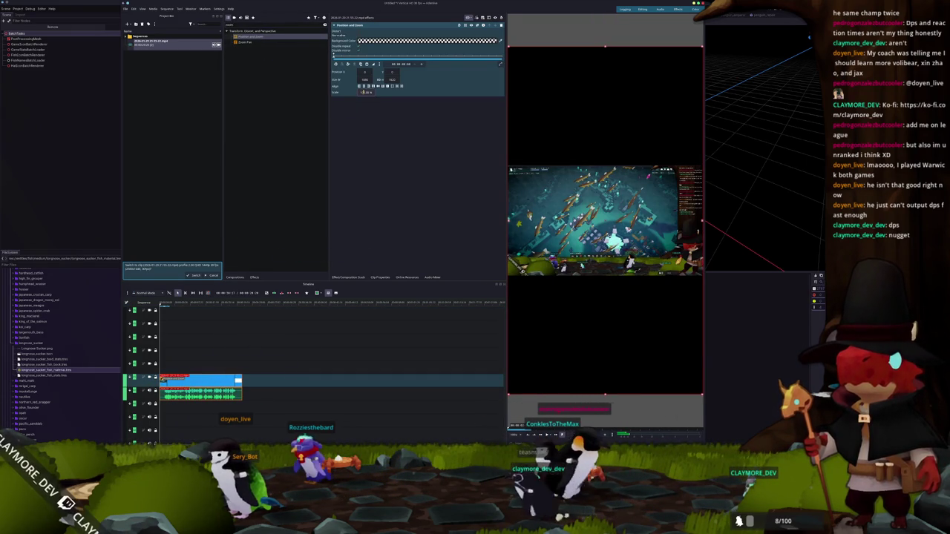
key(Return)
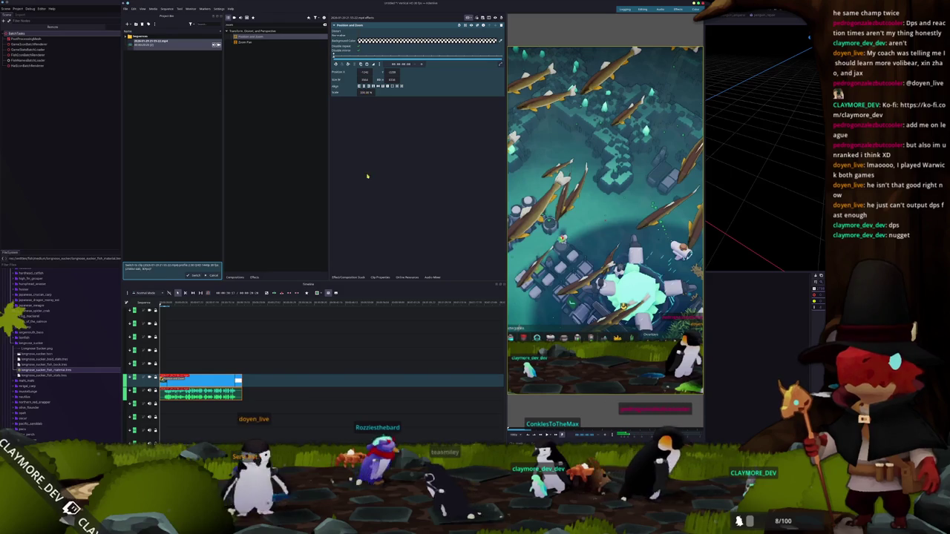
key(ctrl+s)
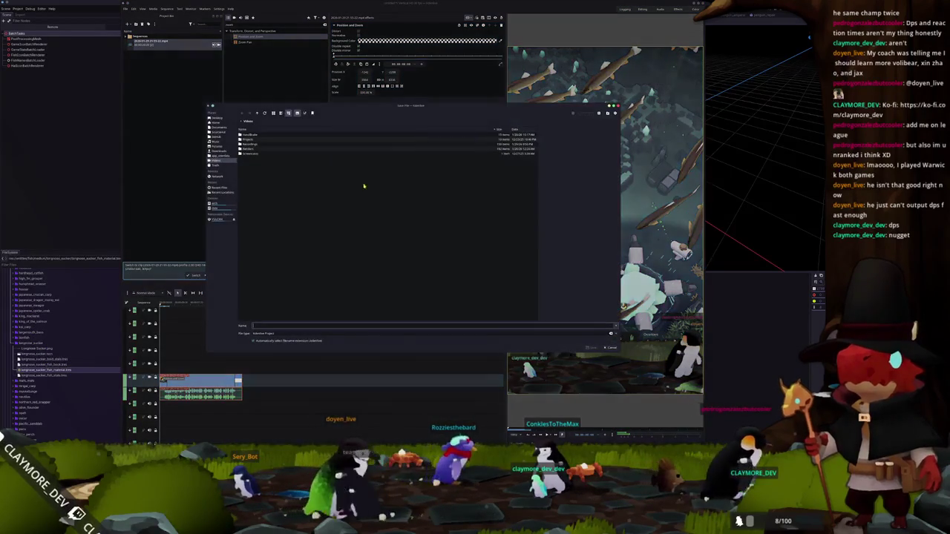
Save the project as longnose_sucker inside a new longnose_sucker folder under Projects/shorts
double_click(252, 140)
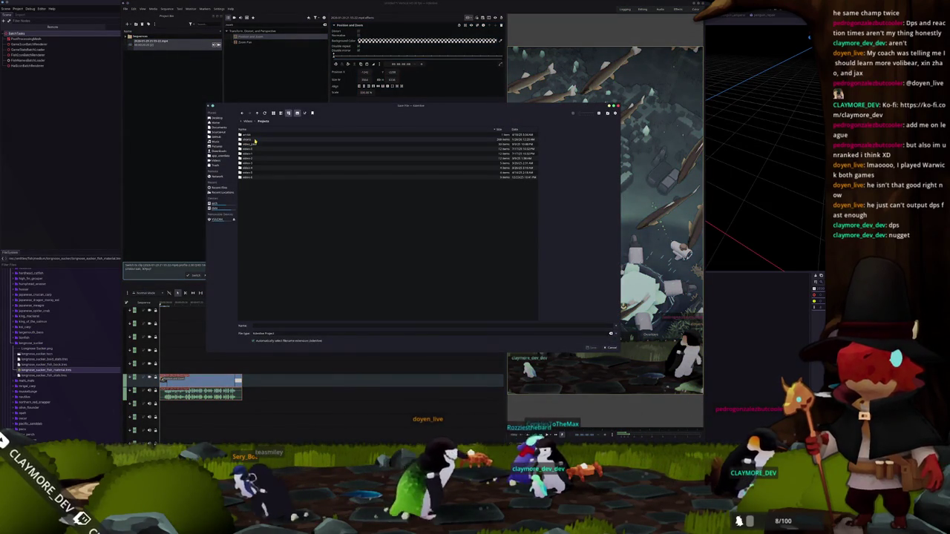
double_click(253, 139)
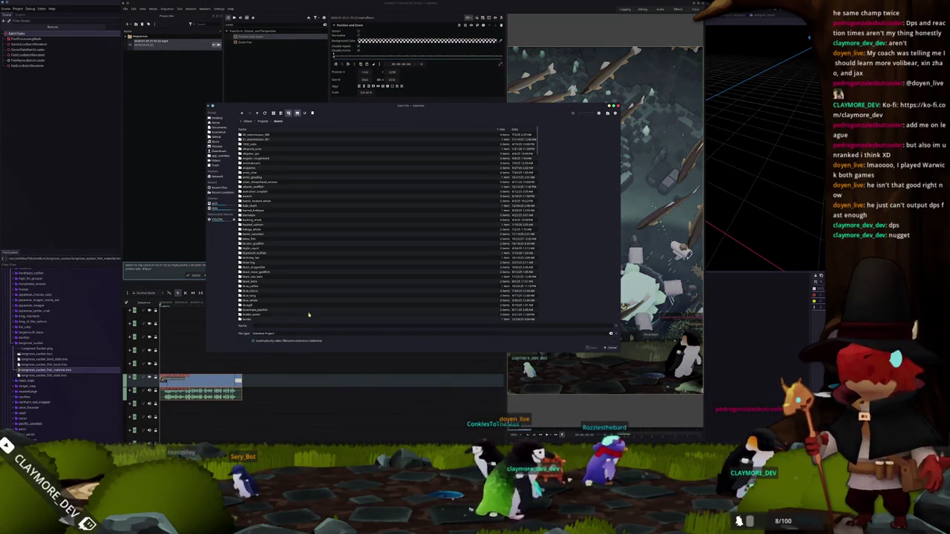
key(F10)
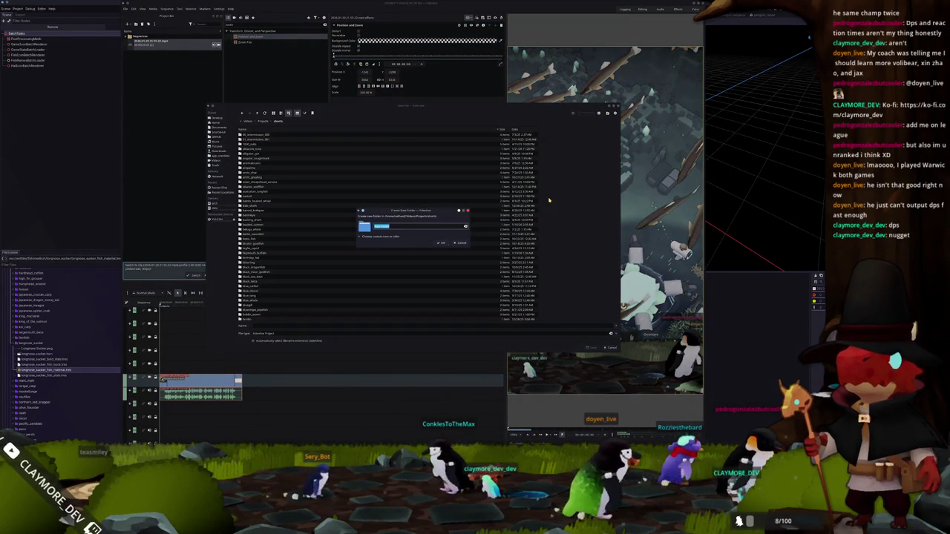
text(longnose_su)
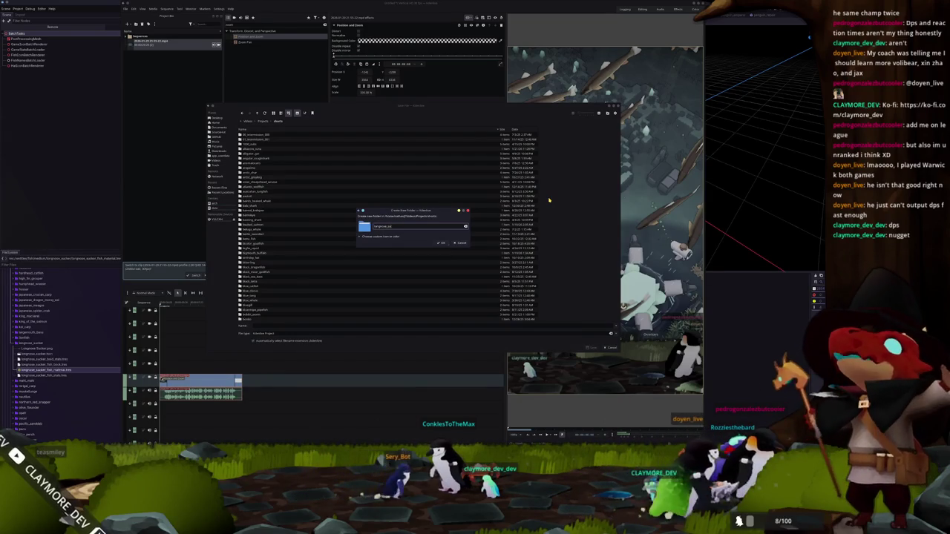
key(Return)
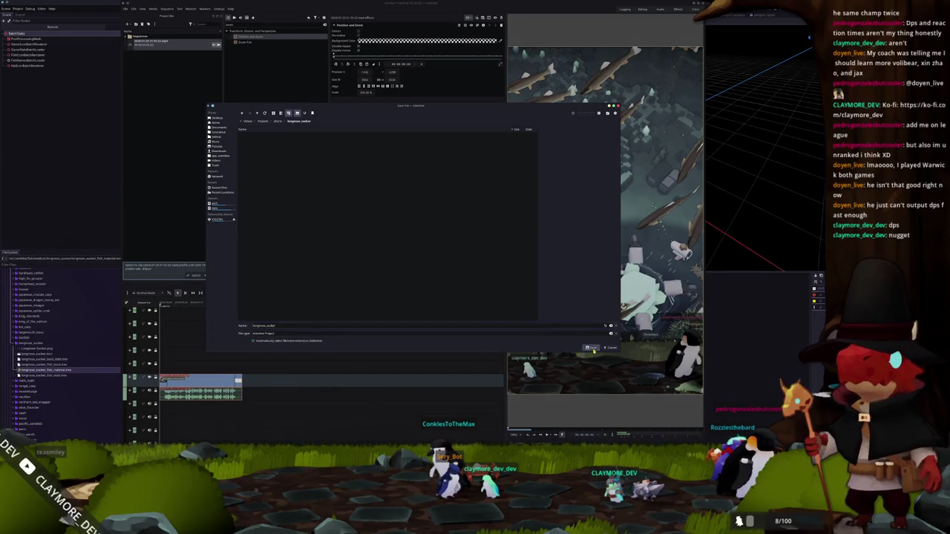
click(592, 348)
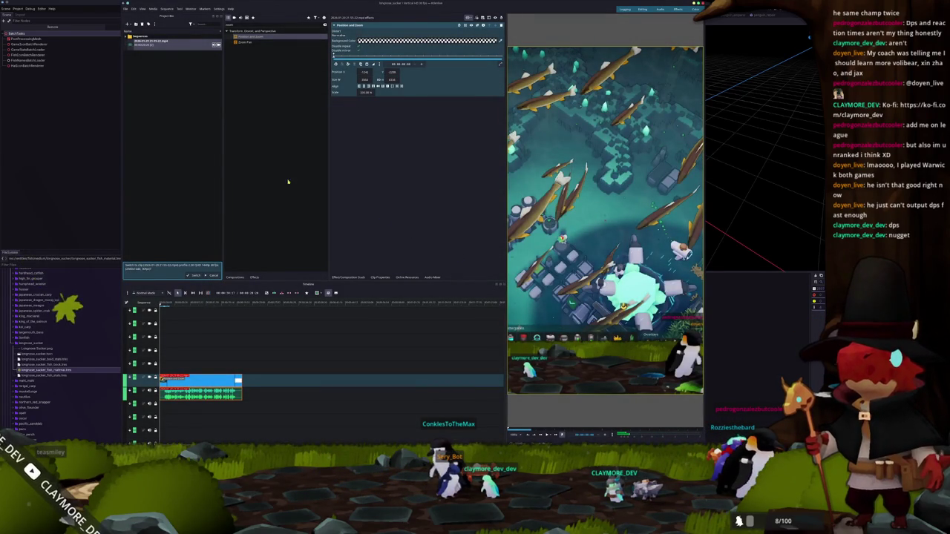
Render the project to longnose_sucker.mp4 using the current preset and output path
click(135, 10)
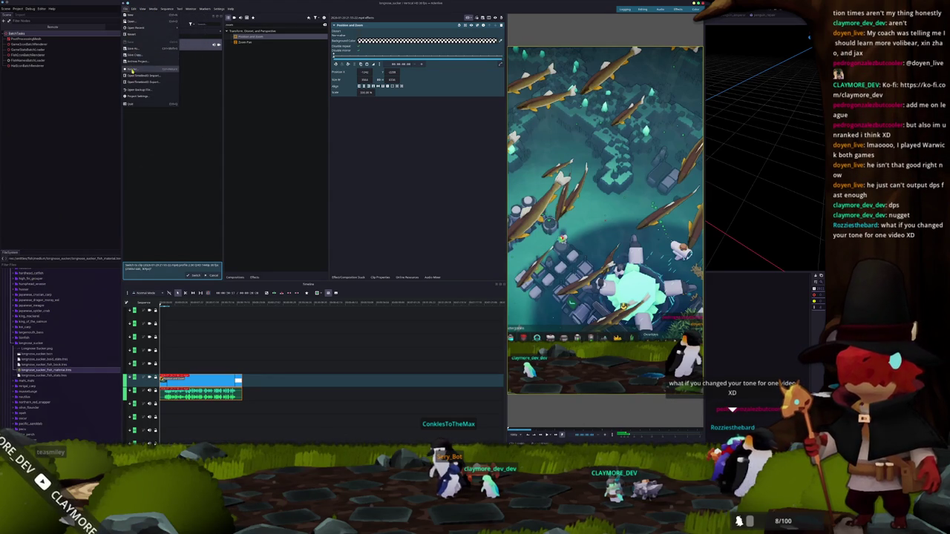
click(131, 70)
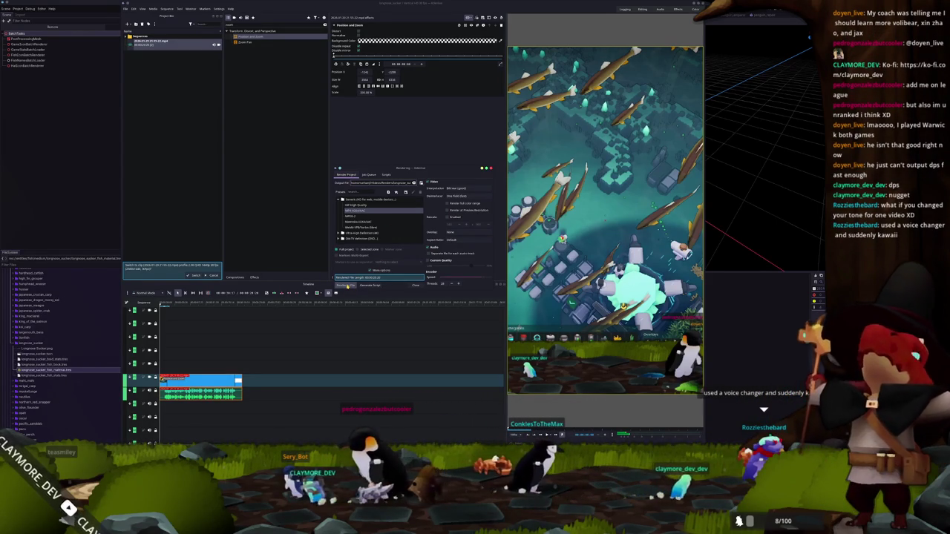
click(347, 284)
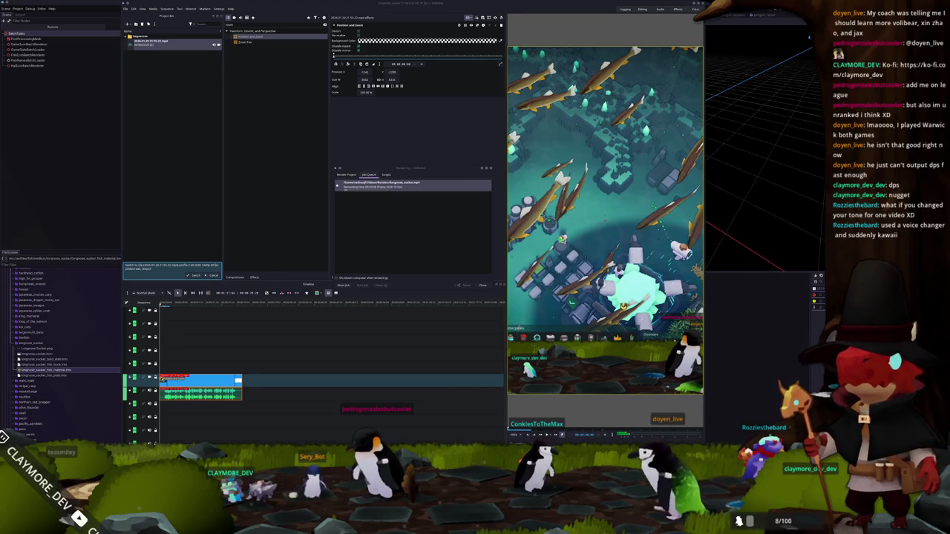
key(alt+Tab)
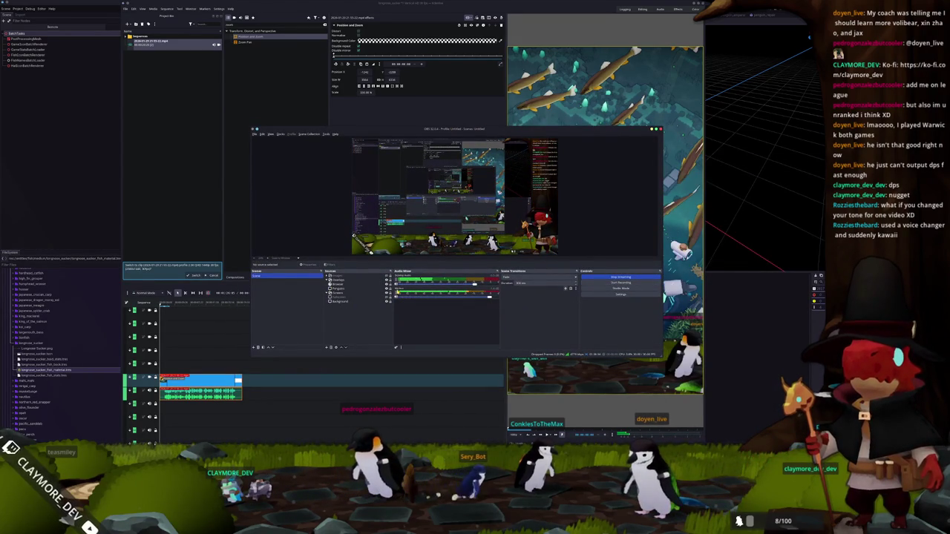
Add a 3-Band Equalizer to the Mic/Aux filters, then delete it, leaving Noise Gate and Noise Suppression
right_click(397, 293)
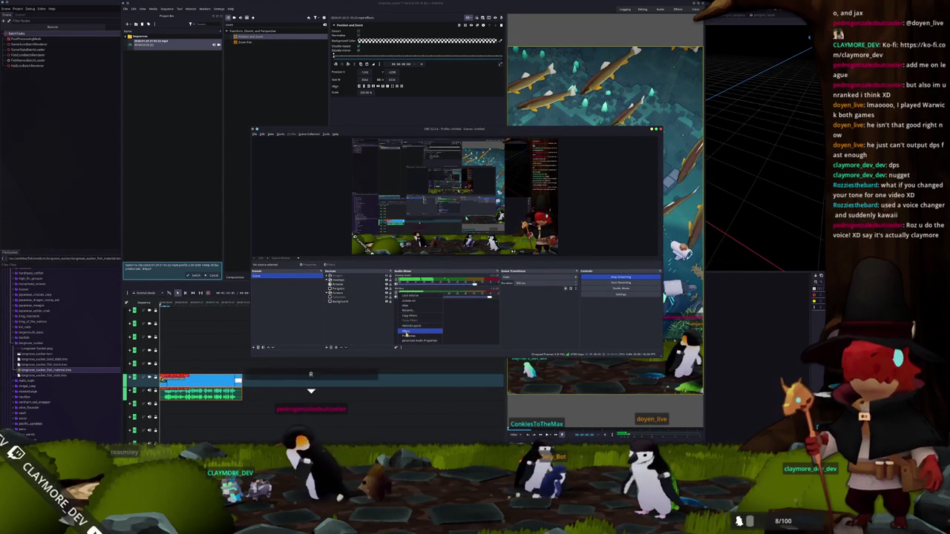
click(405, 287)
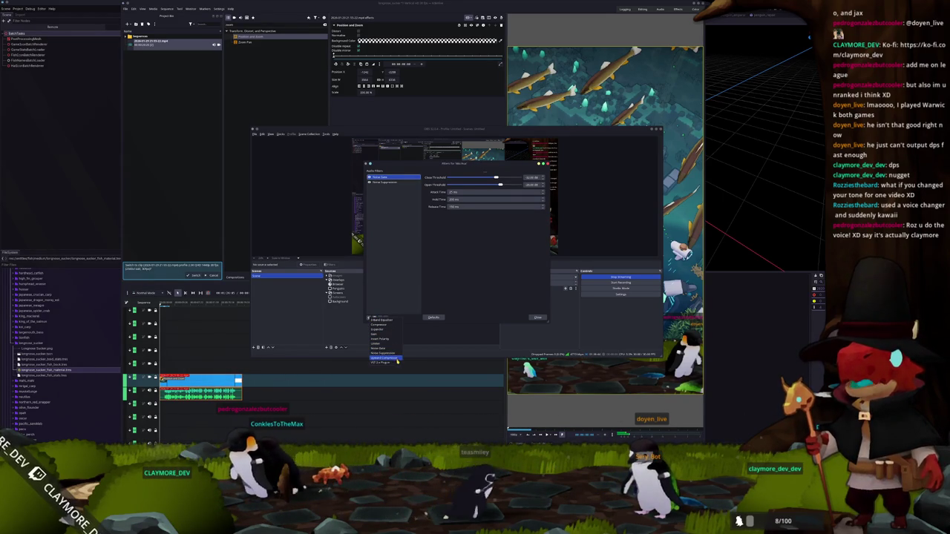
click(393, 321)
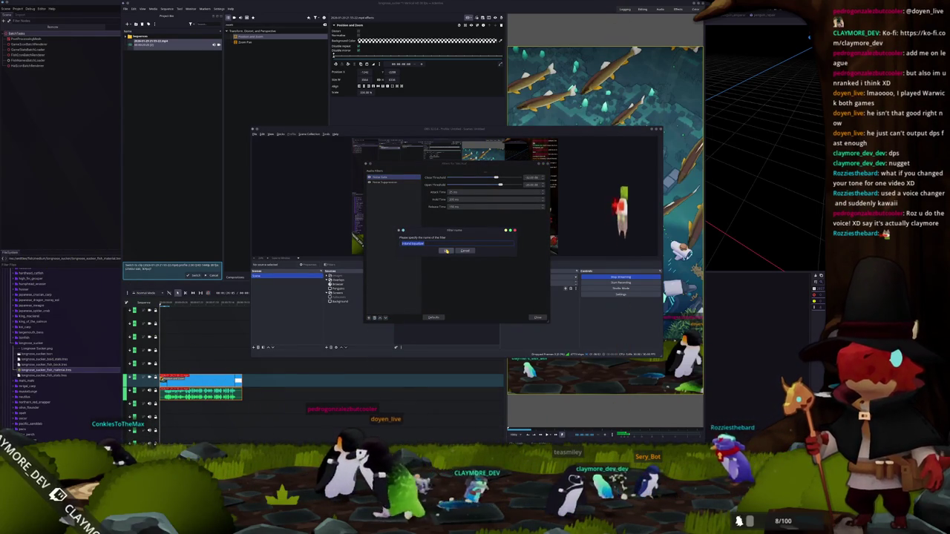
click(446, 250)
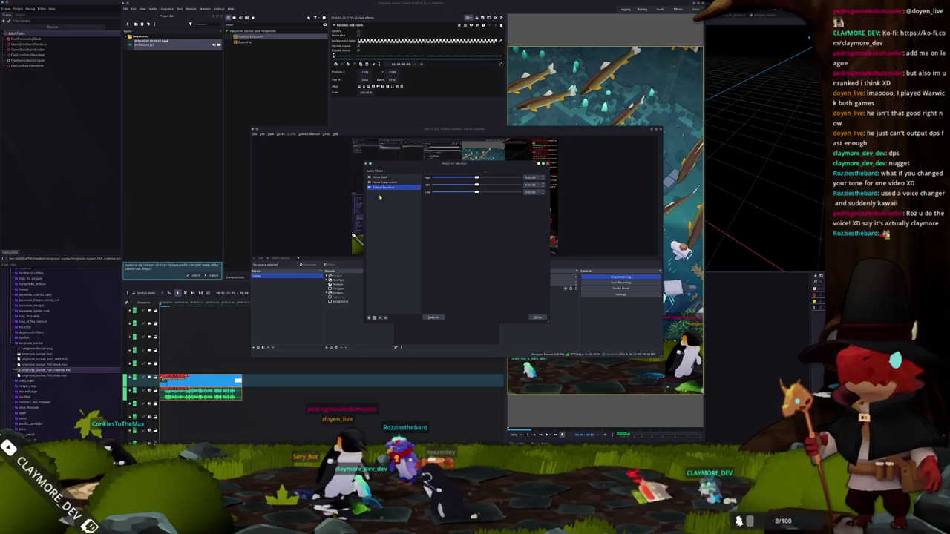
key(Delete)
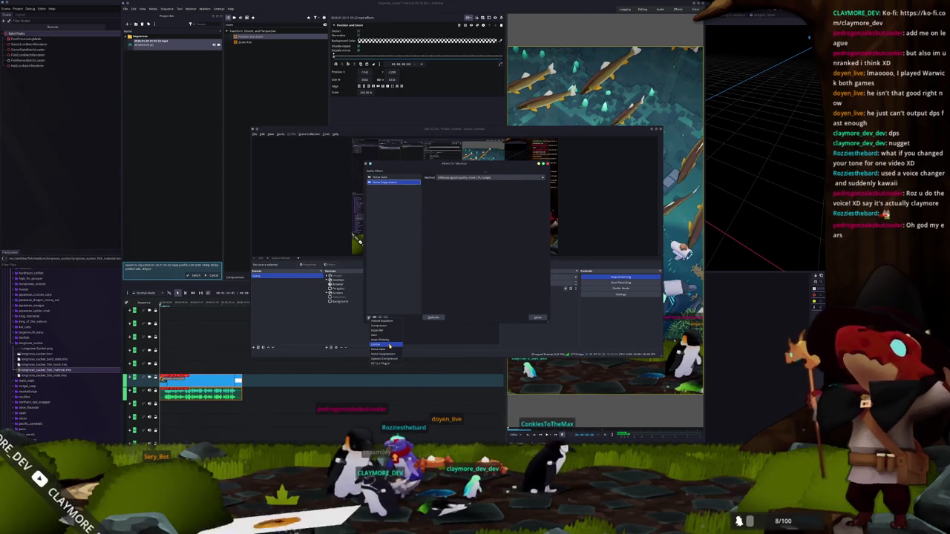
click(404, 284)
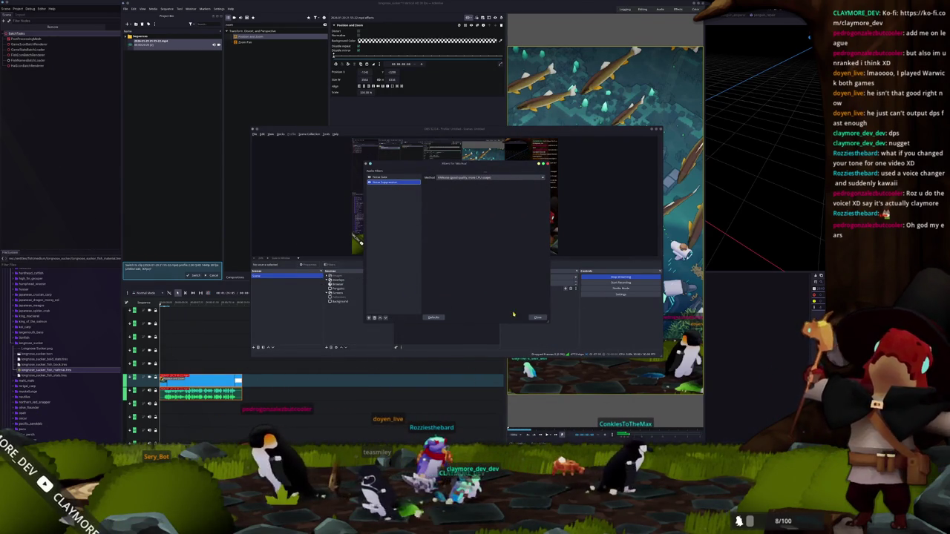
click(536, 317)
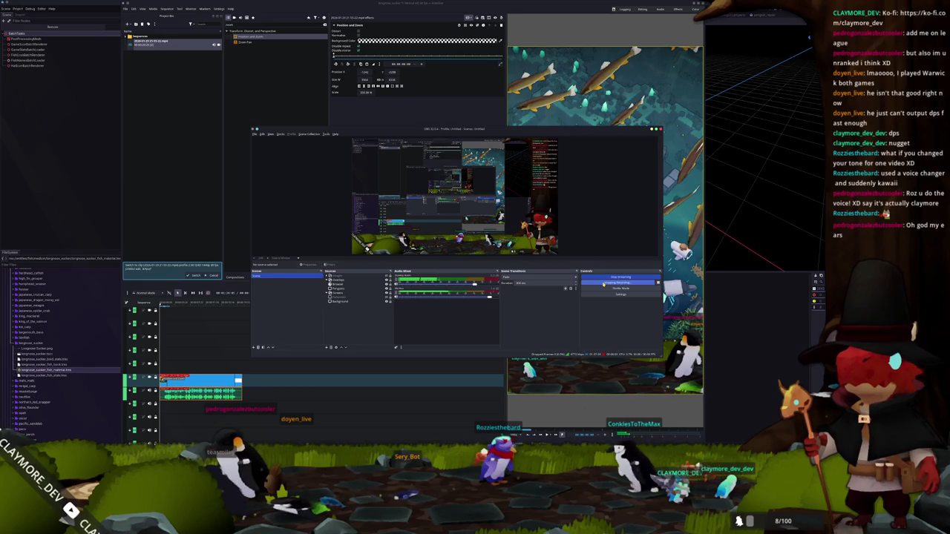
click(181, 238)
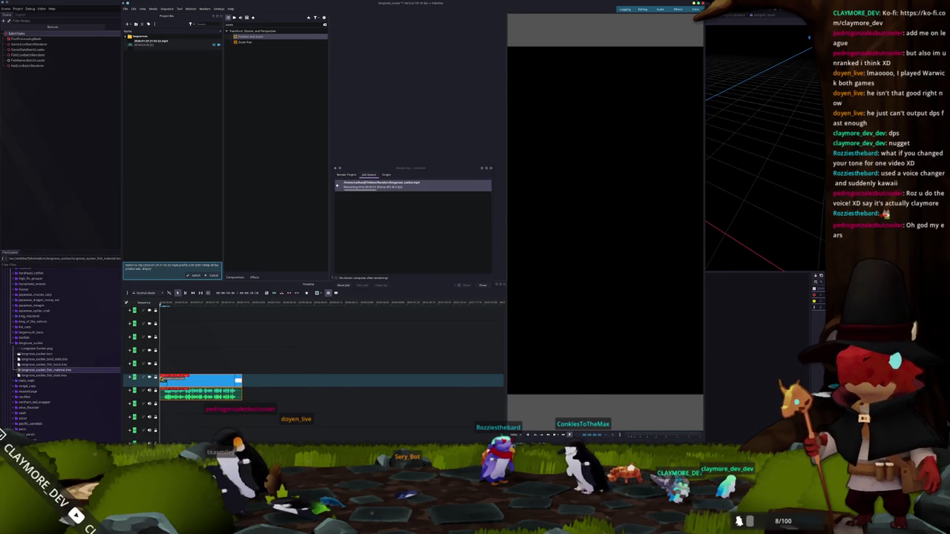
Bring the new recording from Dolphin into the Project Bin and insert it at the timeline start
key(alt+Tab)
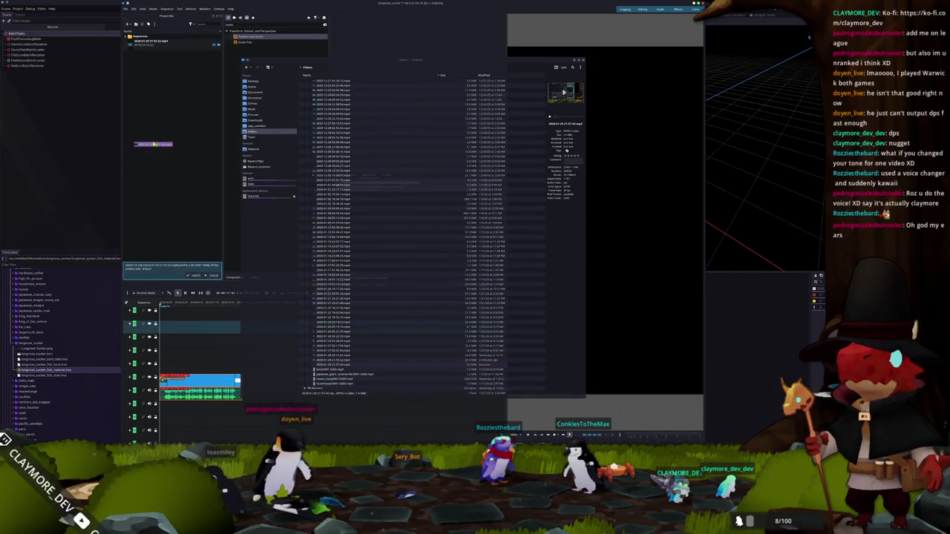
key(alt+Tab)
click(486, 286)
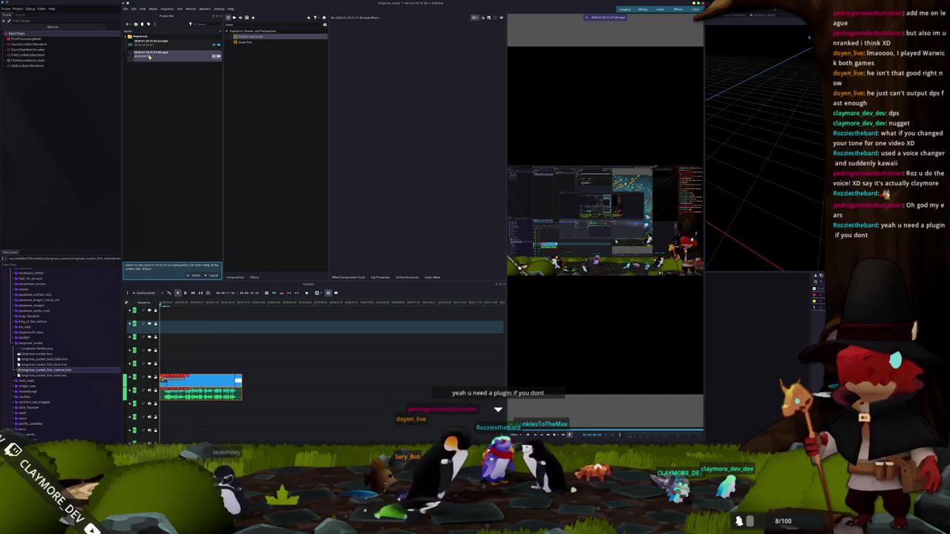
key(v)
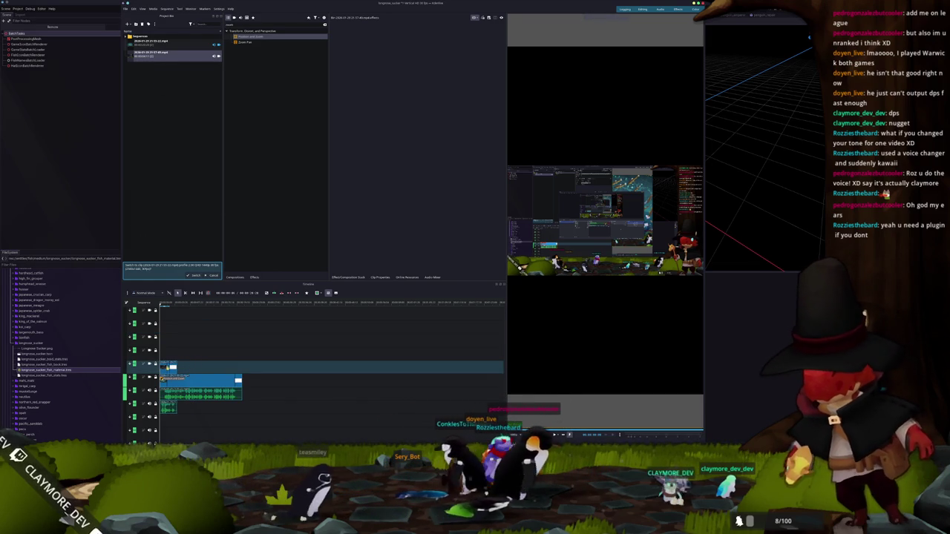
Change the gameplay clip's speed so it runs much longer on the timeline
right_click(171, 365)
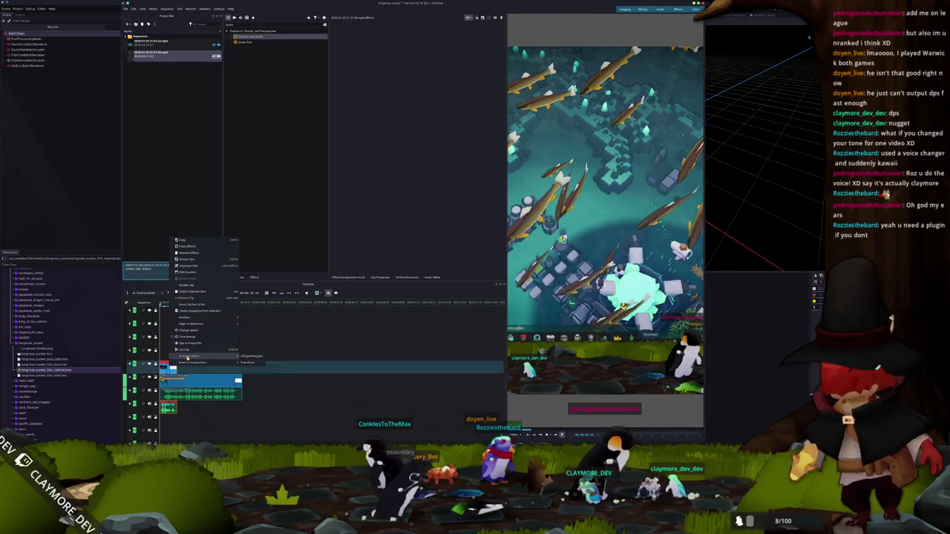
click(195, 332)
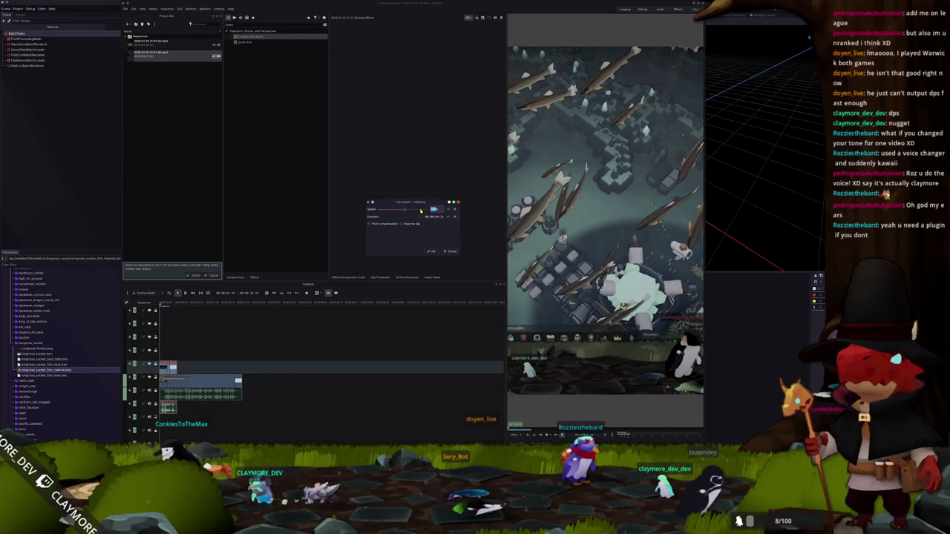
click(434, 252)
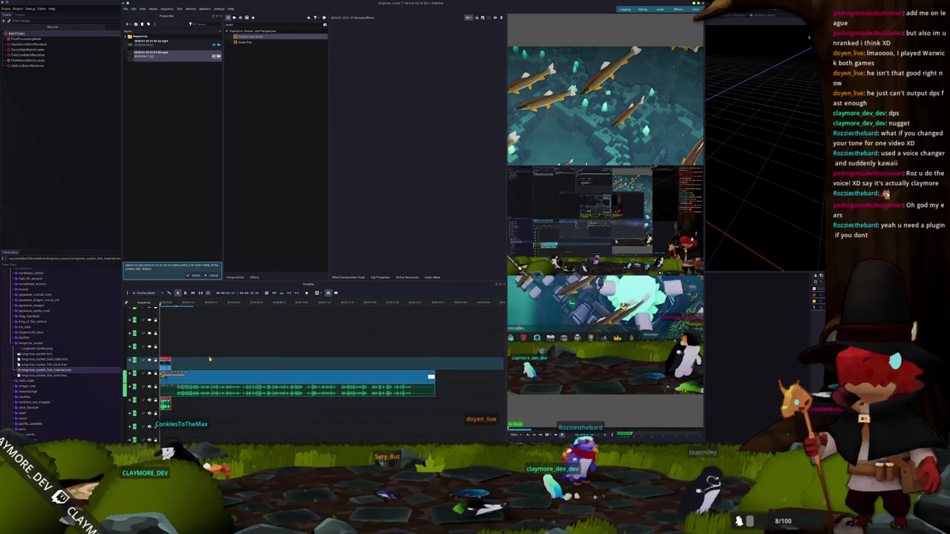
Reapply a clip speed change, then slow the small upper-track clip so it stretches longer
right_click(165, 364)
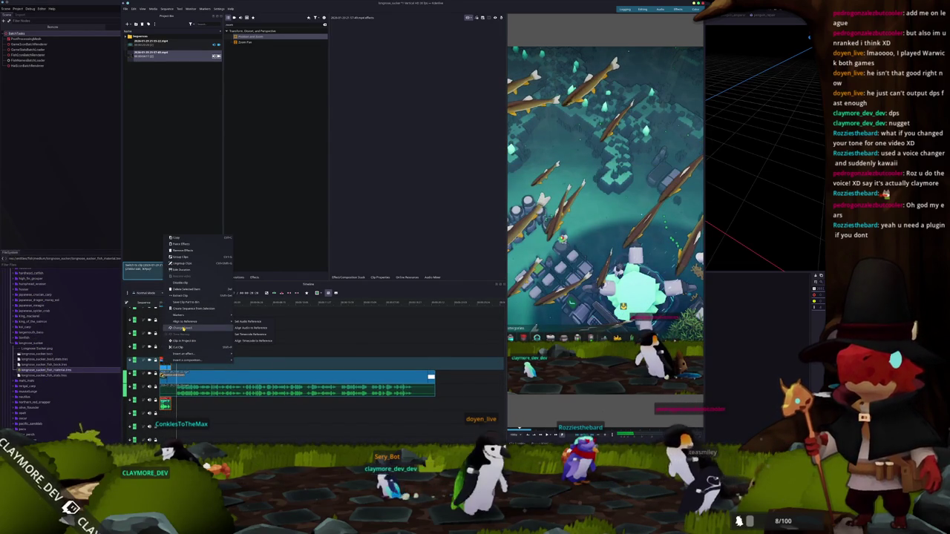
click(184, 327)
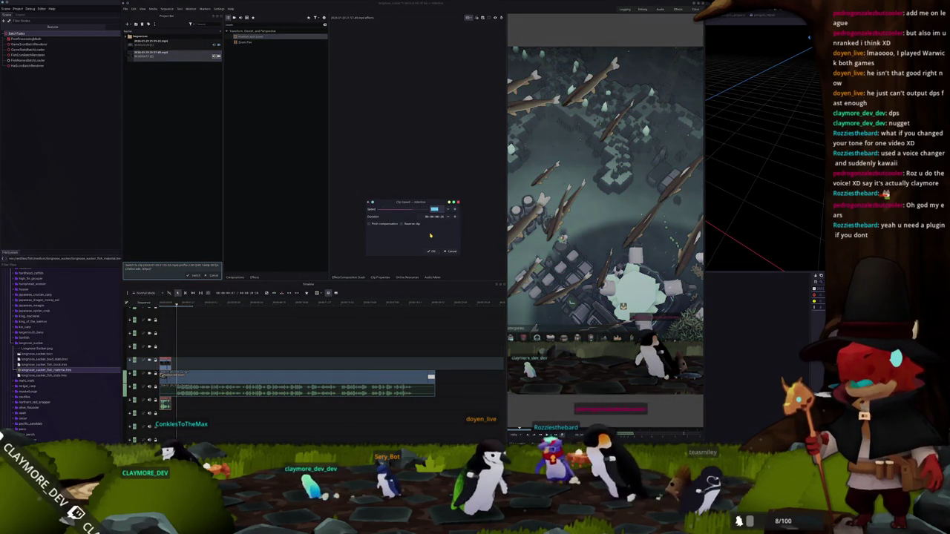
key(Return)
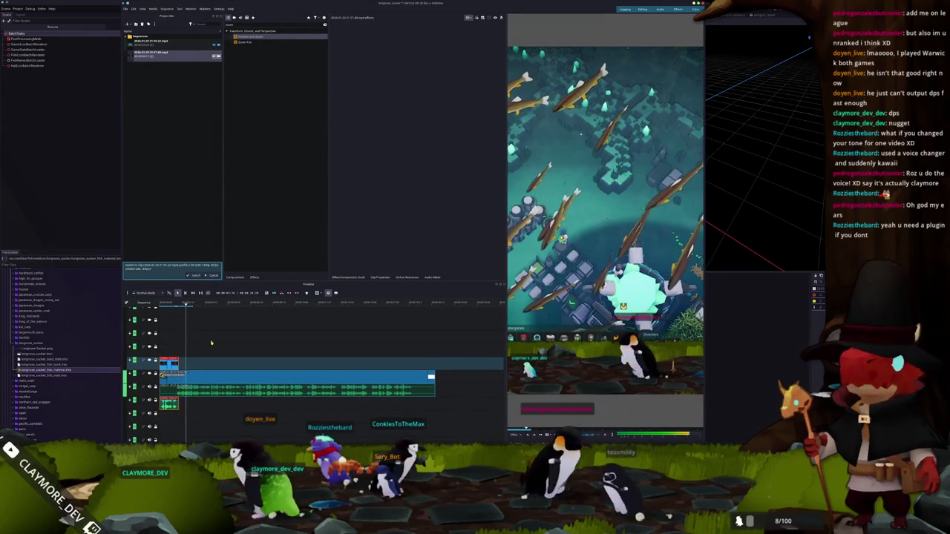
right_click(171, 362)
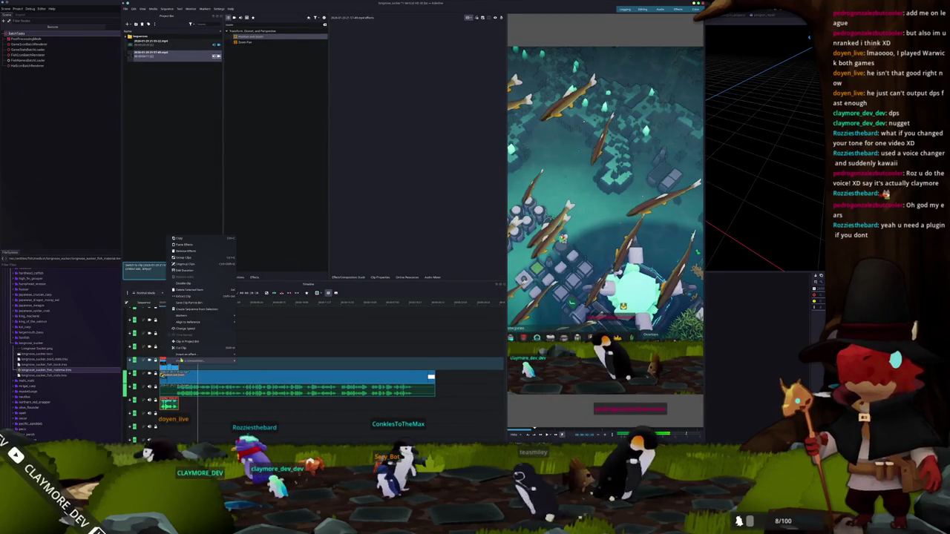
click(188, 328)
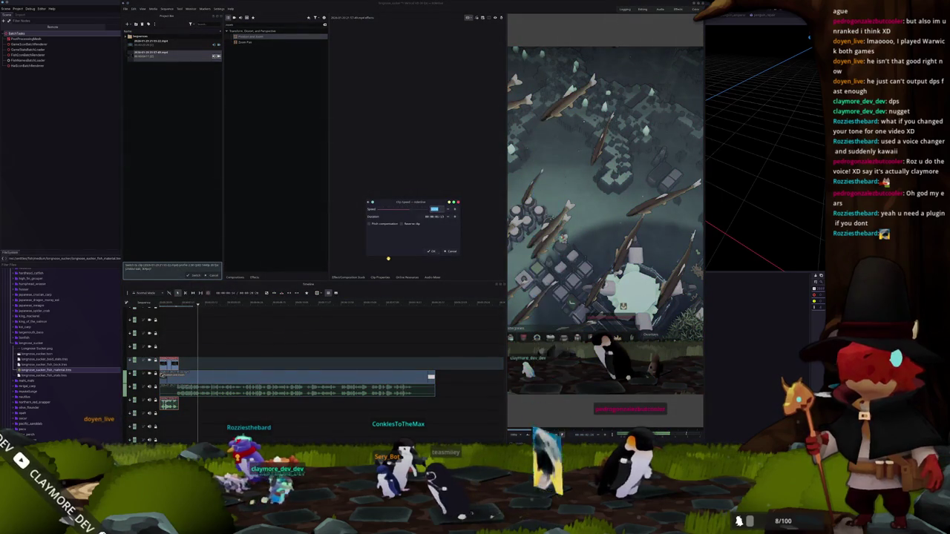
click(431, 250)
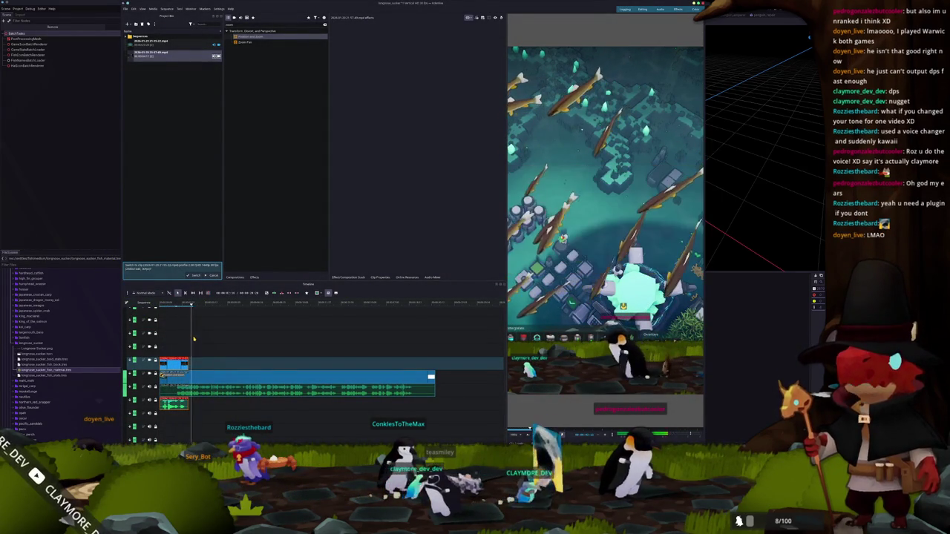
click(126, 9)
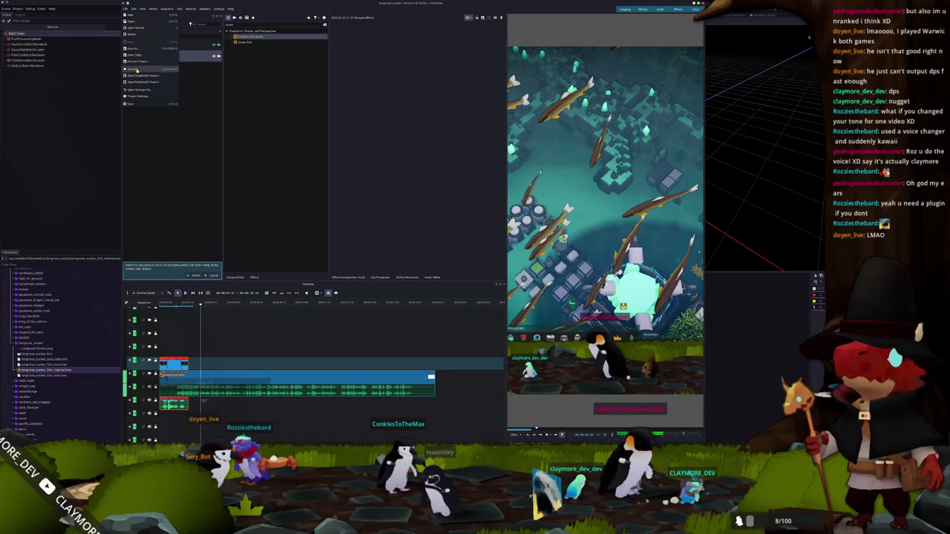
Re-render over the previous file, close the render queue, and open Clip Speed for the gameplay clip
click(136, 69)
click(346, 174)
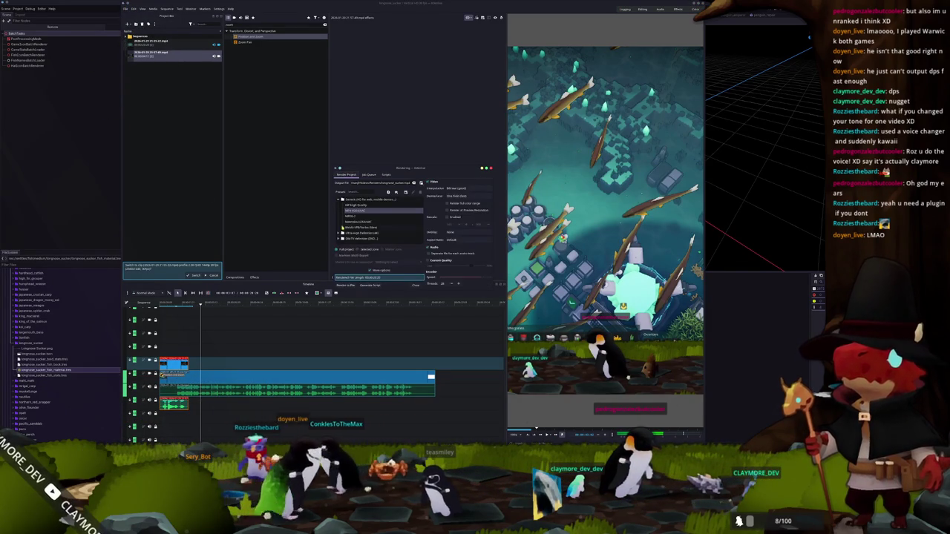
click(423, 235)
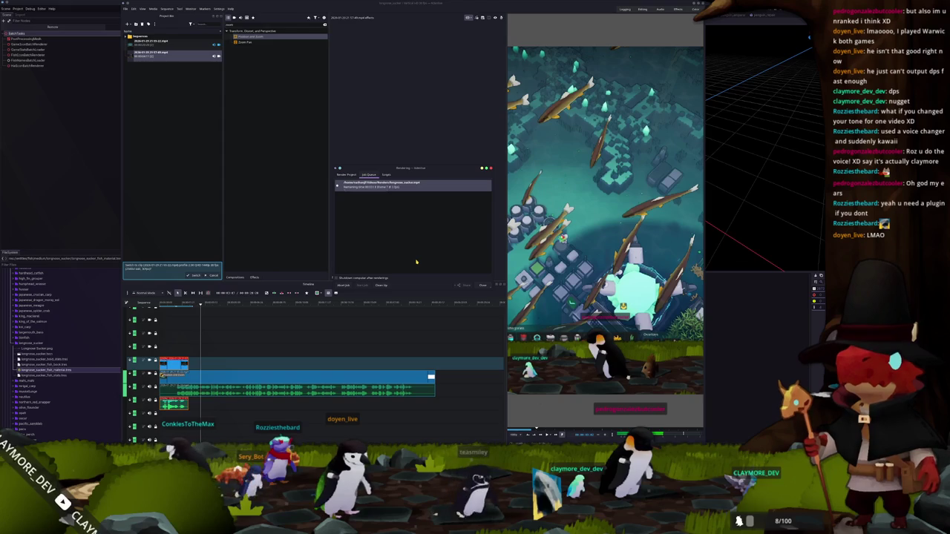
key(Escape)
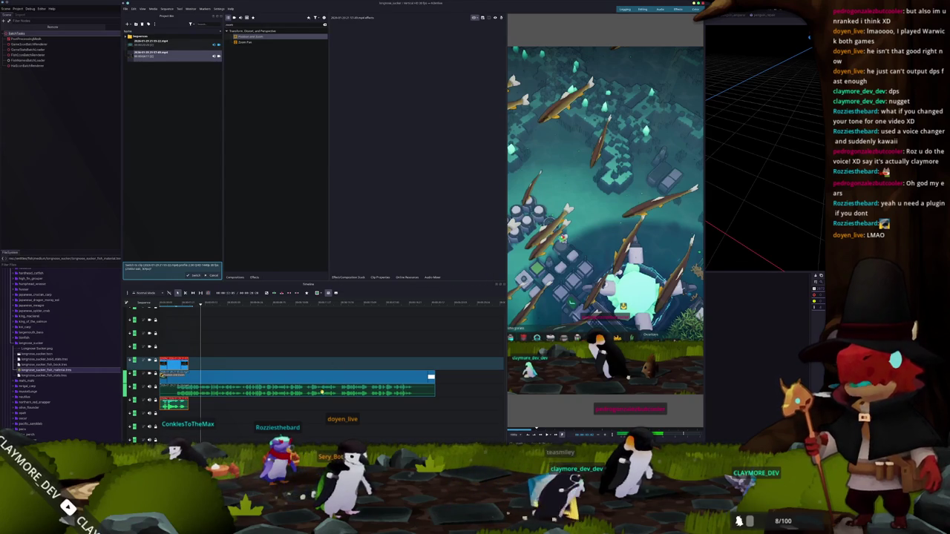
right_click(322, 391)
click(341, 358)
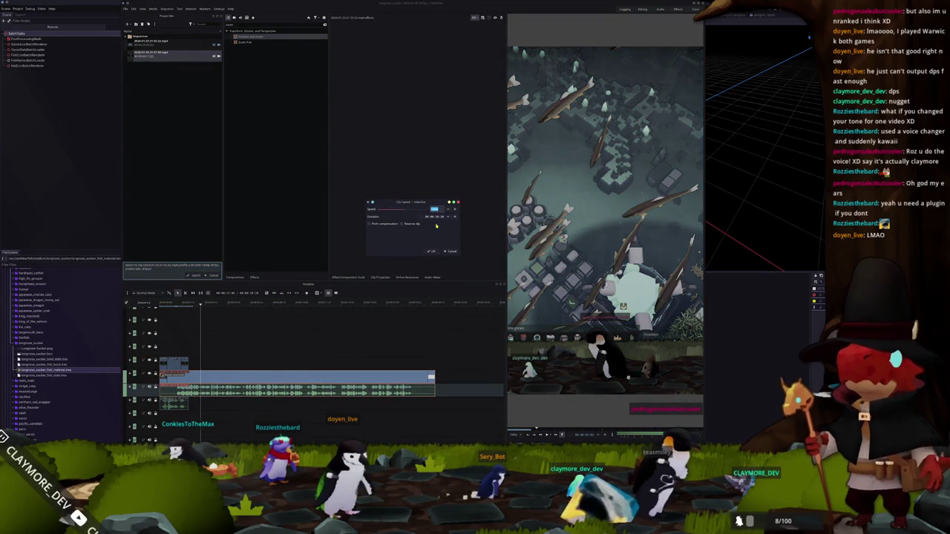
Apply the faster clip speed and move the shortened video clip back near the sequence start
click(431, 250)
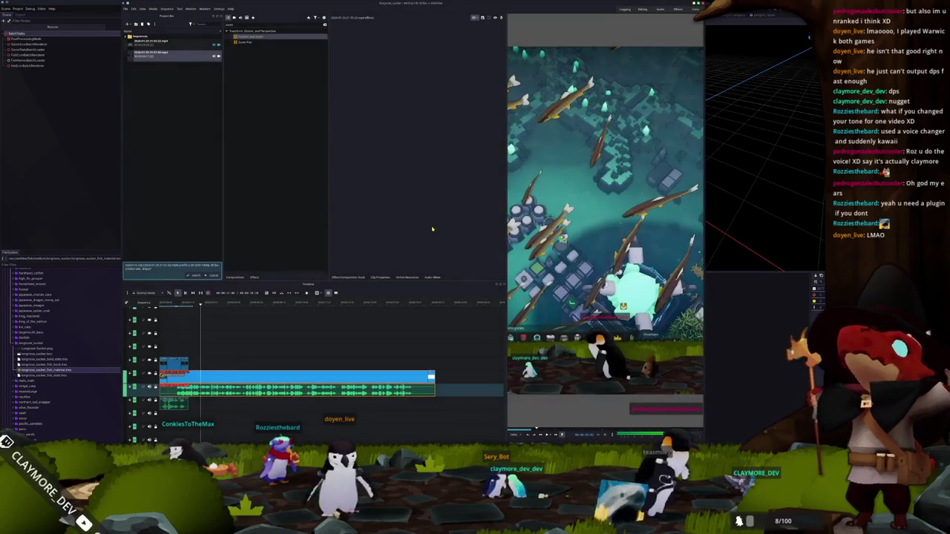
drag(223, 377, 245, 377)
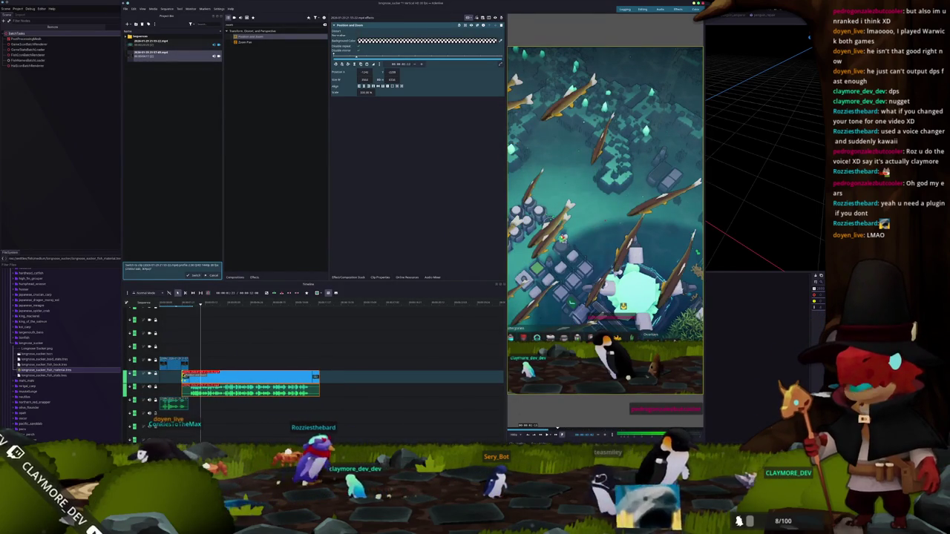
right_click(203, 379)
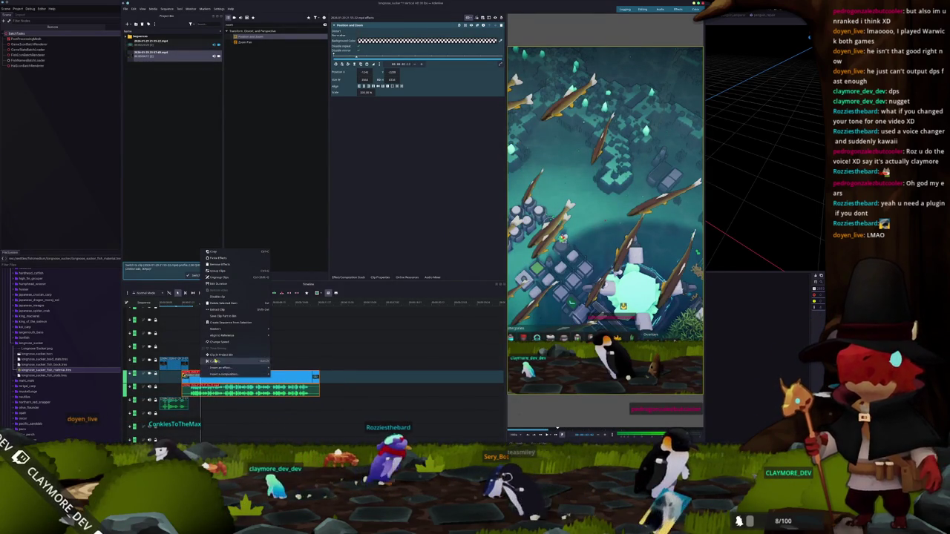
click(216, 278)
drag(194, 376, 172, 377)
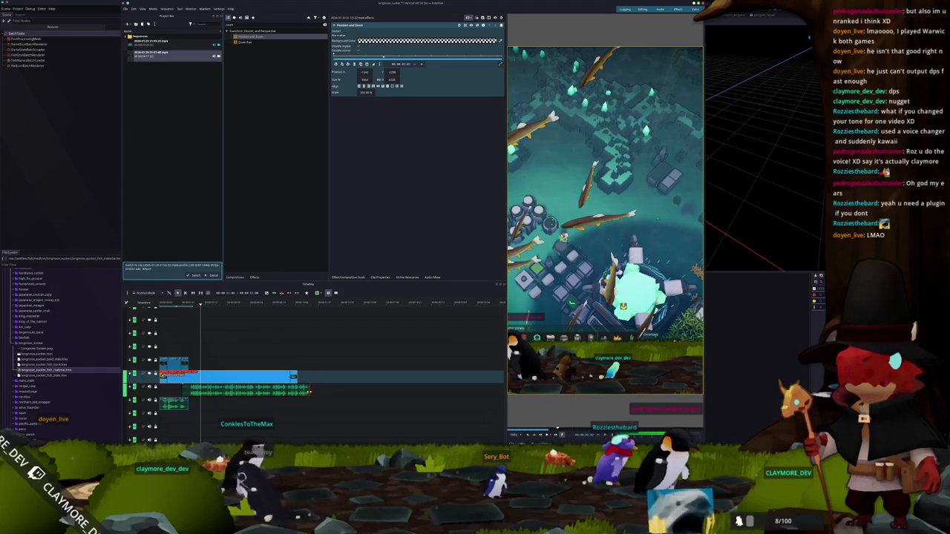
Realign the audio, add a copy of the clip right after it, and play back the sequence
click(245, 388)
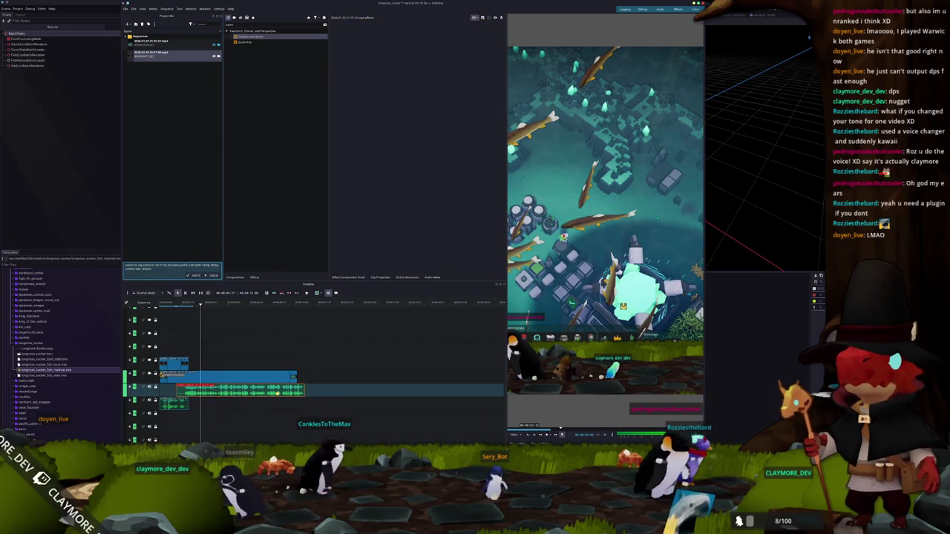
click(295, 303)
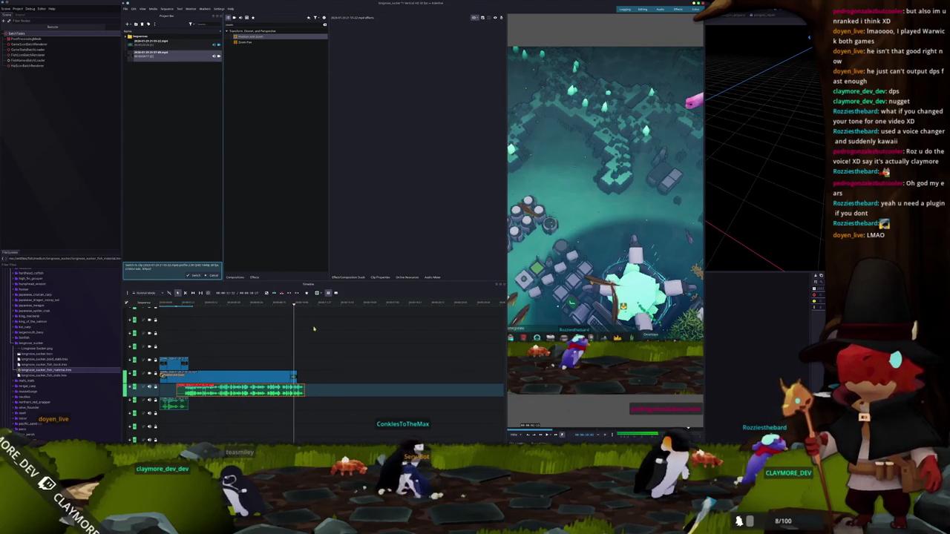
key(space)
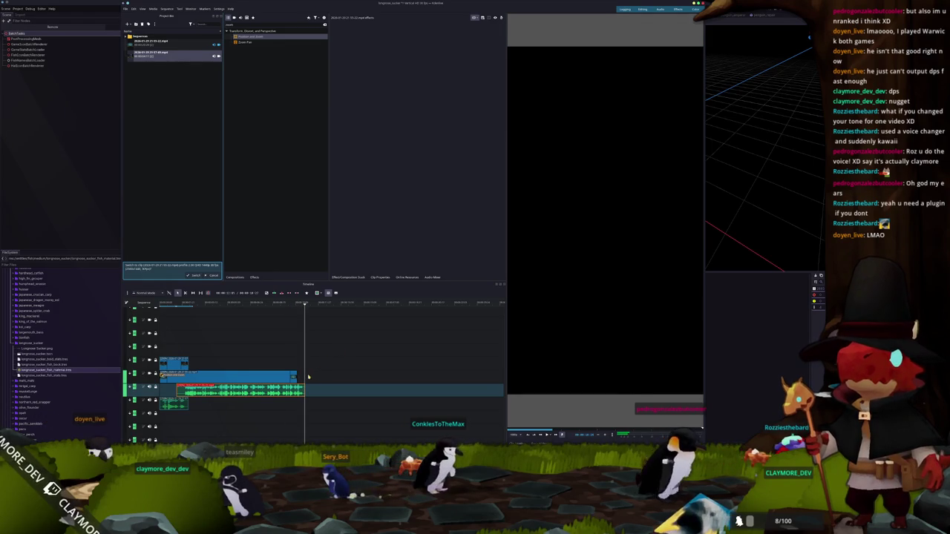
key(Home)
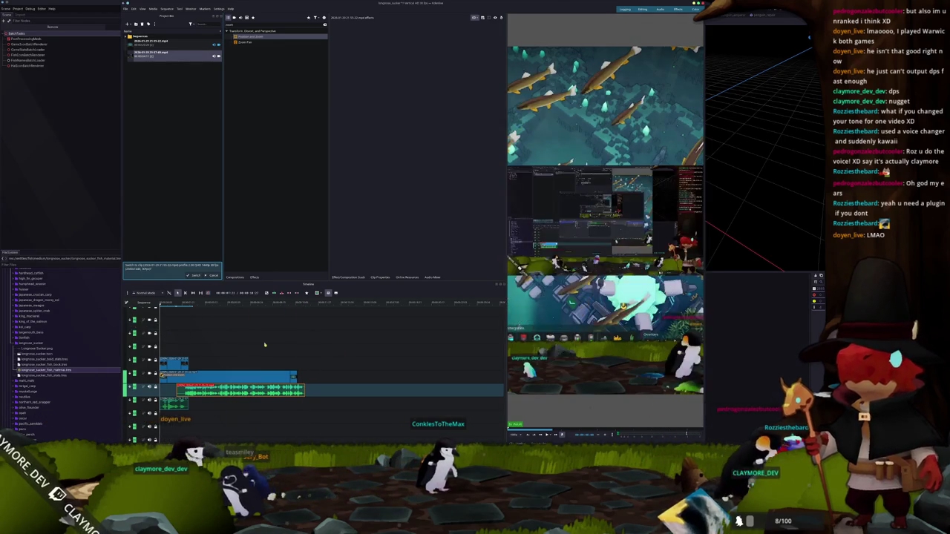
click(245, 377)
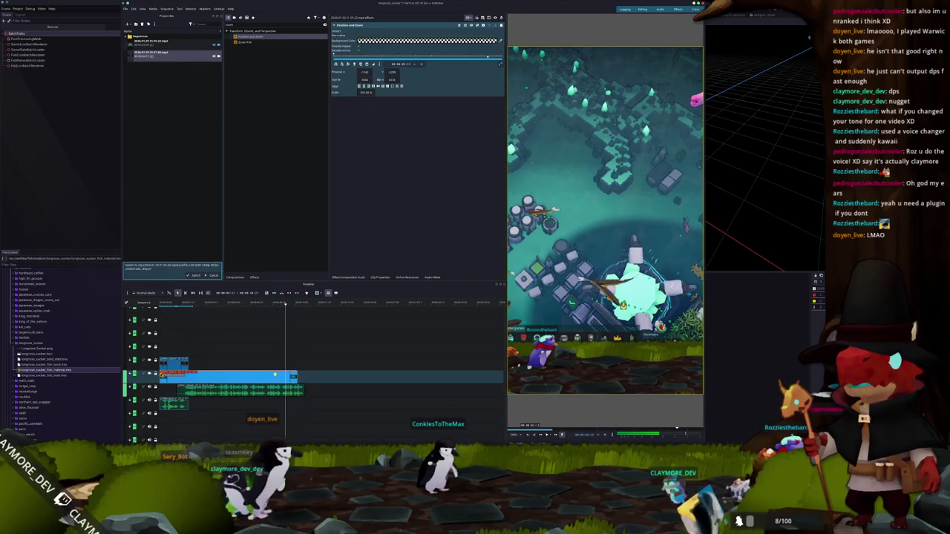
mouse_move(294, 377)
mouse_down()
mouse_move(434, 378)
mouse_move(304, 377)
mouse_up()
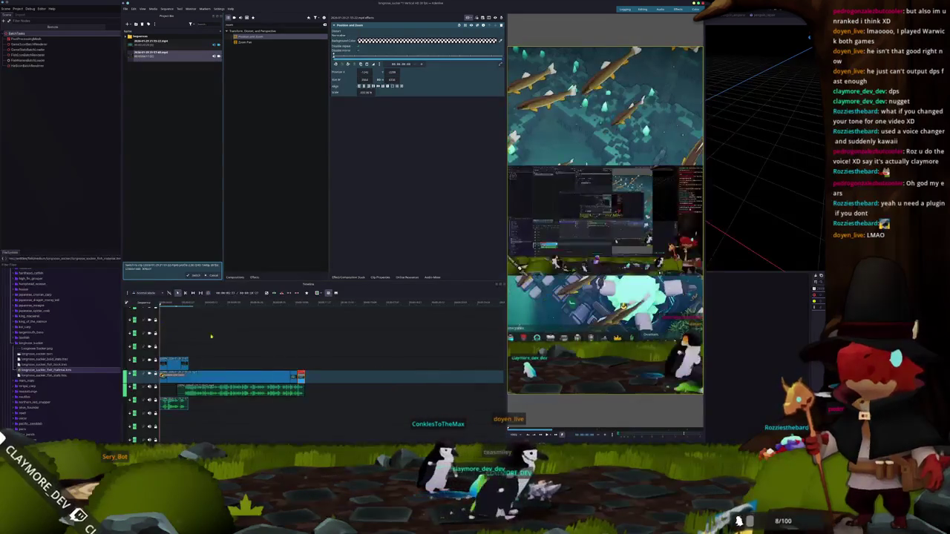
key(space)
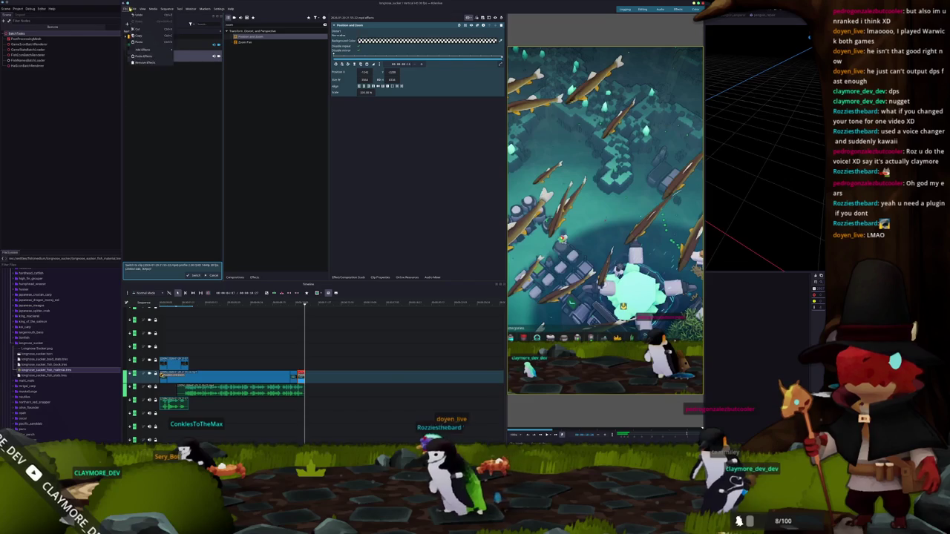
Render the edited sequence to a video file and close the finished render window
click(132, 69)
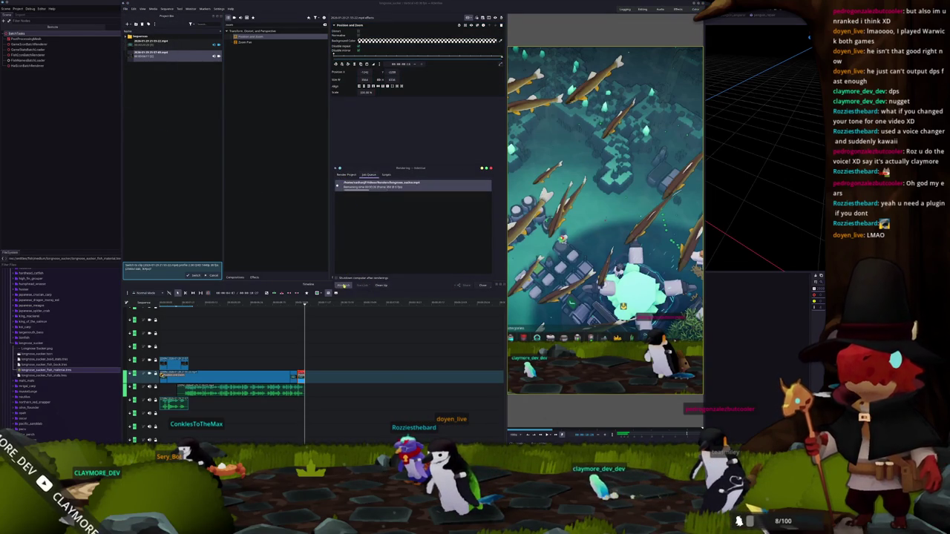
click(346, 175)
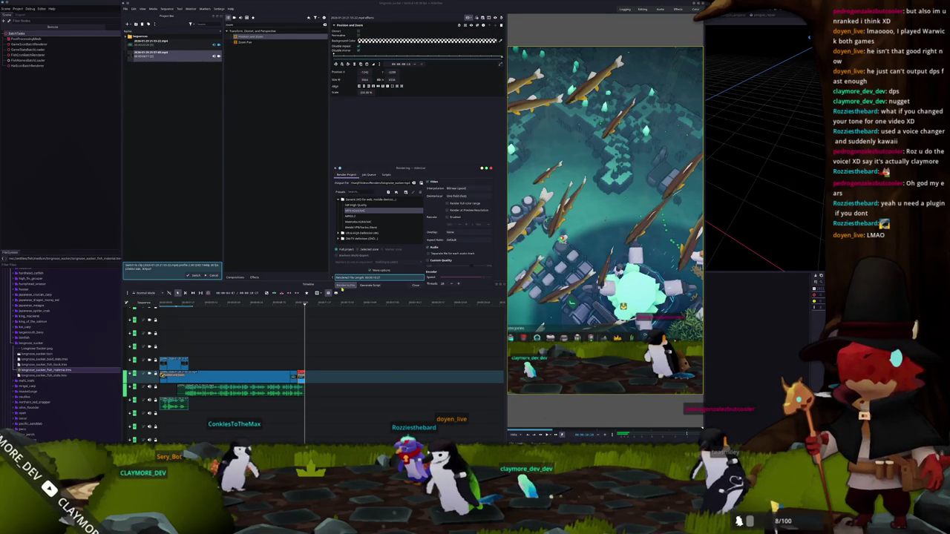
click(347, 285)
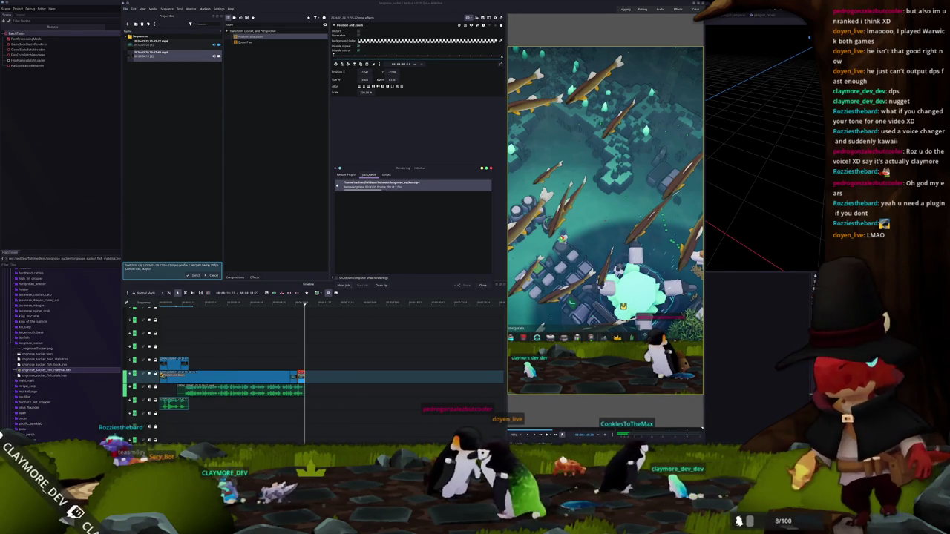
key(alt+Tab)
key(alt+Tab)
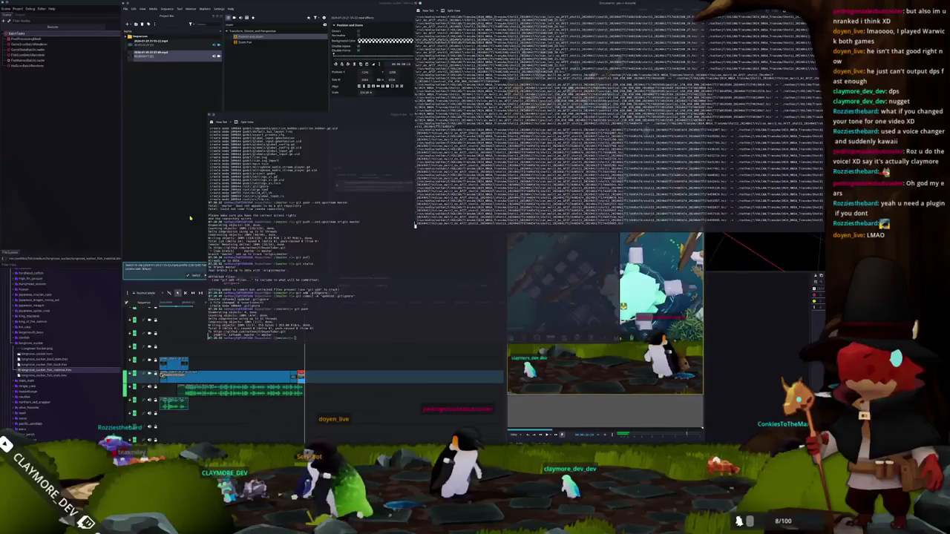
key(alt+Tab)
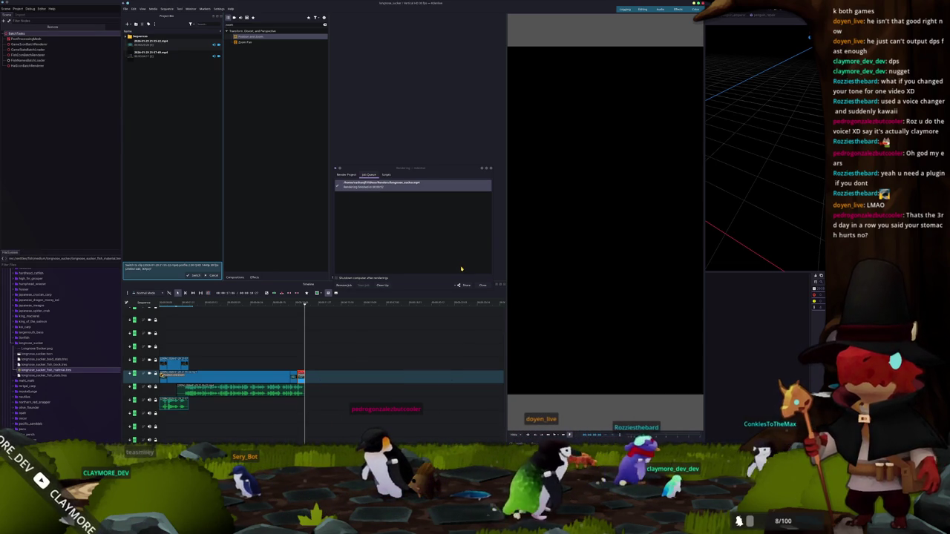
click(483, 285)
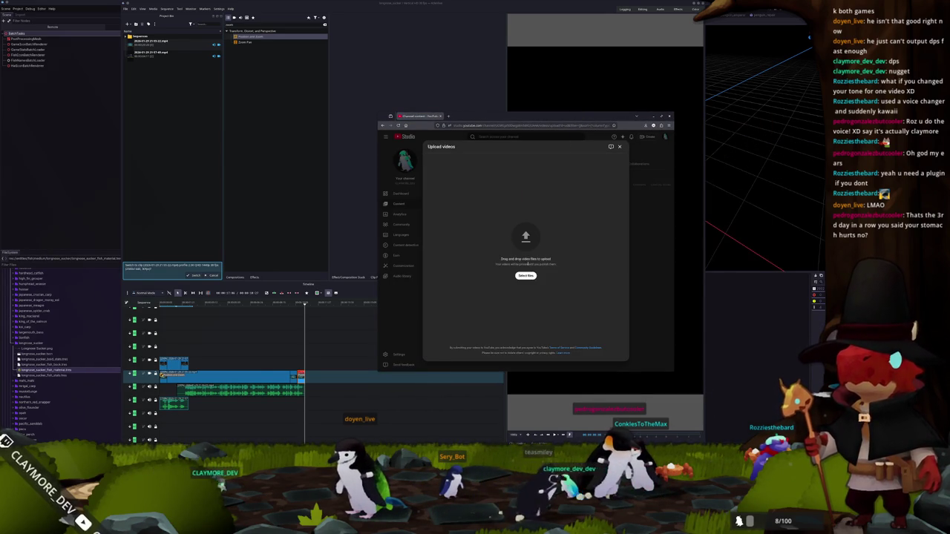
click(525, 276)
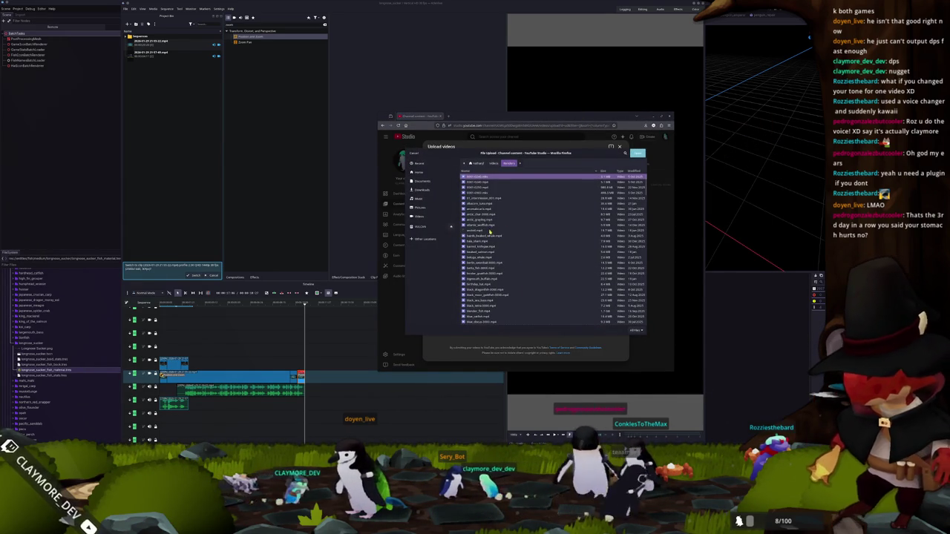
Upload the rendered video, add '#301' to its title, and put it in the HADALYTH Shorts playlist
scroll(493, 252, down, 5)
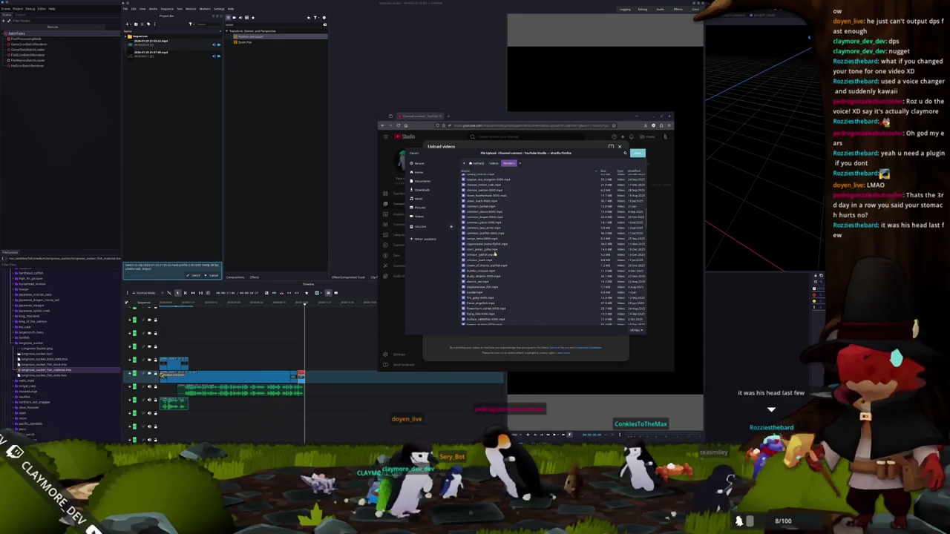
scroll(493, 252, down, 3)
scroll(494, 254, down, 3)
scroll(495, 255, down, 3)
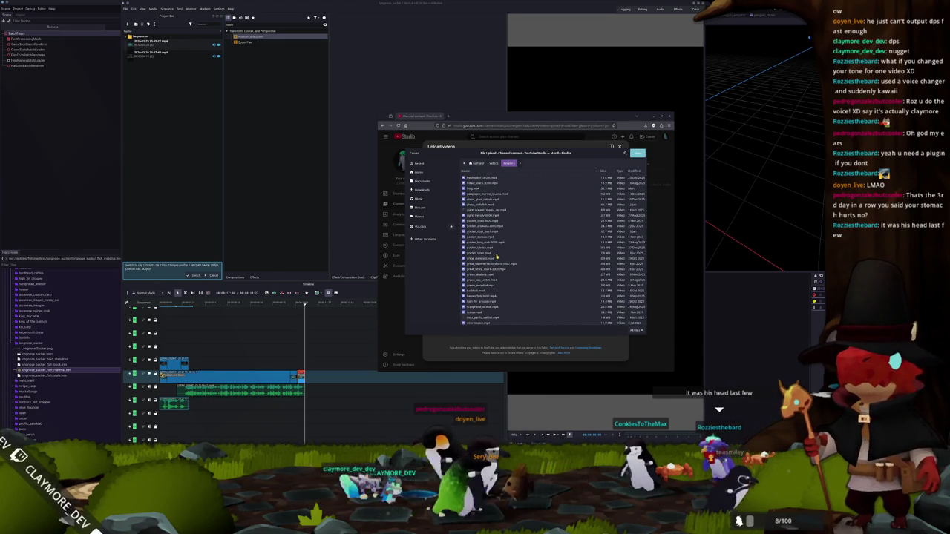
scroll(513, 296, down, 3)
scroll(511, 297, down, 3)
double_click(479, 270)
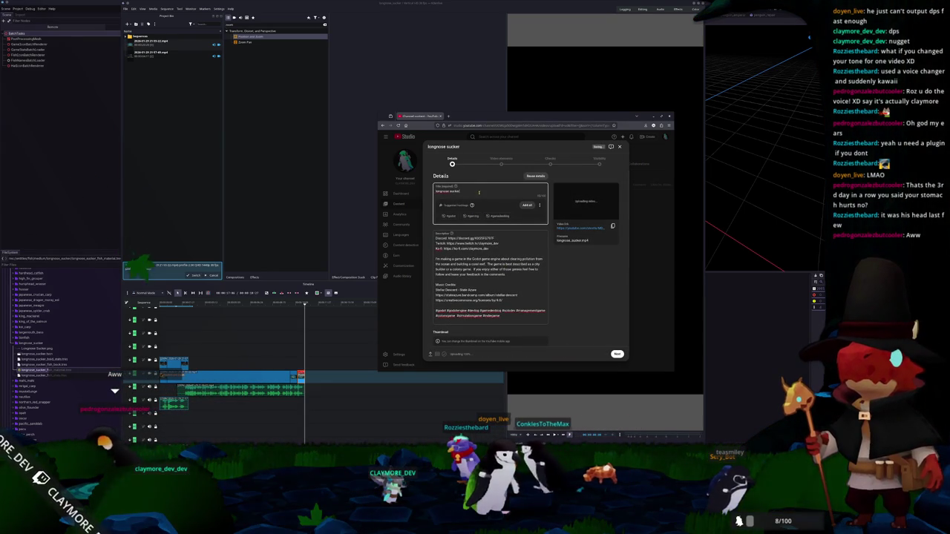
text( #)
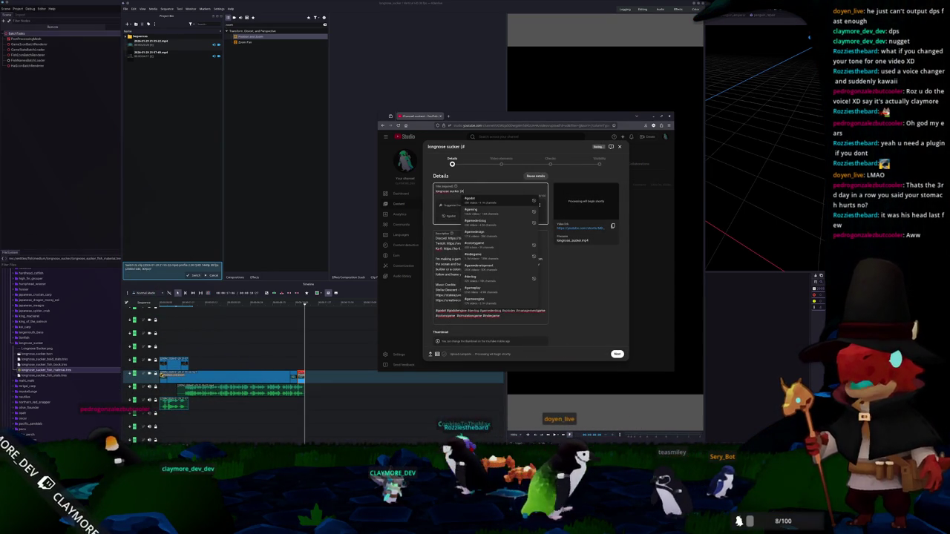
text(301)
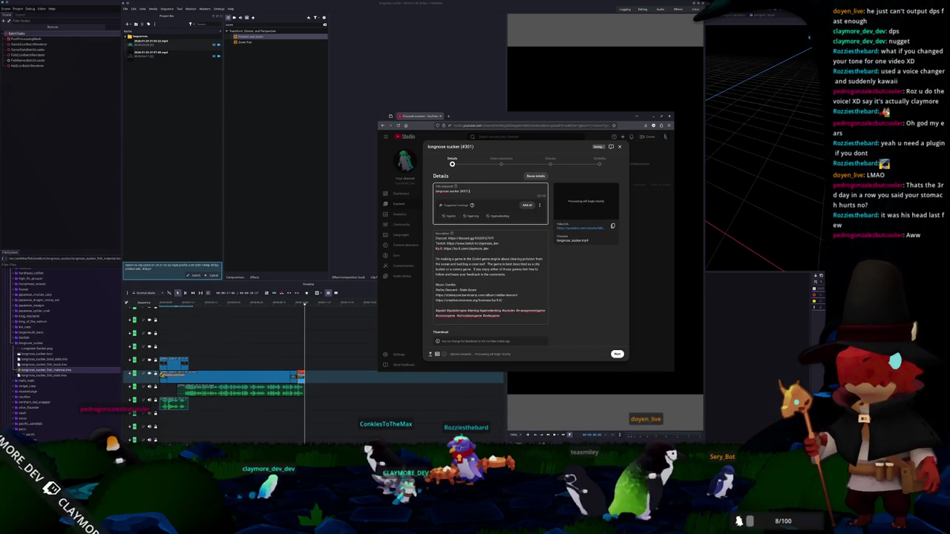
scroll(572, 302, down, 3)
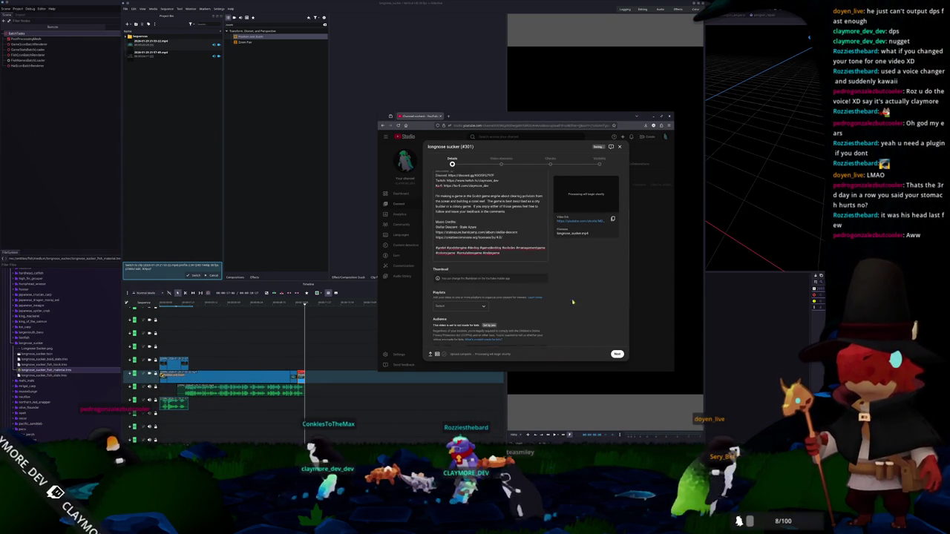
click(462, 306)
click(505, 355)
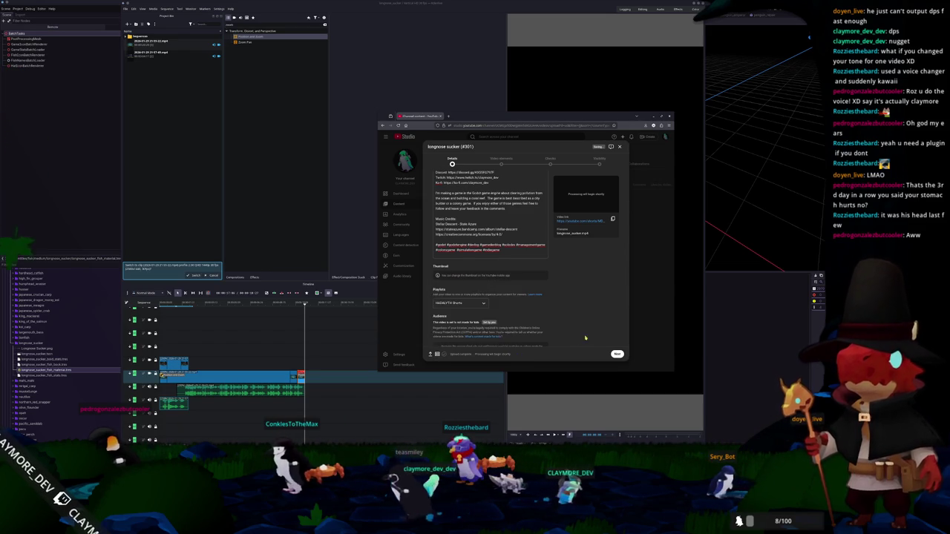
Link round stingray as the related video and publish the longnose sucker Short as Public
scroll(591, 340, down, 2)
click(616, 355)
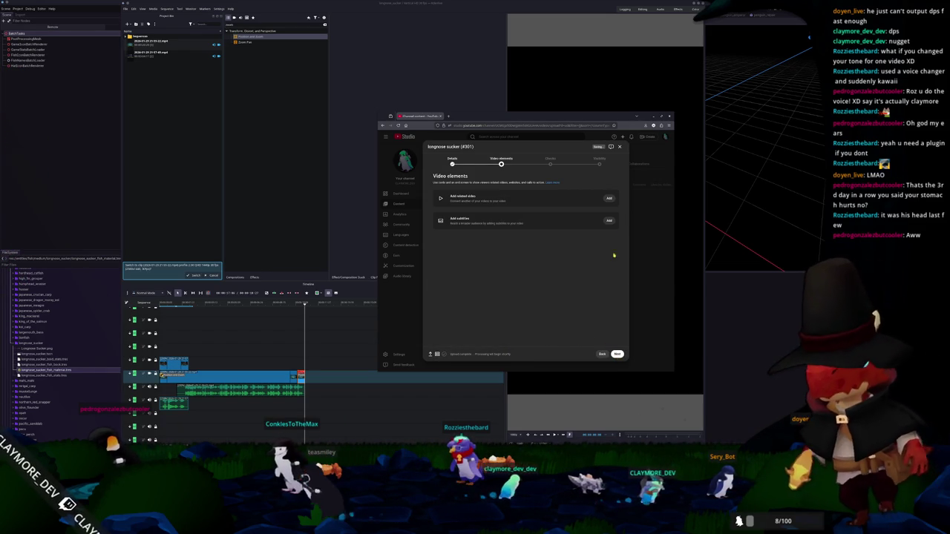
click(607, 191)
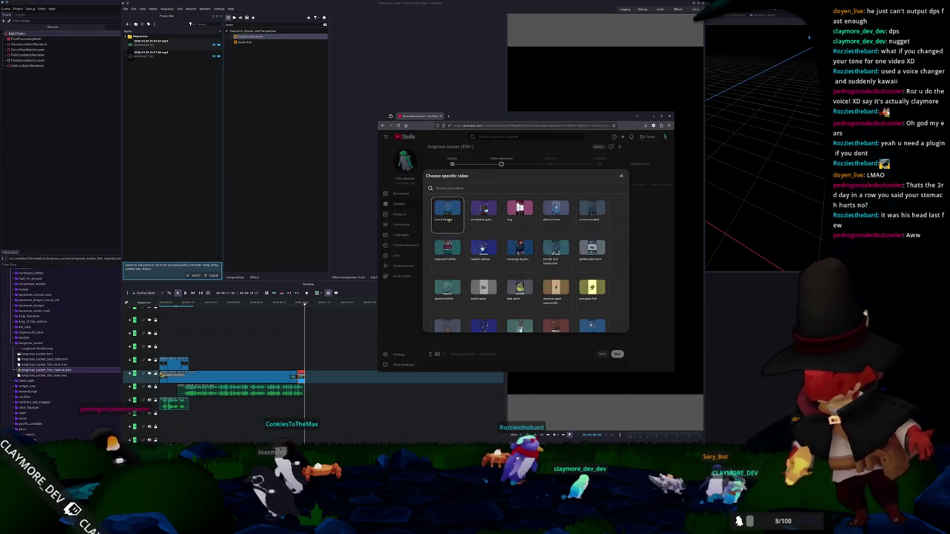
click(490, 232)
click(617, 354)
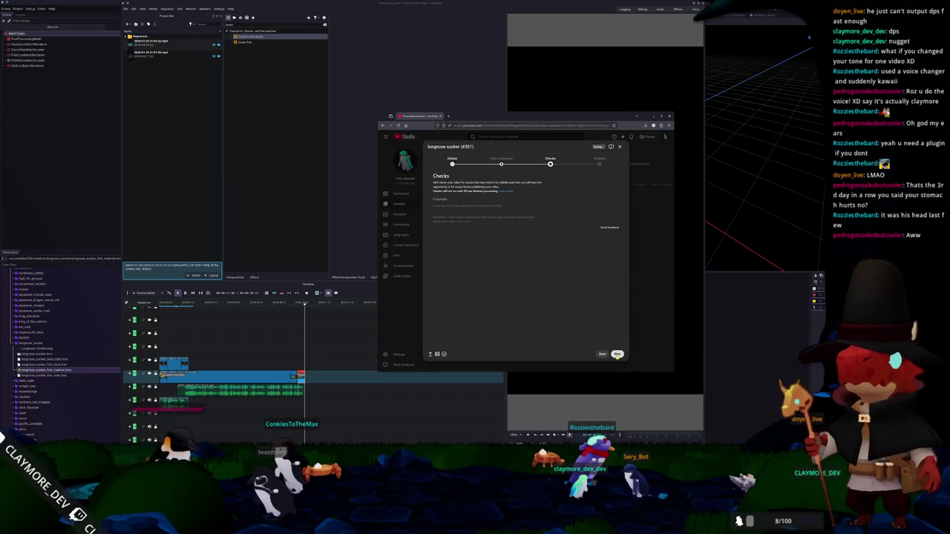
click(616, 354)
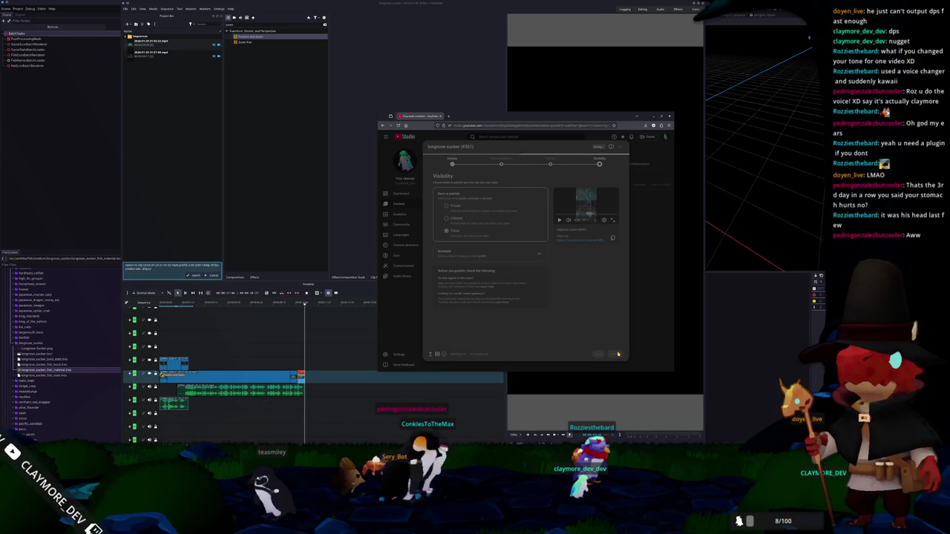
click(616, 354)
click(562, 248)
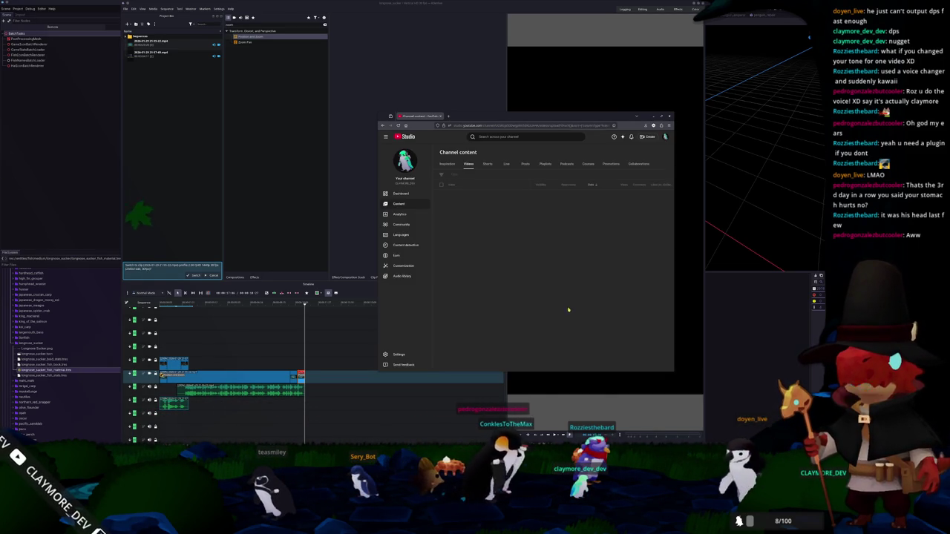
Complete the frog_fish_stats.tres Description in Godot so it ends with 'dungeon'
key(alt+Tab)
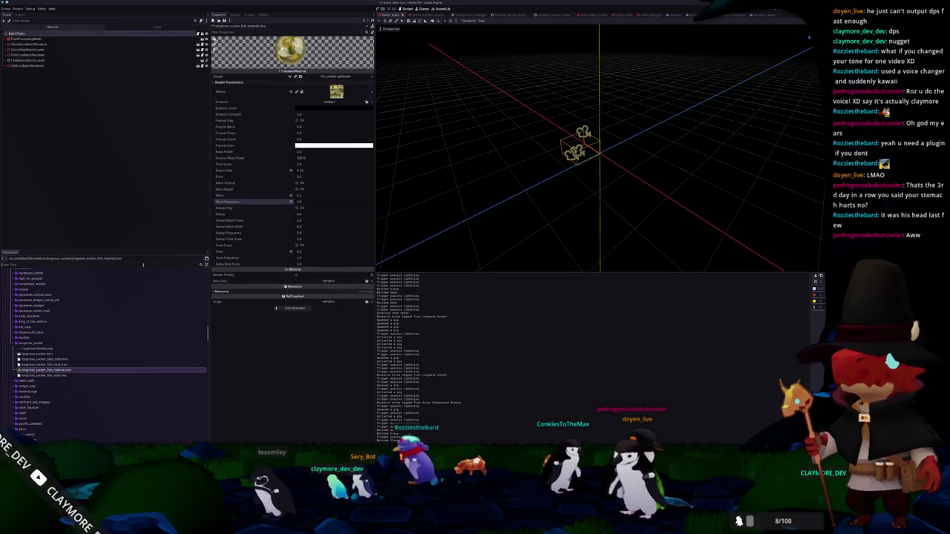
scroll(103, 349, down, 10)
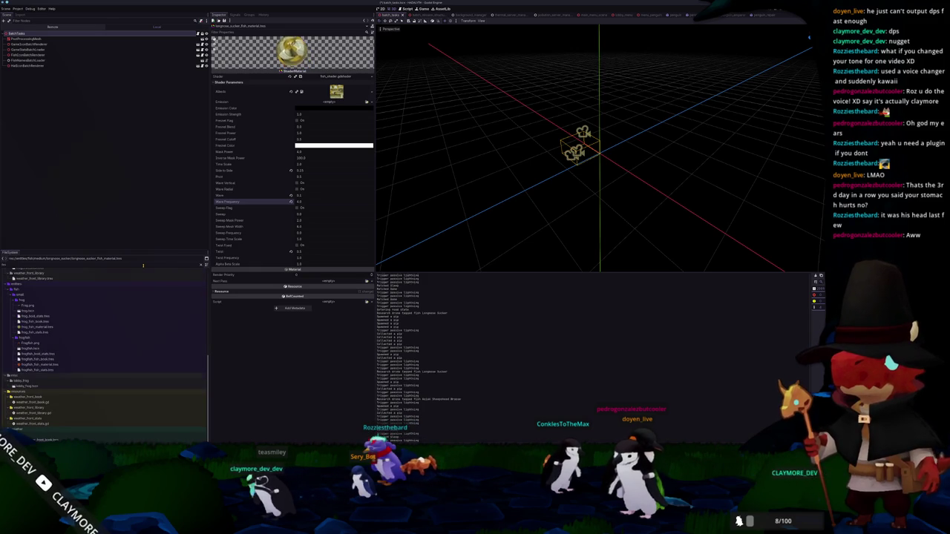
scroll(55, 345, up, 3)
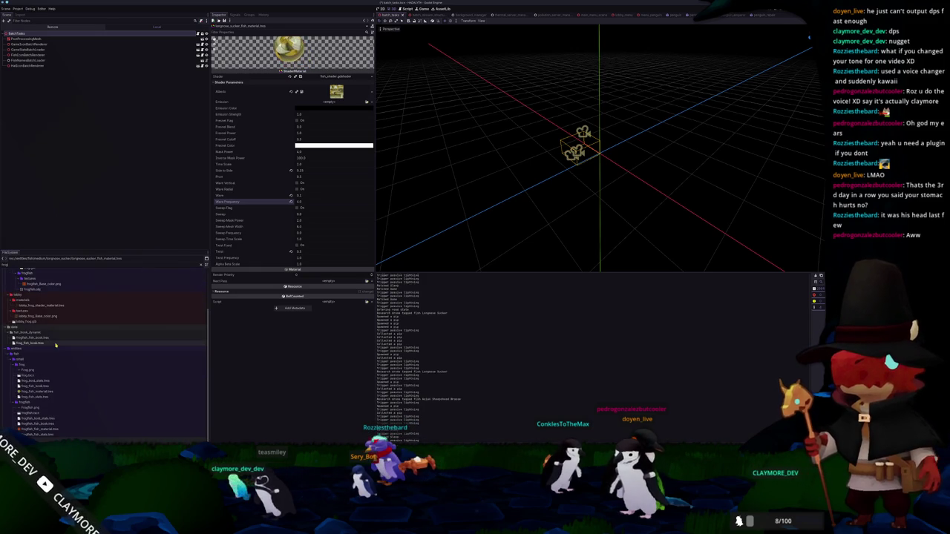
click(36, 397)
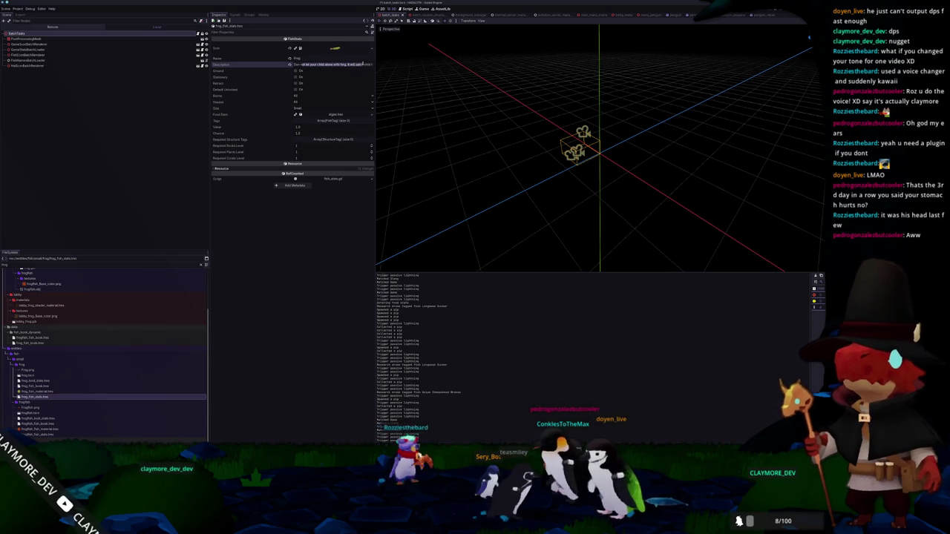
text(ungeon)
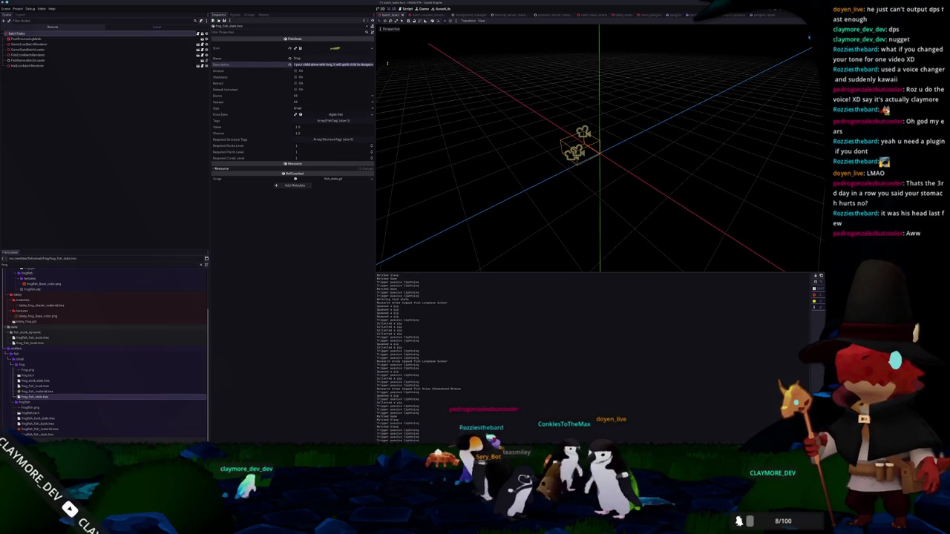
click(413, 77)
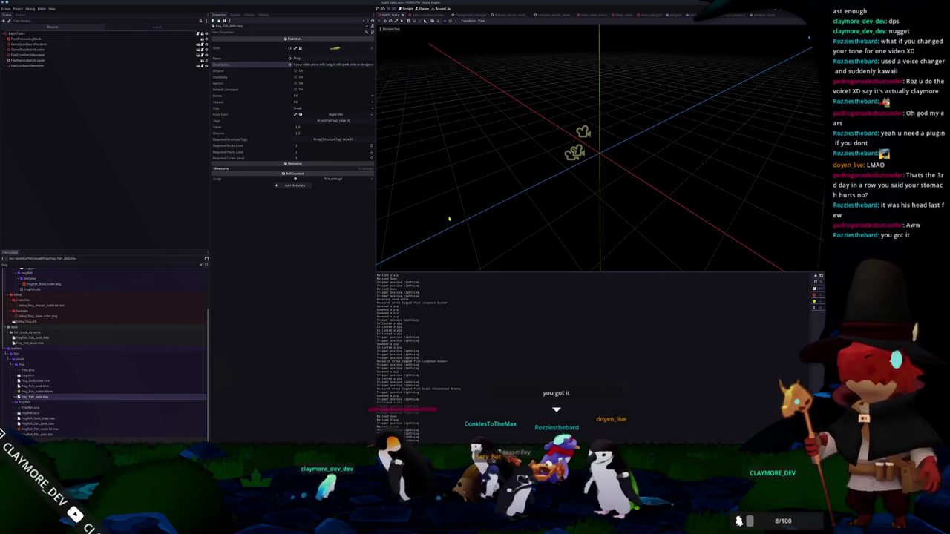
key(alt+Tab)
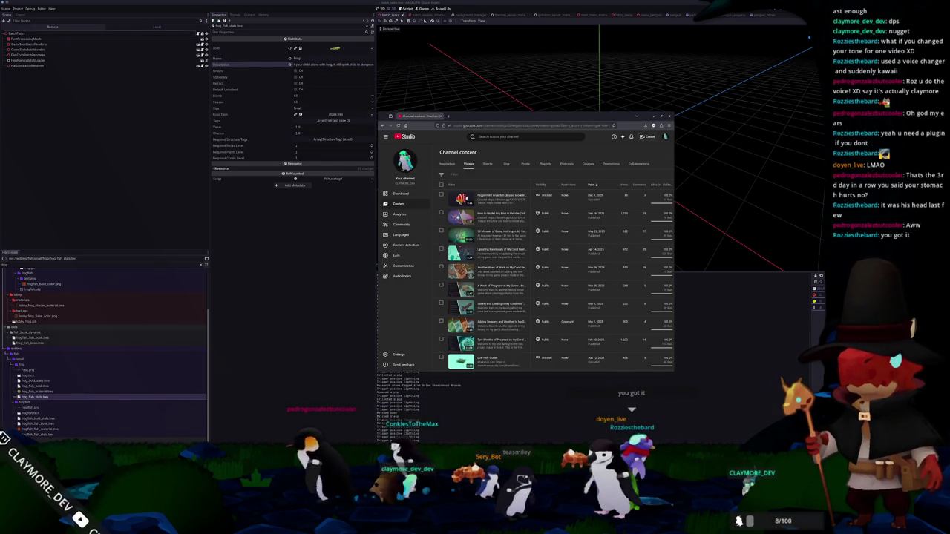
Review the channel's Shorts list with every Short selected, then return to the Dashboard
click(487, 163)
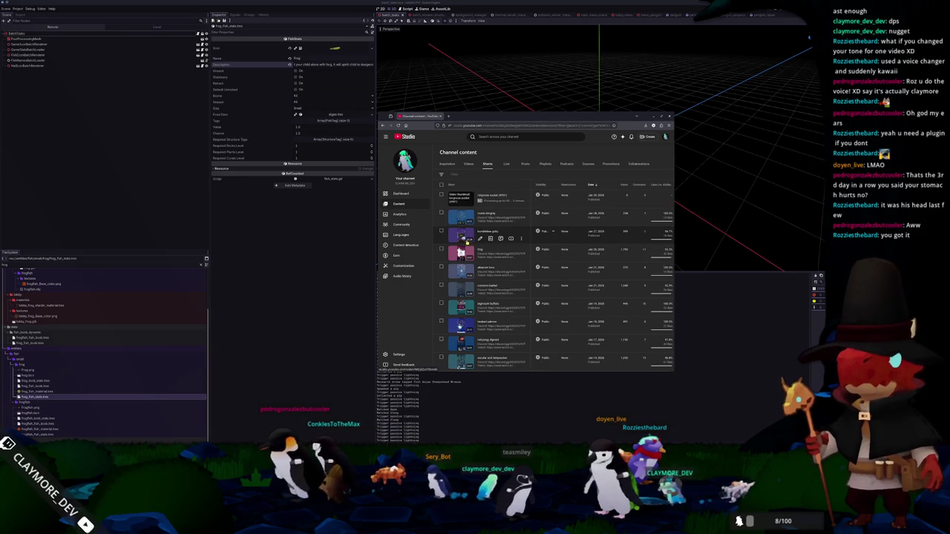
click(441, 198)
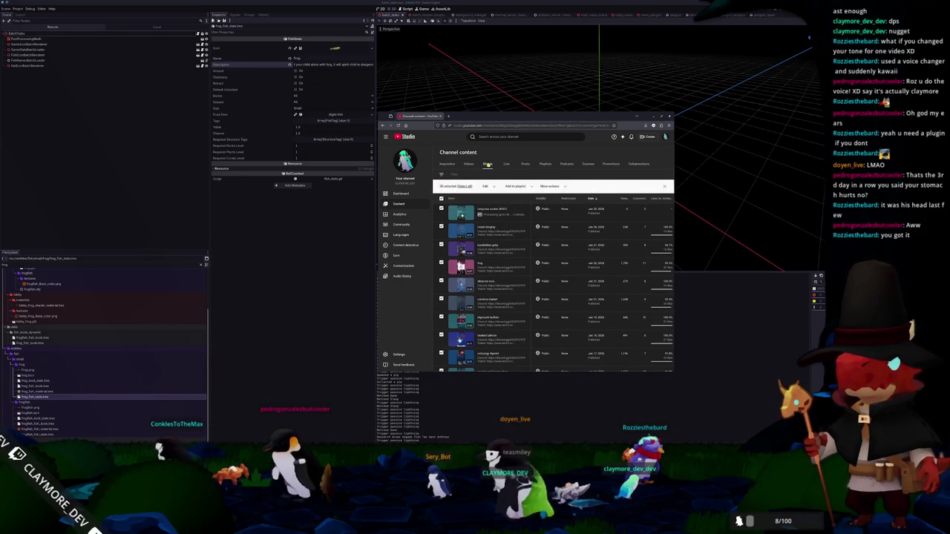
click(402, 194)
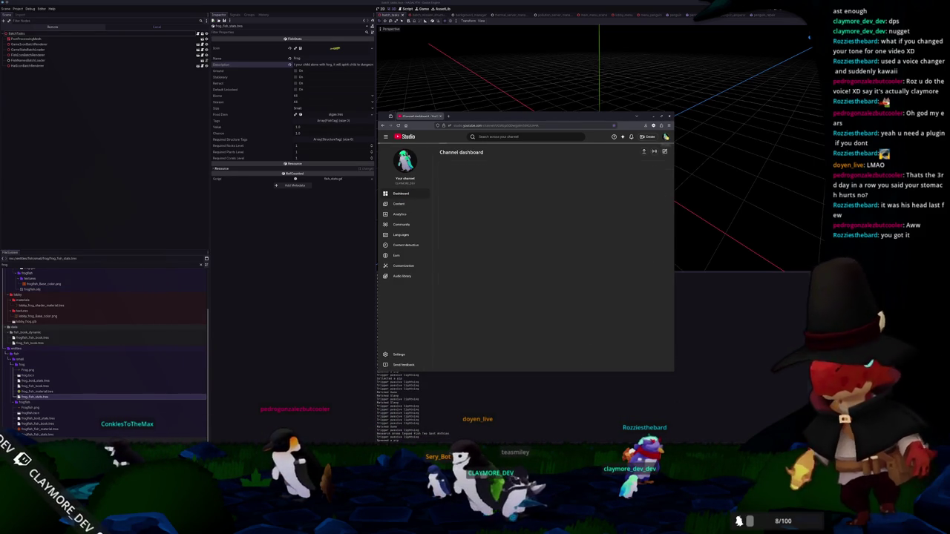
click(666, 136)
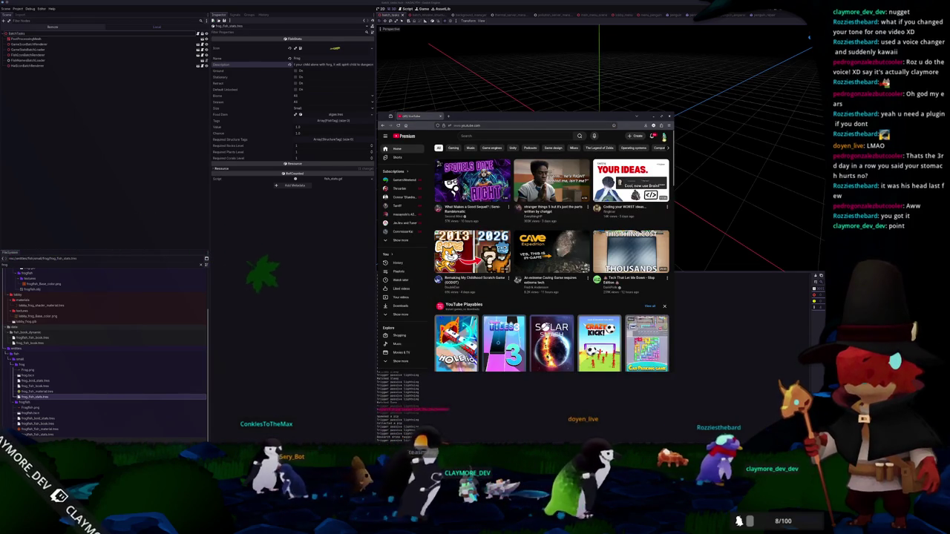
Visit your own YouTube channel page and glance at its About details
click(664, 135)
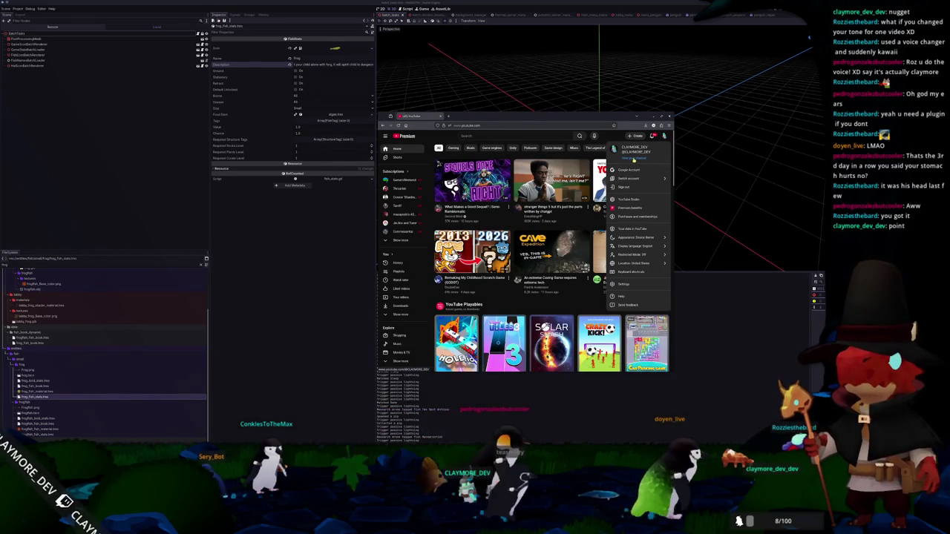
click(633, 152)
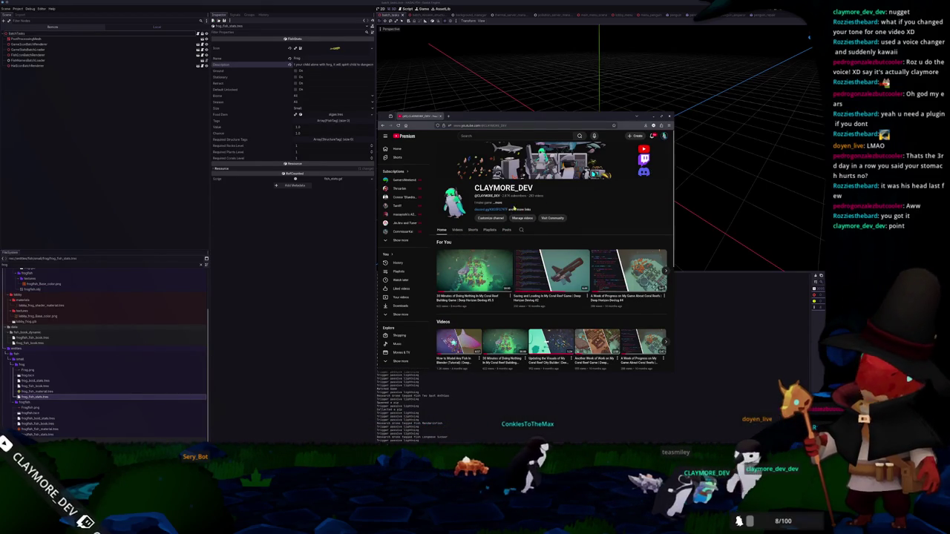
click(502, 209)
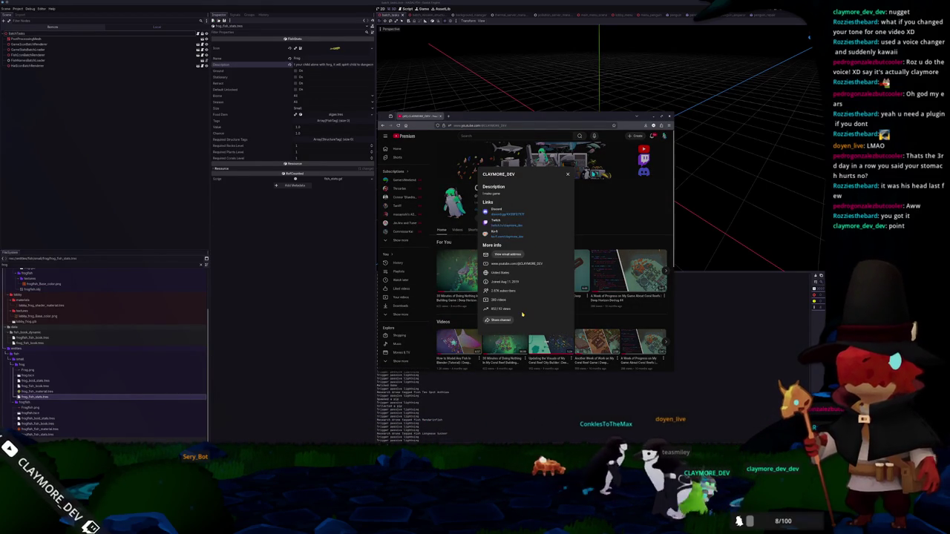
click(569, 176)
Expand Explore in the sidebar, open Playables and enlarge the browser window
scroll(569, 193, down, 5)
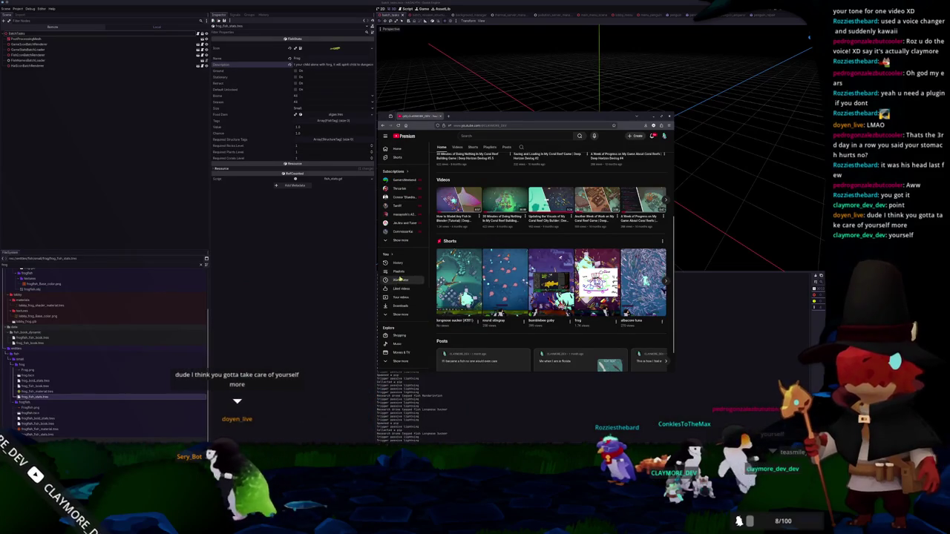
scroll(400, 297, down, 2)
scroll(408, 300, down, 2)
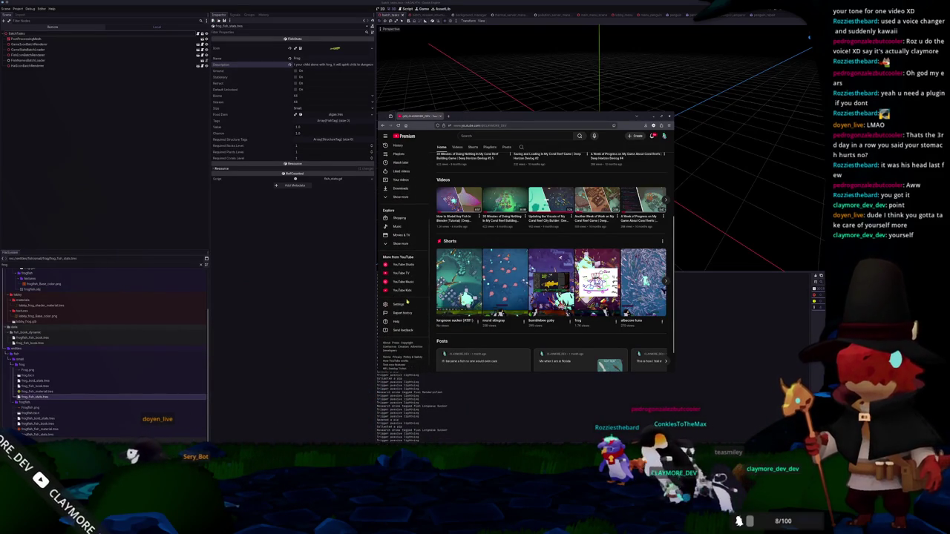
scroll(401, 317, up, 5)
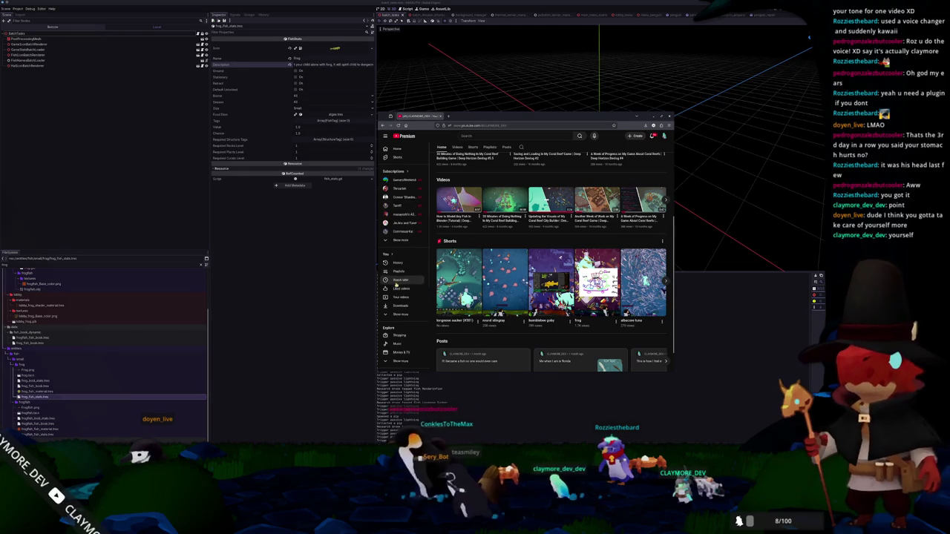
scroll(397, 288, down, 3)
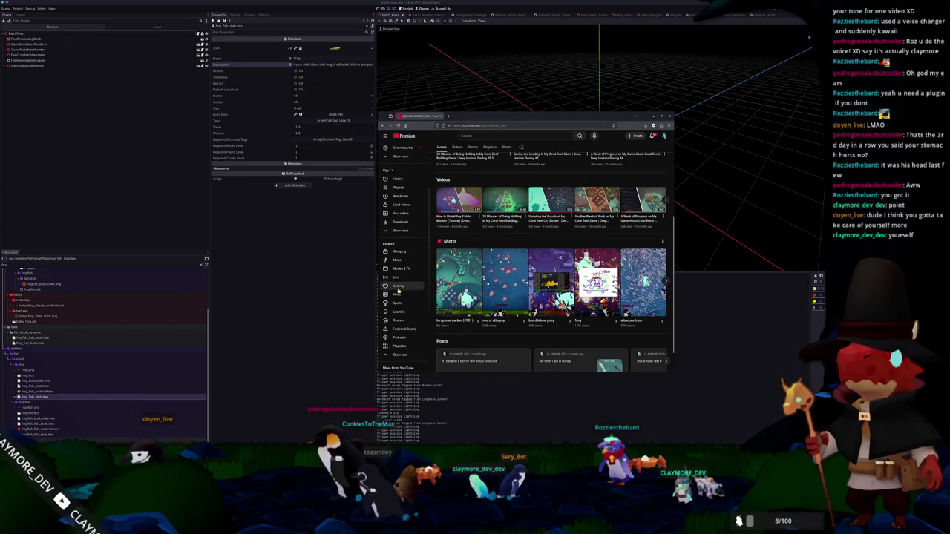
click(399, 277)
scroll(399, 323, down, 1)
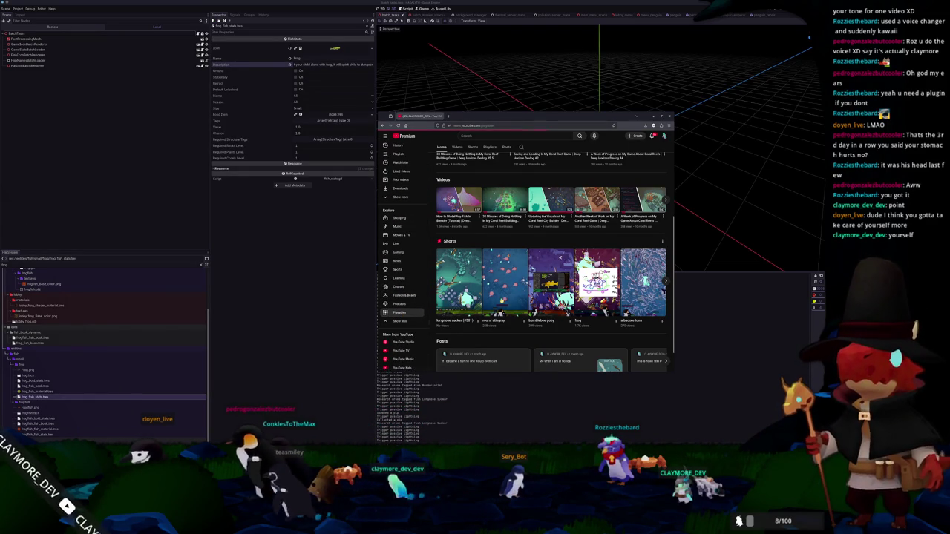
click(399, 313)
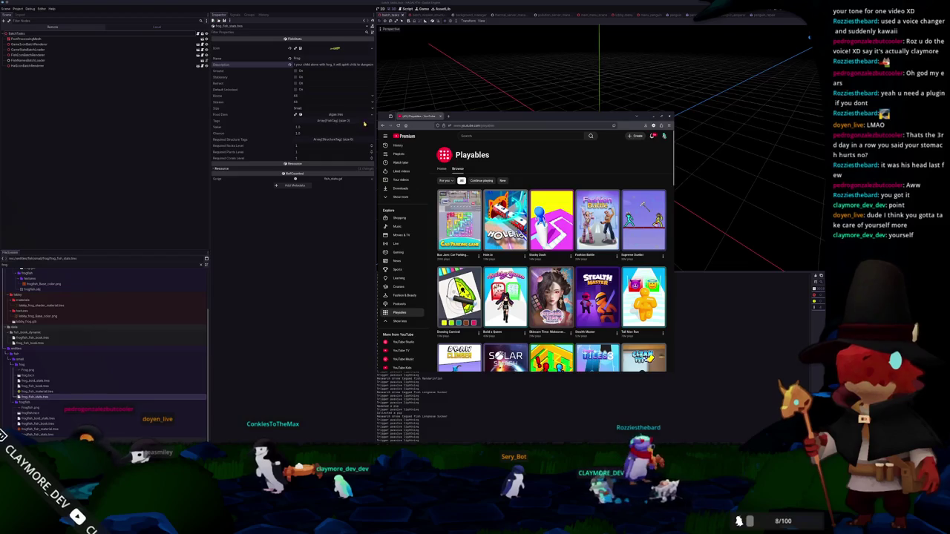
drag(377, 112, 227, 81)
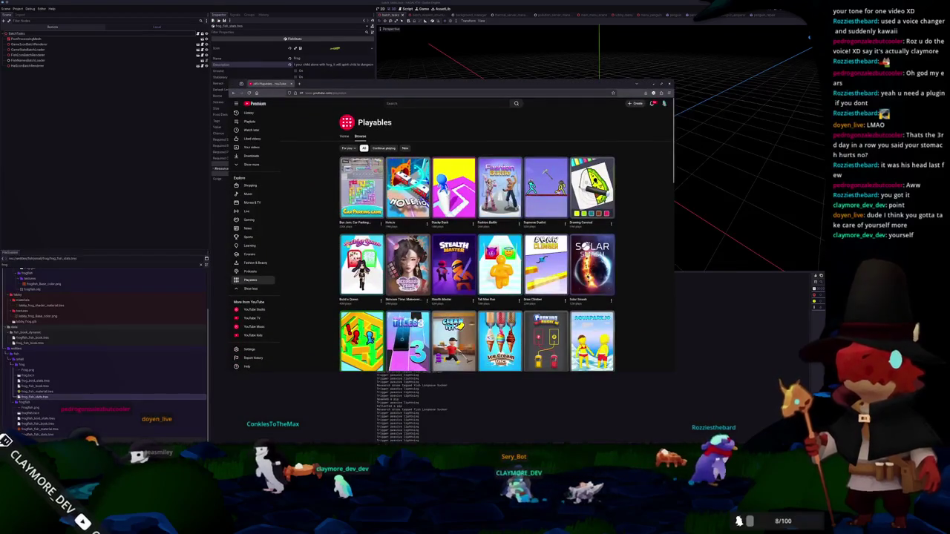
Launch Tall Man Run and steer the runner through the +15 gate on level 6
ctrl+scroll(315, 273, up, 1)
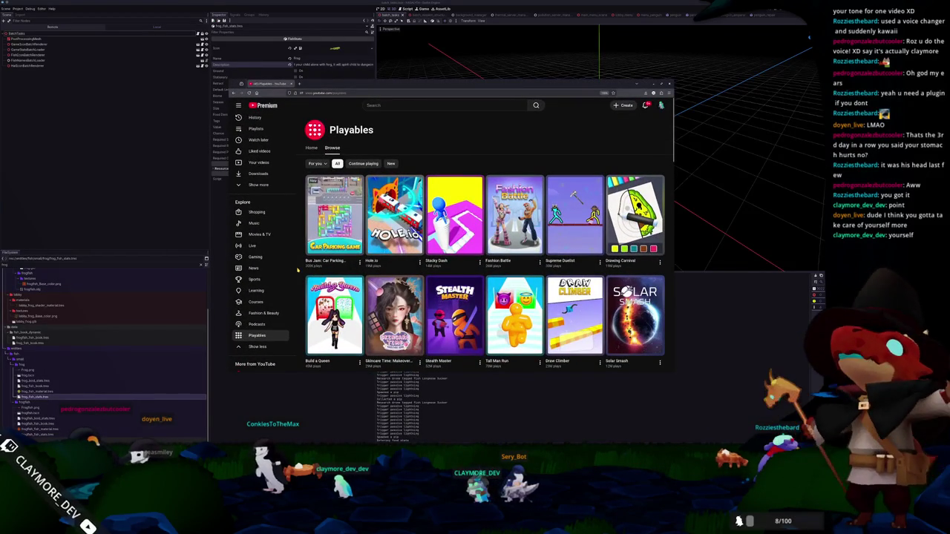
scroll(297, 273, down, 2)
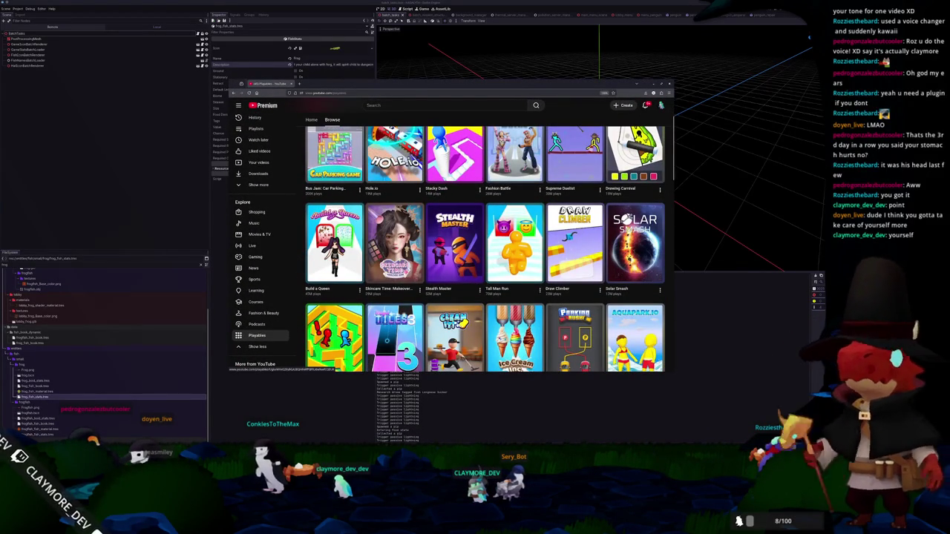
click(514, 245)
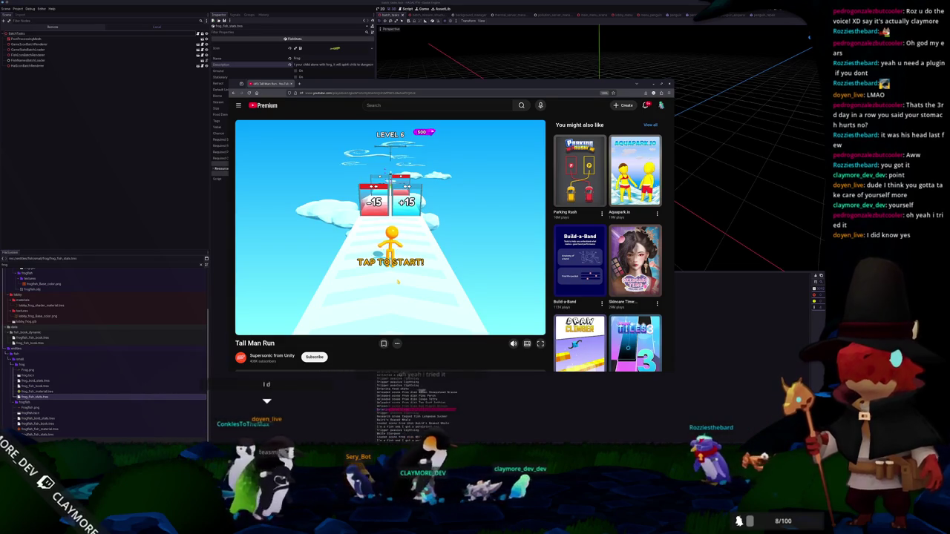
click(397, 282)
mouse_move(396, 273)
mouse_down()
mouse_move(382, 276)
mouse_move(409, 300)
mouse_up()
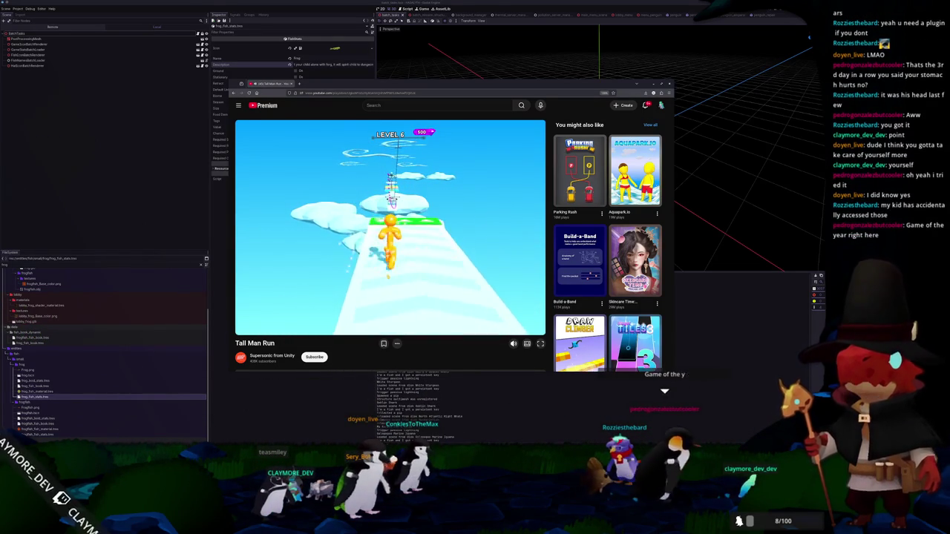